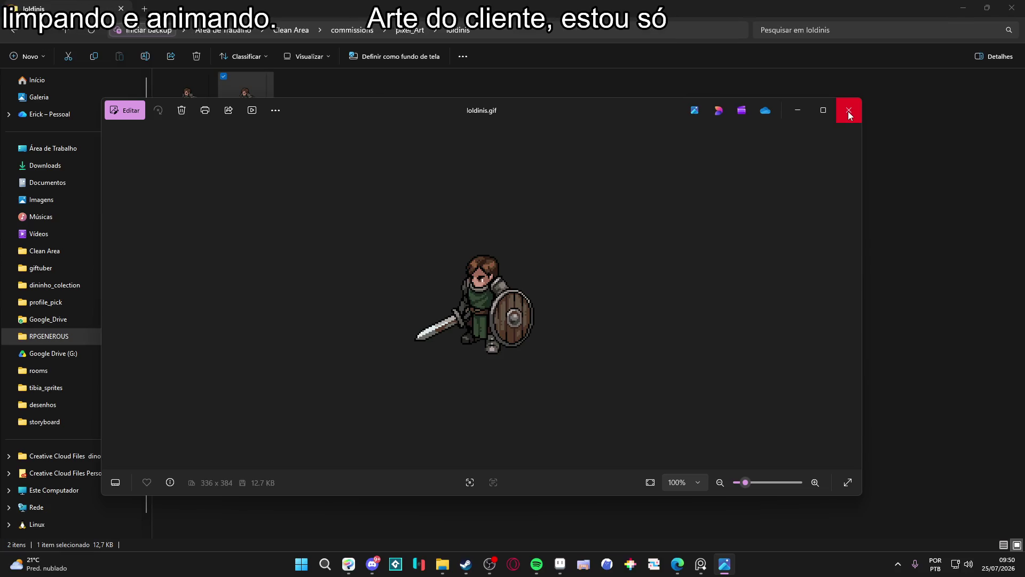
Step: Close the knight GIF preview, return to loldinis.aseprite in Aseprite and add a new layer
left_click(849, 115)
left_click(557, 506)
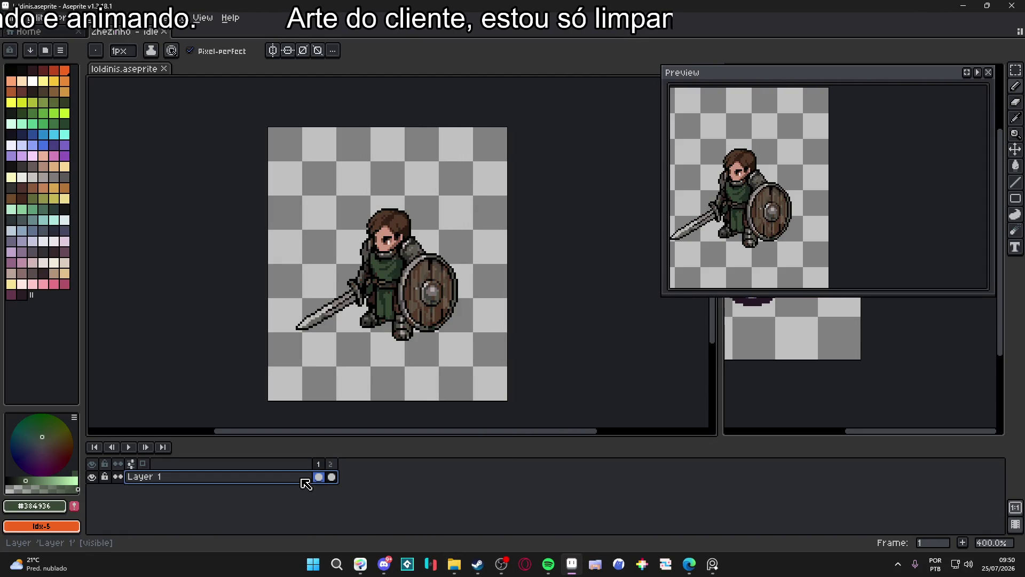
key("shift+n")
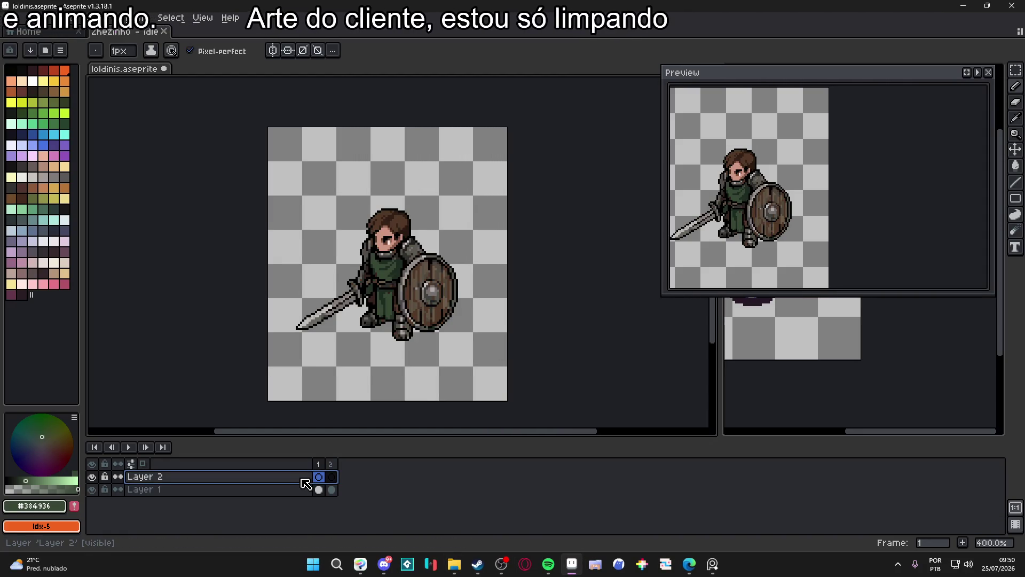
Step: Place Layer 2 beneath the knight, pick pink and select its first-frame cel
mouse_move(306, 484)
left_mouse_down()
mouse_move(305, 498)
mouse_move(326, 501)
left_mouse_up()
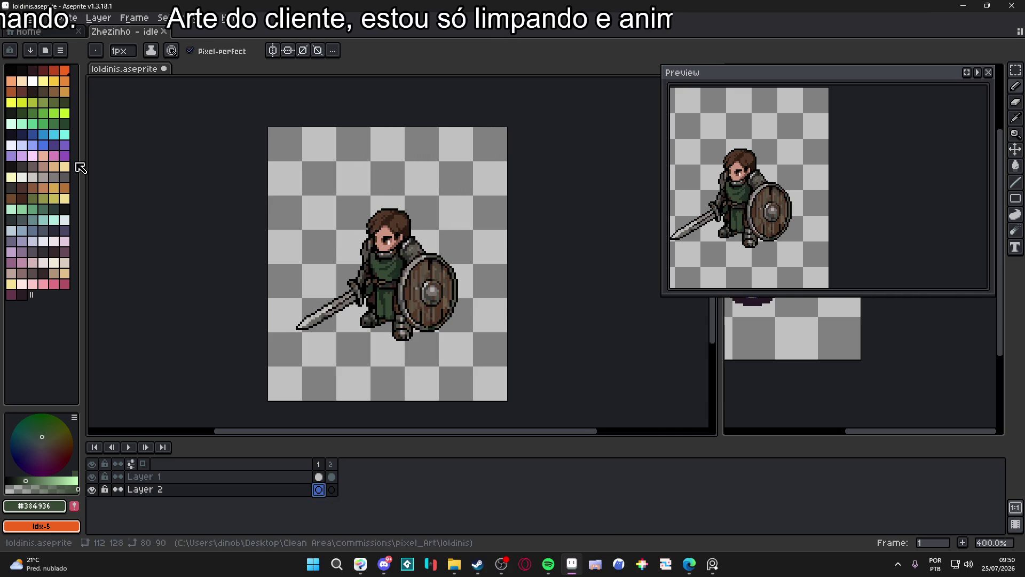
left_click(54, 155)
key("Right")
key("Left")
key("Right")
left_click(319, 489)
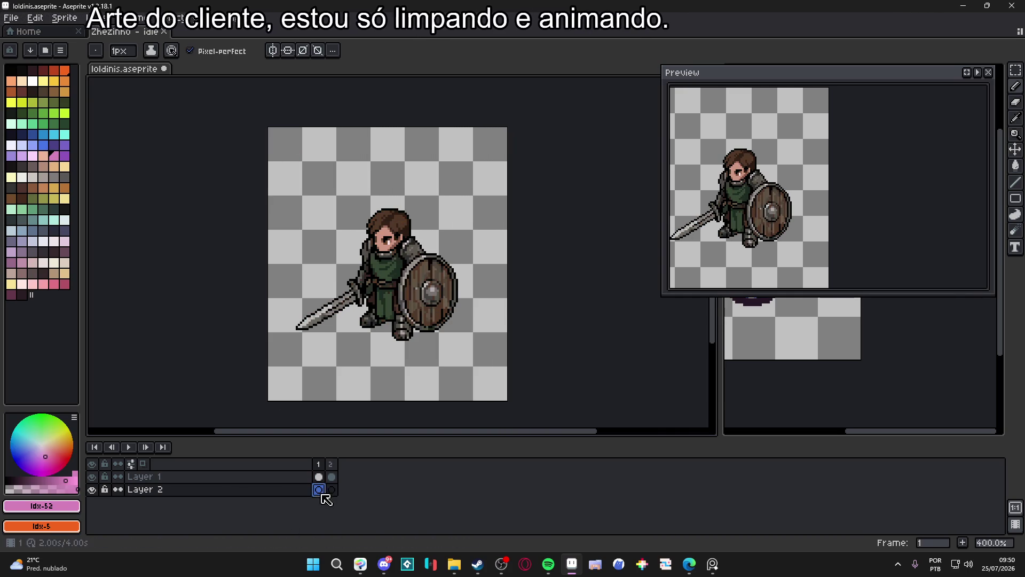
Step: Fill two diagonal checker squares pink and select the 2x2 top-left block
key("m")
key("g")
left_click(295, 154)
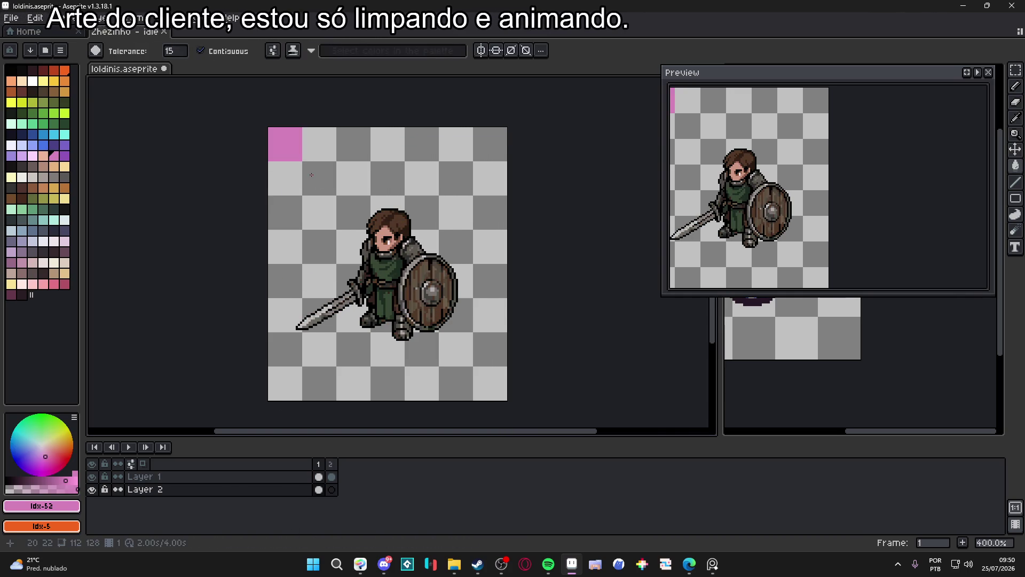
key("m")
key("g")
left_click(312, 172)
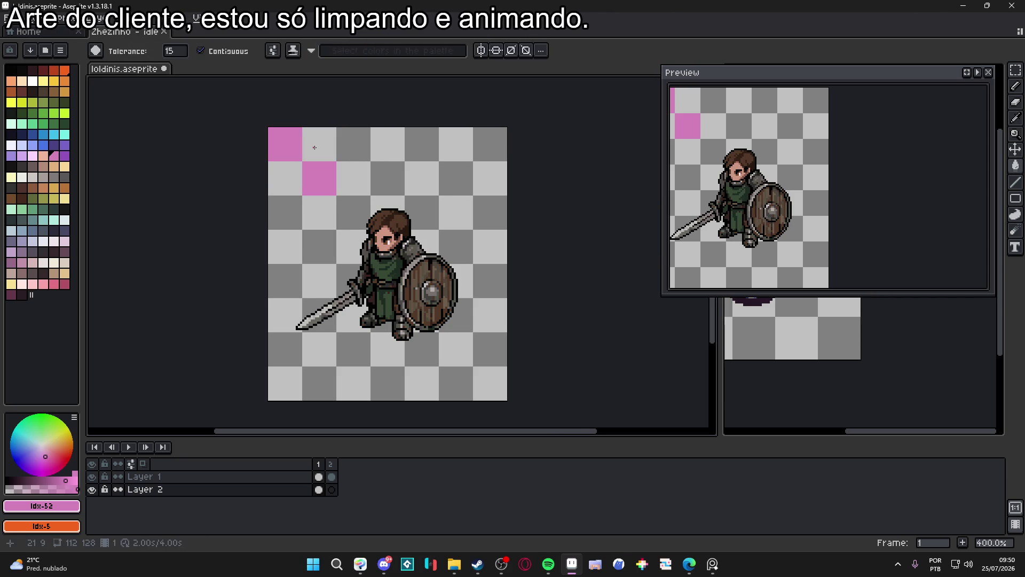
key("m")
mouse_move(337, 126)
left_mouse_down()
mouse_move(275, 160)
mouse_move(267, 196)
left_mouse_up()
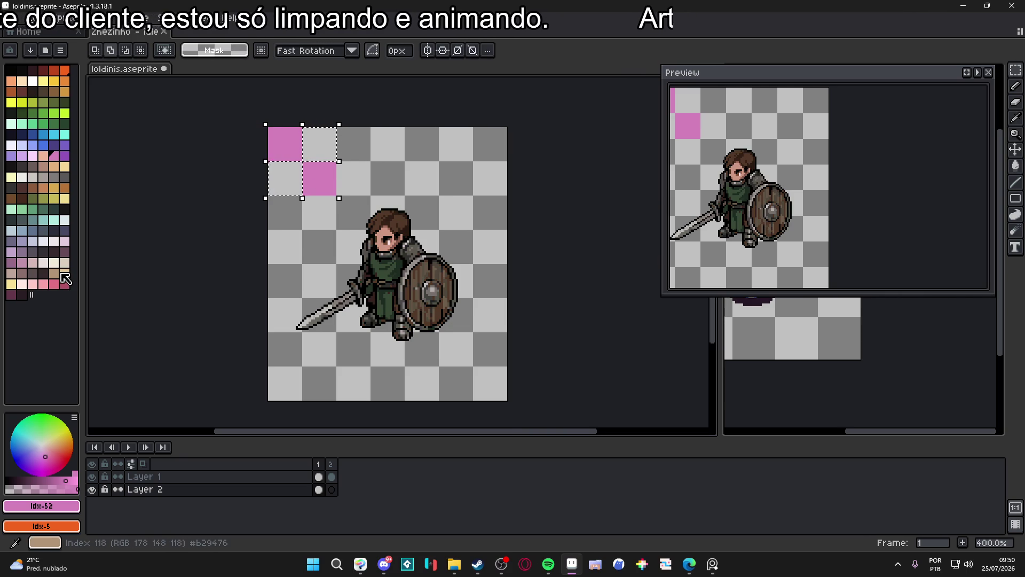
Step: Fill the other two squares of the 2x2 tile purple
left_click(64, 144)
key("g")
left_click(320, 147)
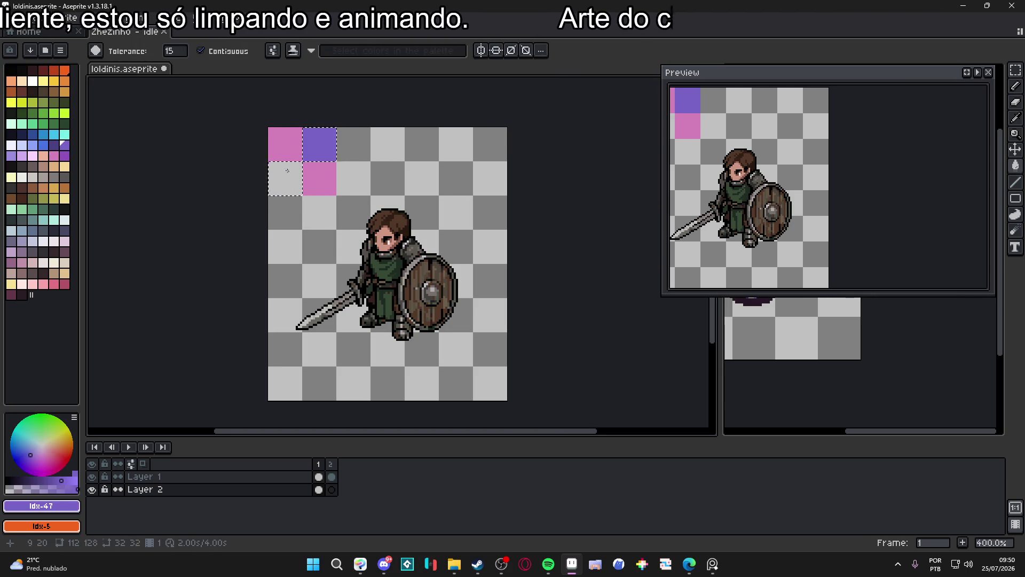
left_click(291, 173)
key("v")
key("ctrl+d")
key("g")
left_click(318, 171)
key("ctrl+z")
left_click(317, 171, "alt")
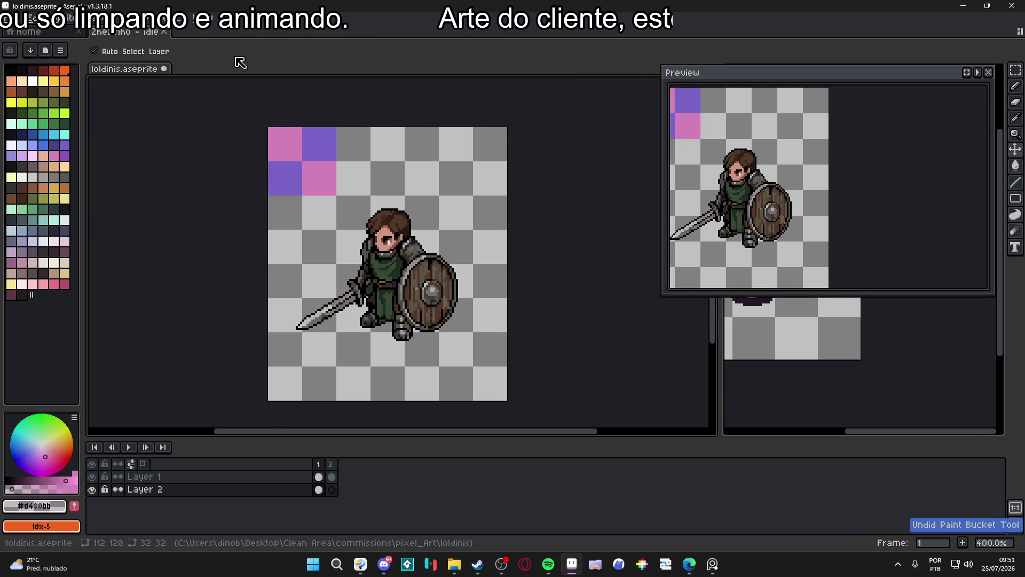
Step: Turn off contiguous fill and link Layer 2's cels across both frames
left_click(229, 52)
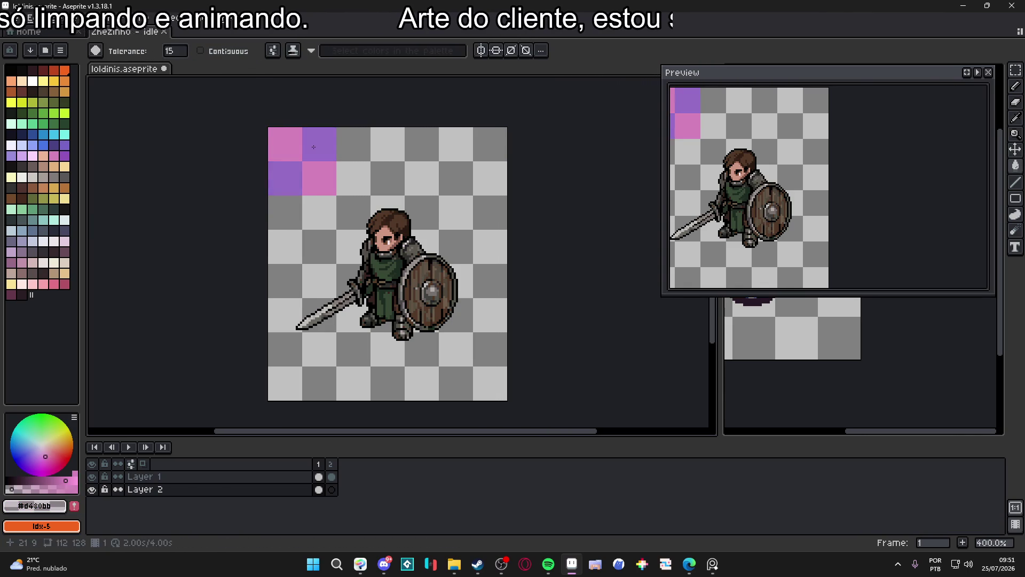
key("m")
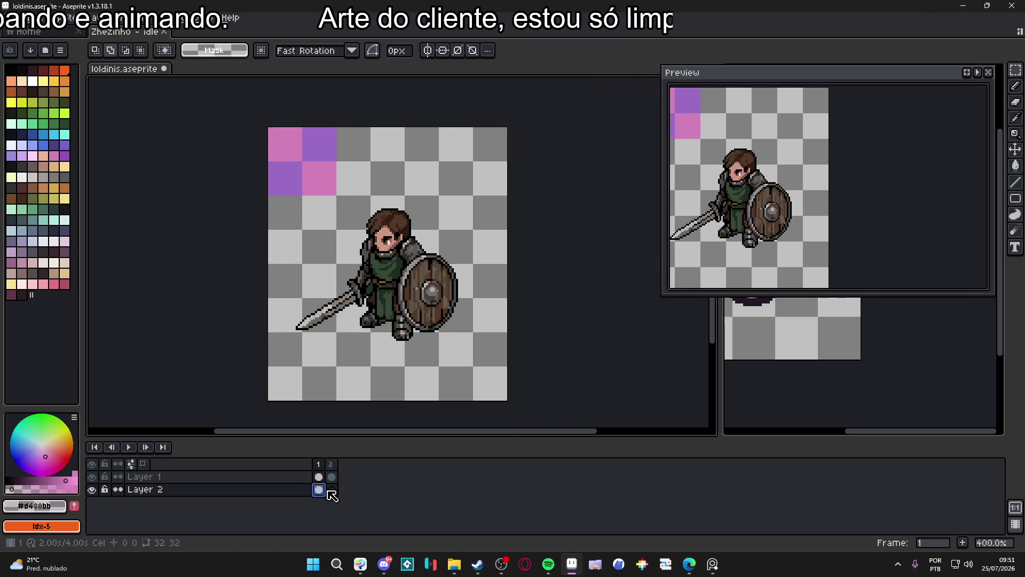
left_click_drag(323, 490, 333, 492)
right_click(335, 493)
left_click(355, 513)
left_click(321, 489)
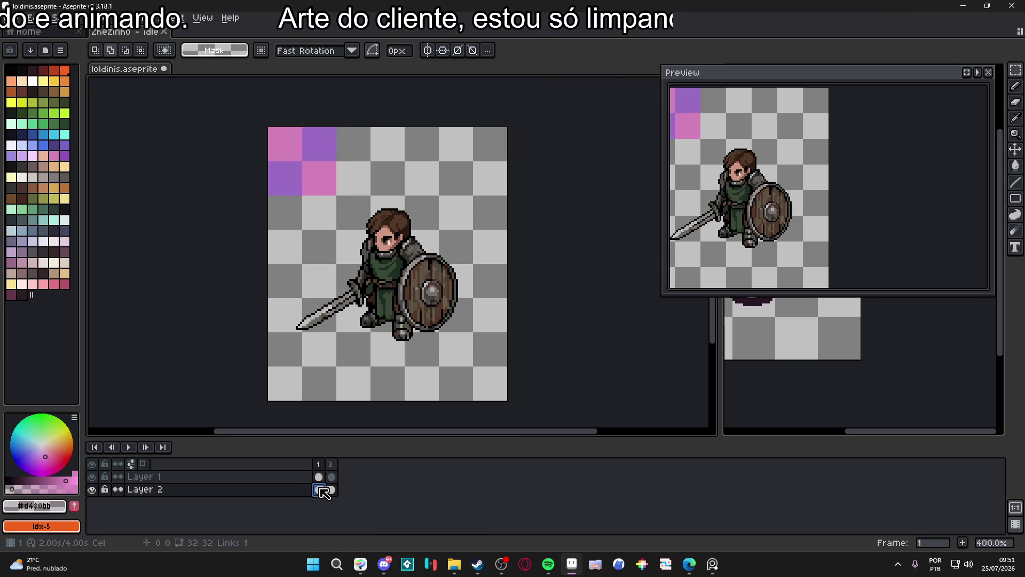
Step: Make the pink/purple 2x2 tile a brush and fill the whole background with it
left_click_drag(277, 142, 327, 183)
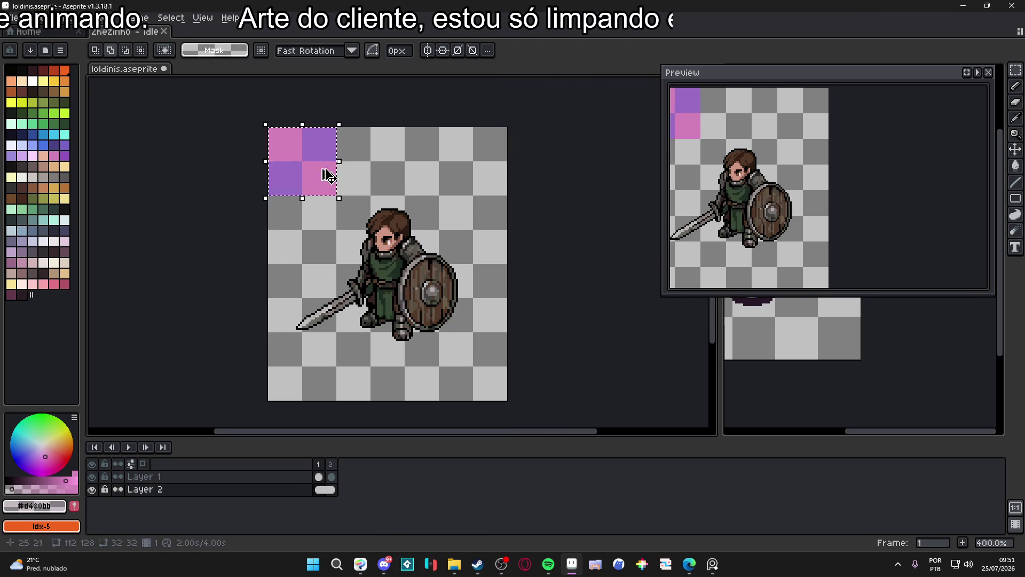
key("ctrl+b")
key("g")
left_click(393, 209)
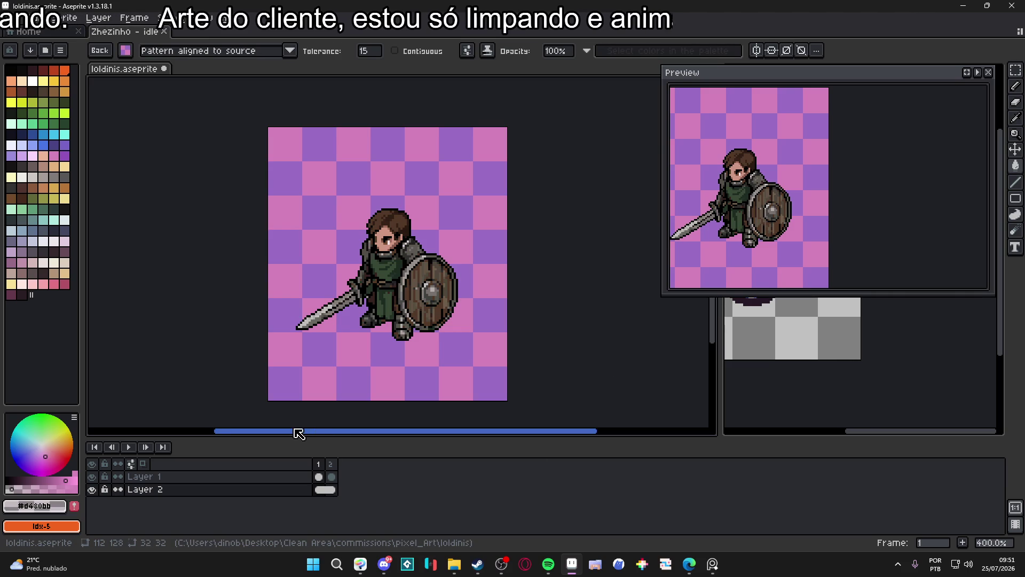
Step: Export the animation, overwriting the existing file, and view it in File Explorer
key("ctrl+alt+shift+s")
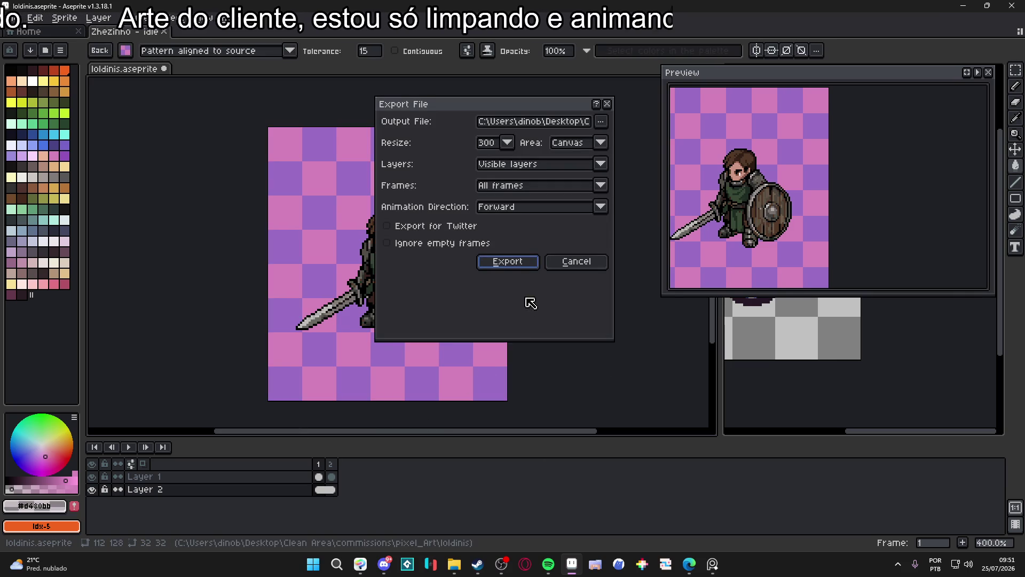
left_click(507, 262)
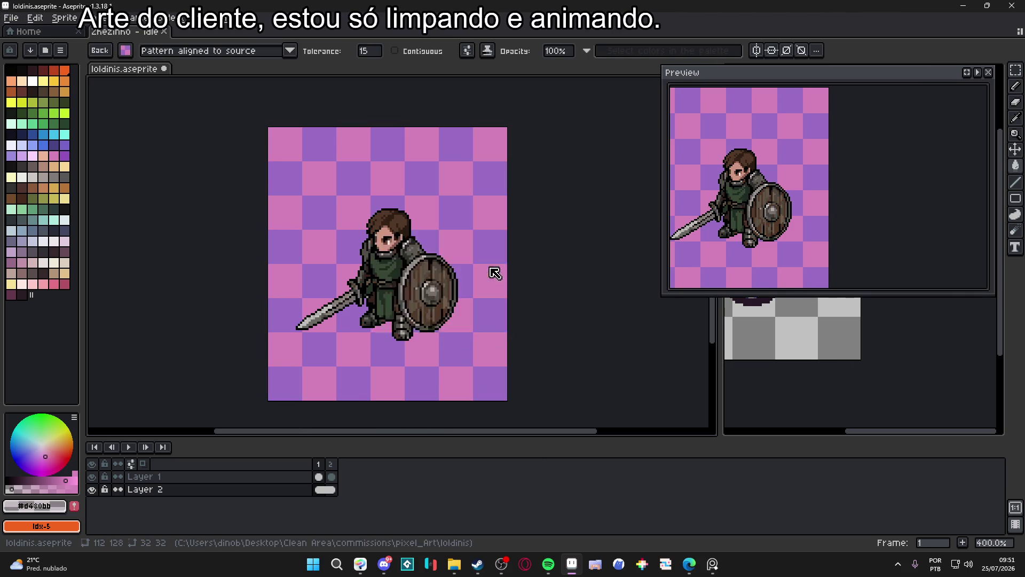
left_click(472, 313)
left_click(454, 564)
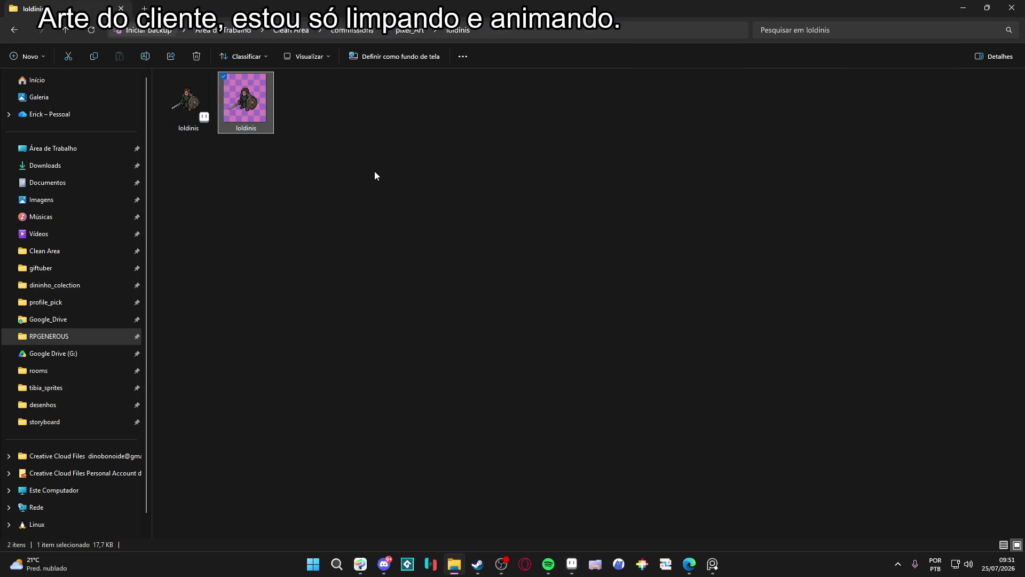
key("Return")
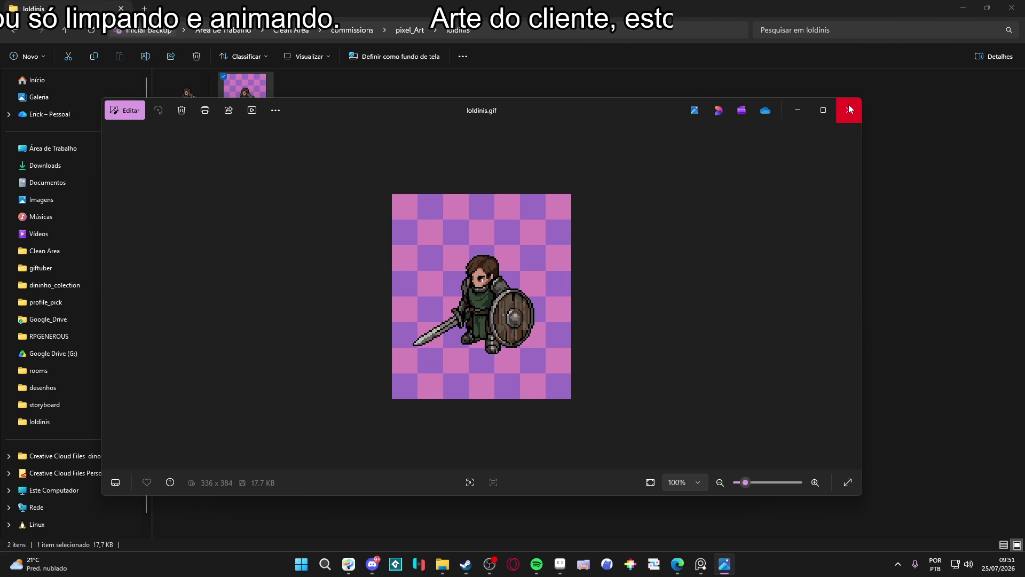
left_click(849, 108)
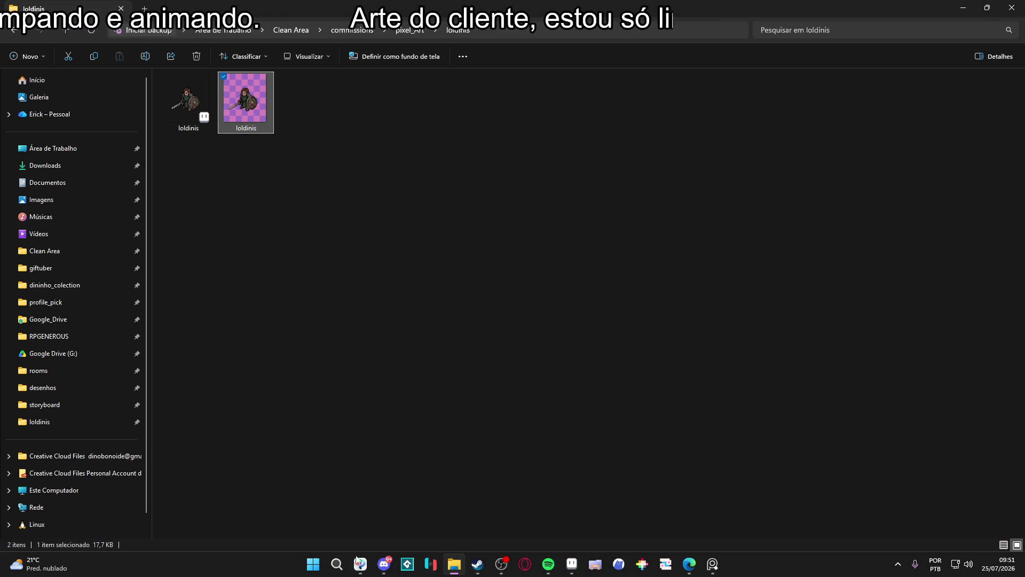
left_click(384, 563)
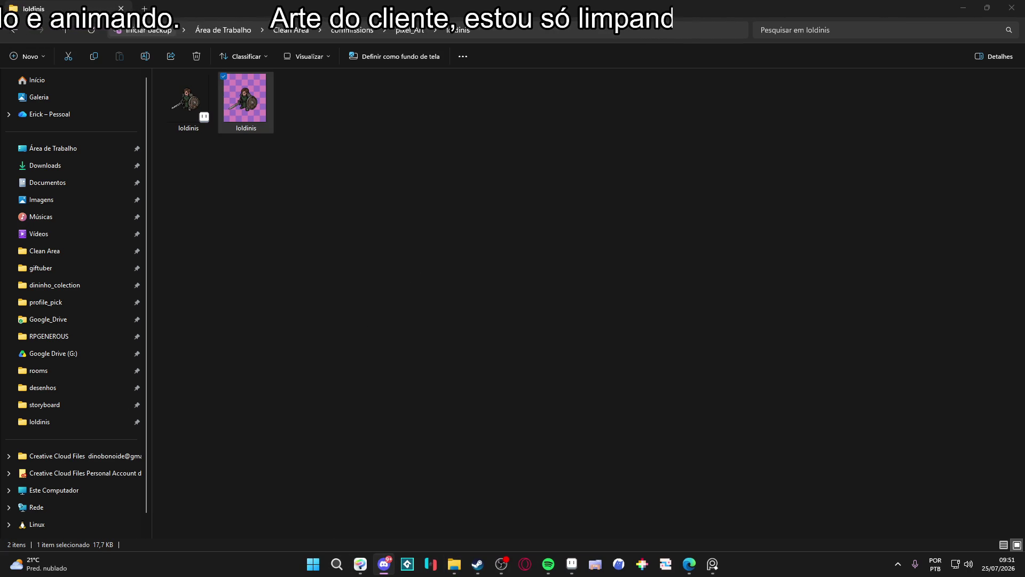
key("alt+Tab")
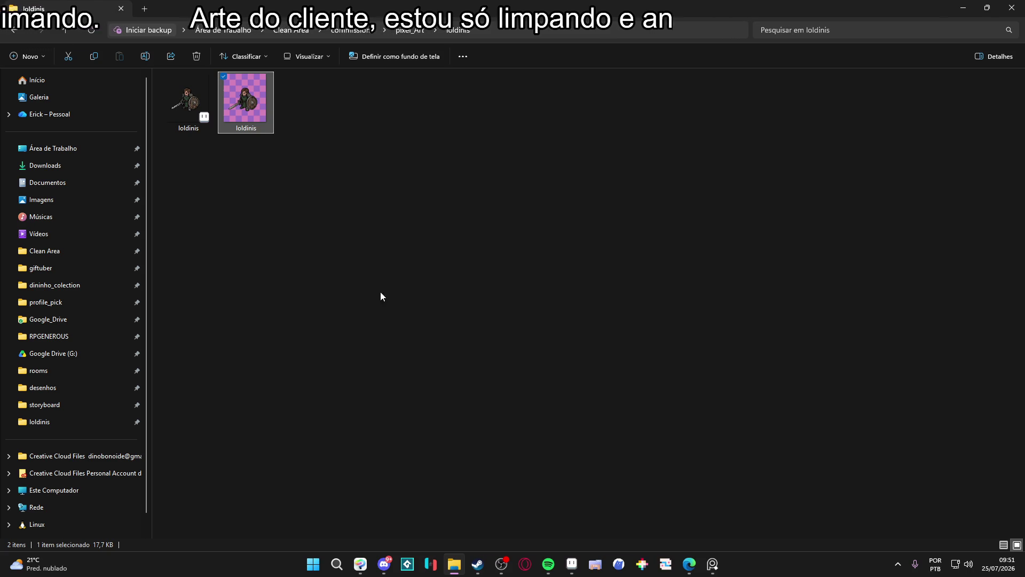
key("alt+Tab")
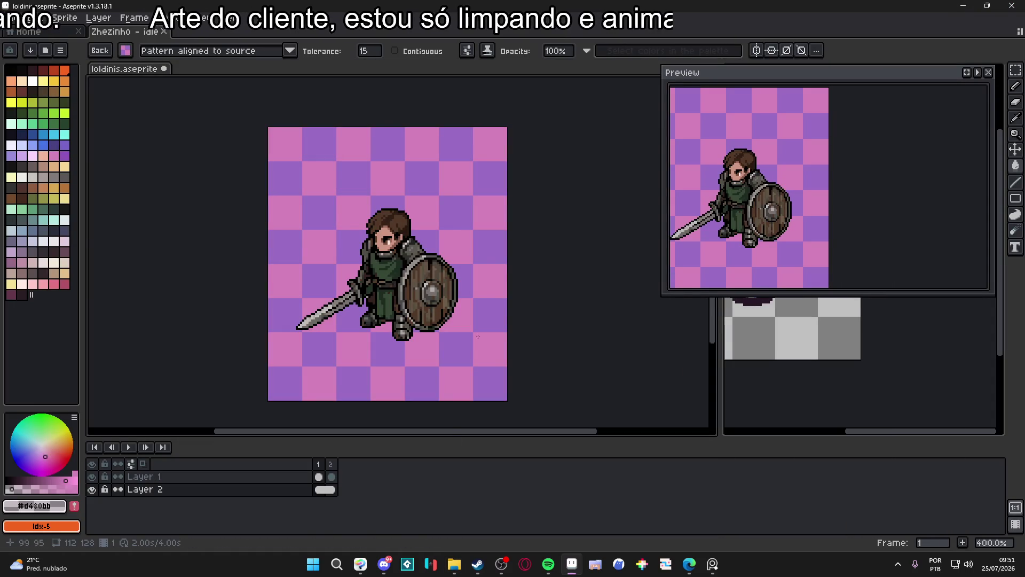
left_click(453, 570)
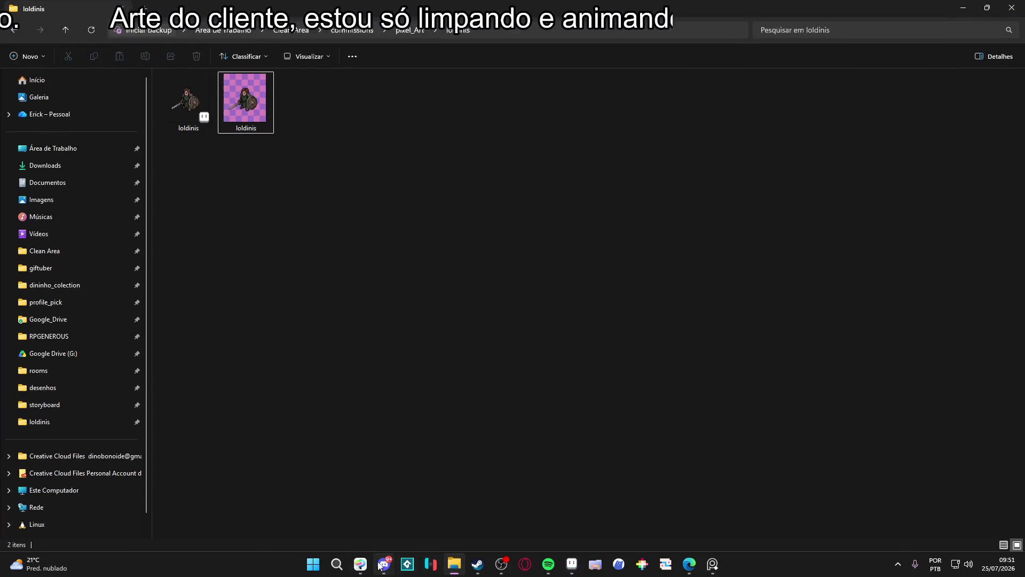
left_click(258, 110)
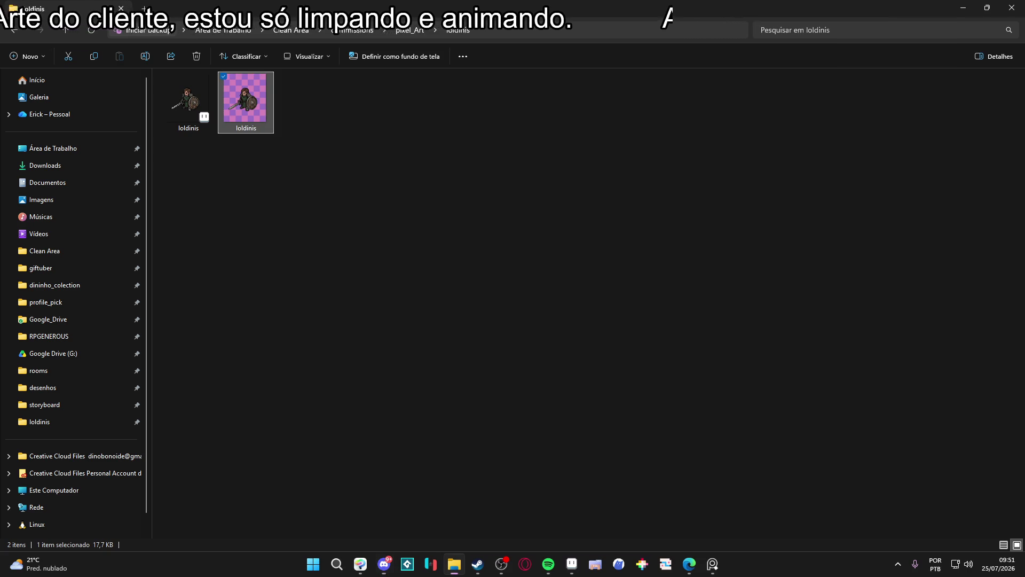
left_click(986, 7)
key("alt+Tab")
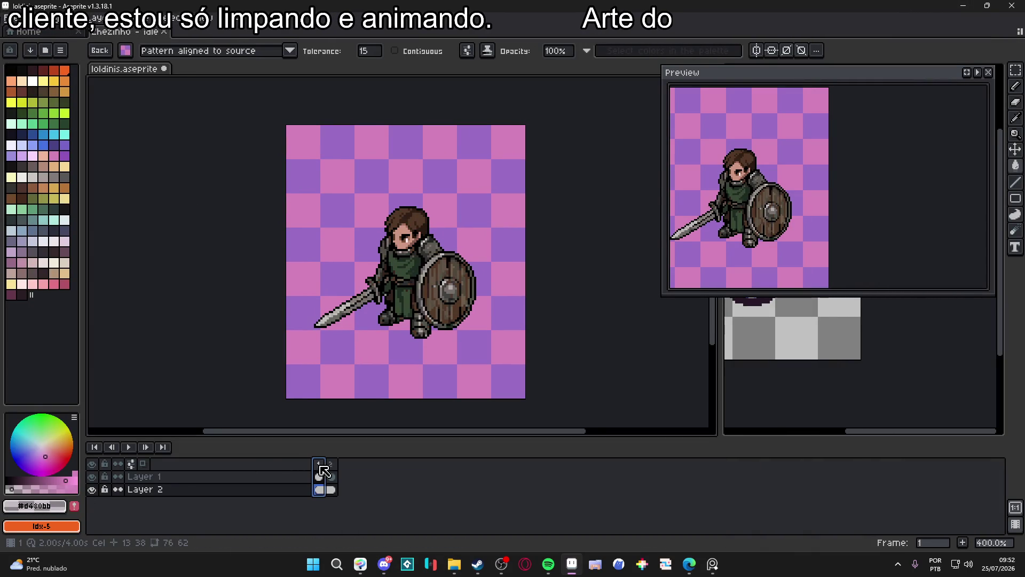
left_click(335, 466)
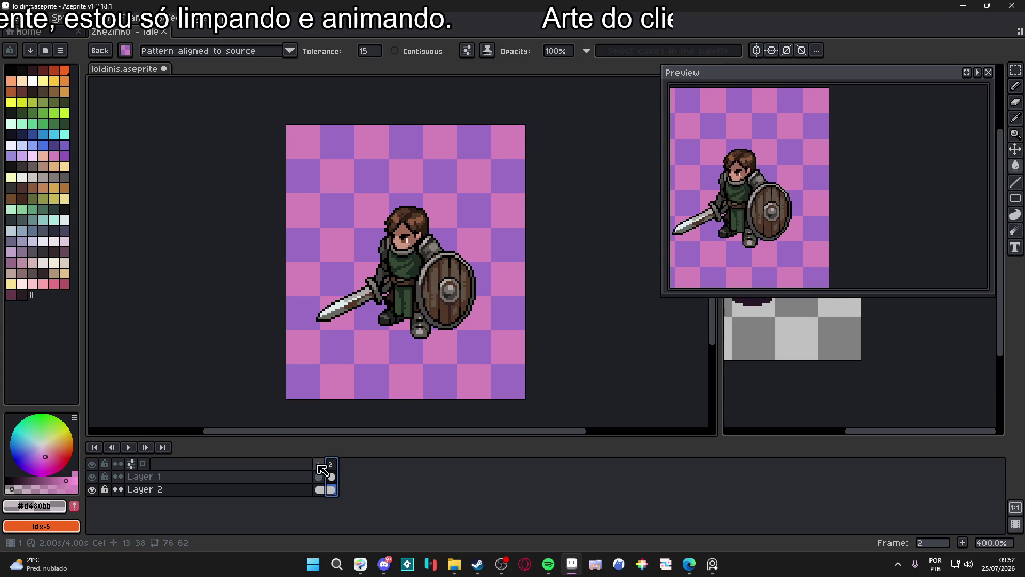
left_click(319, 464)
left_click(92, 489)
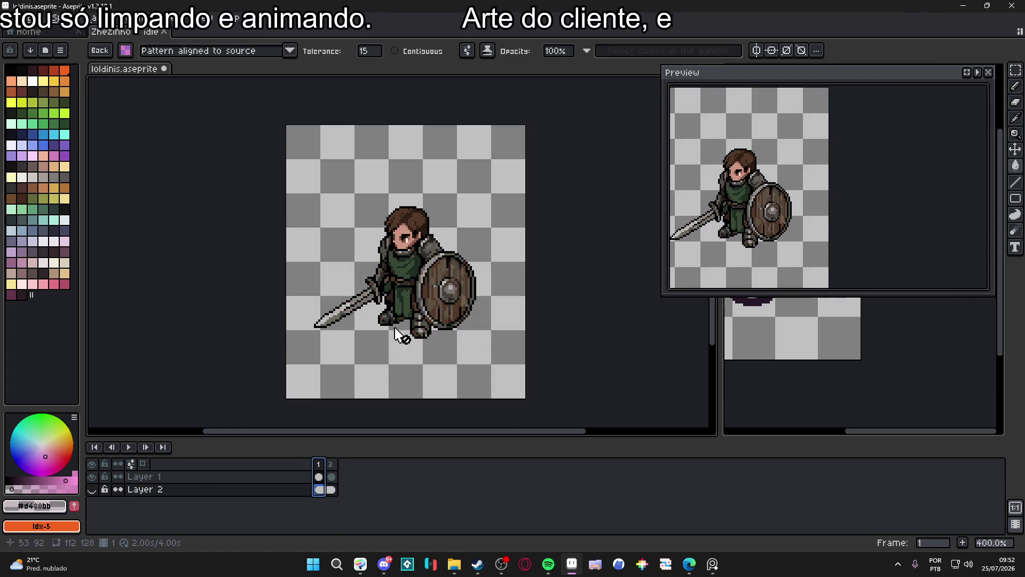
middle_click_drag(395, 343, 414, 344)
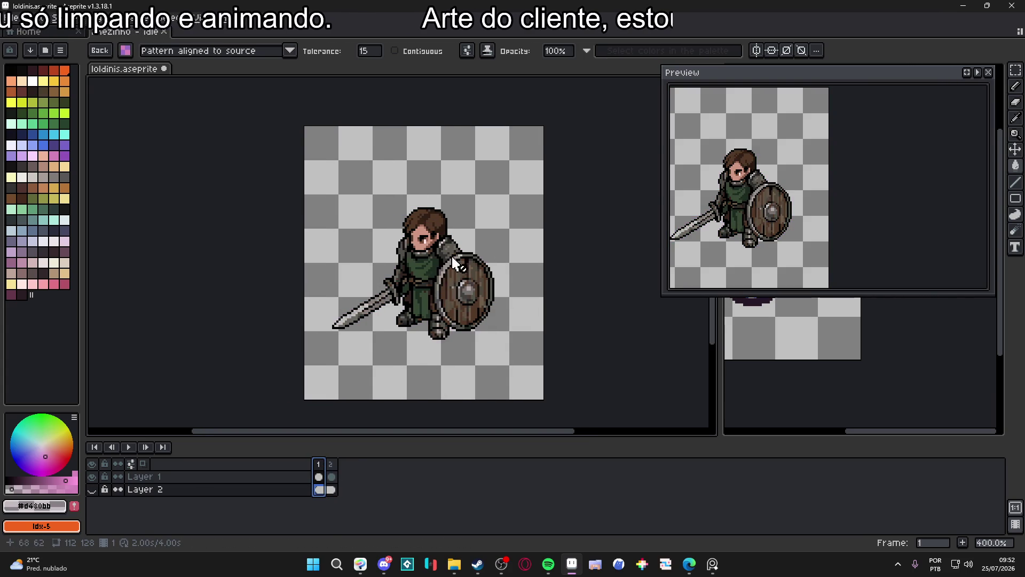
scroll(466, 272, "up", 5)
scroll(466, 272, "up", 2)
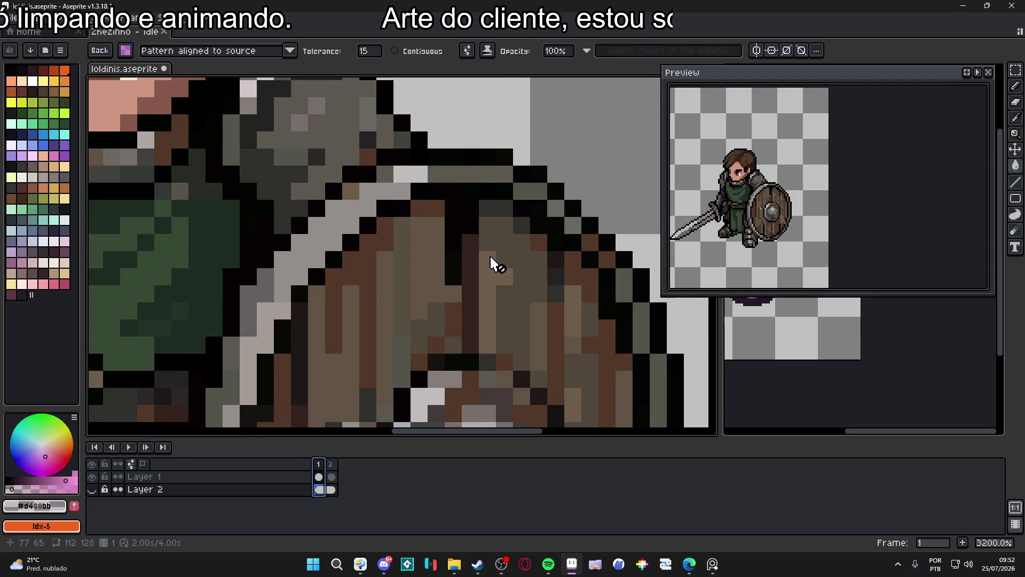
key("Up")
key("b")
scroll(487, 266, "down", 6)
key("Escape")
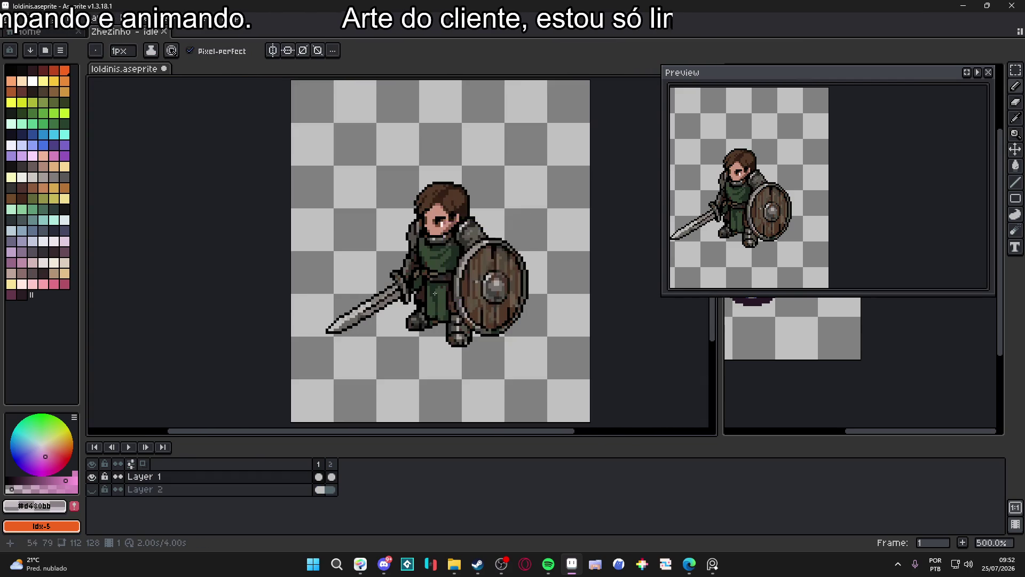
scroll(391, 306, "up", 3)
scroll(392, 306, "down", 2)
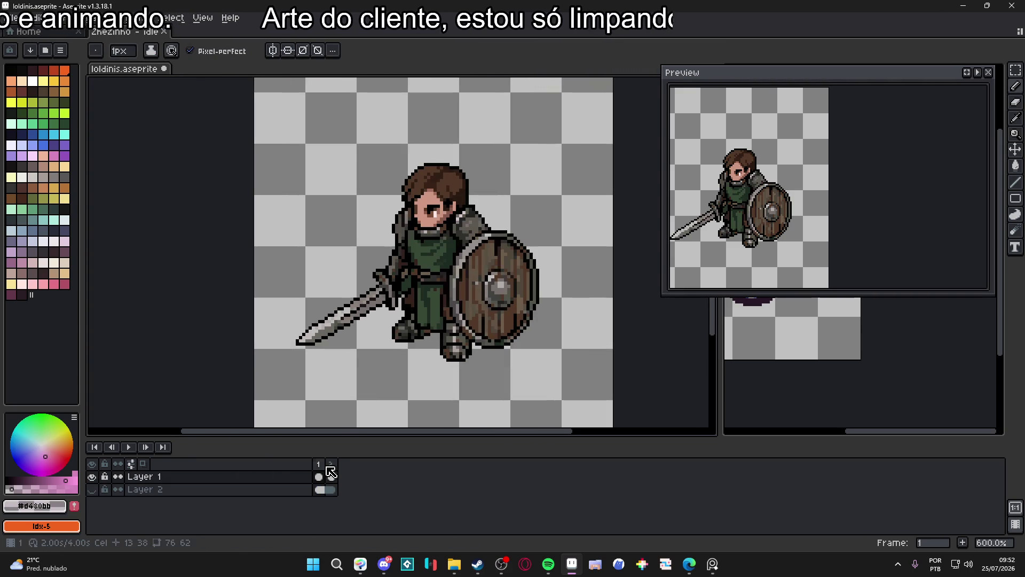
key("Right")
scroll(411, 335, "down", 2)
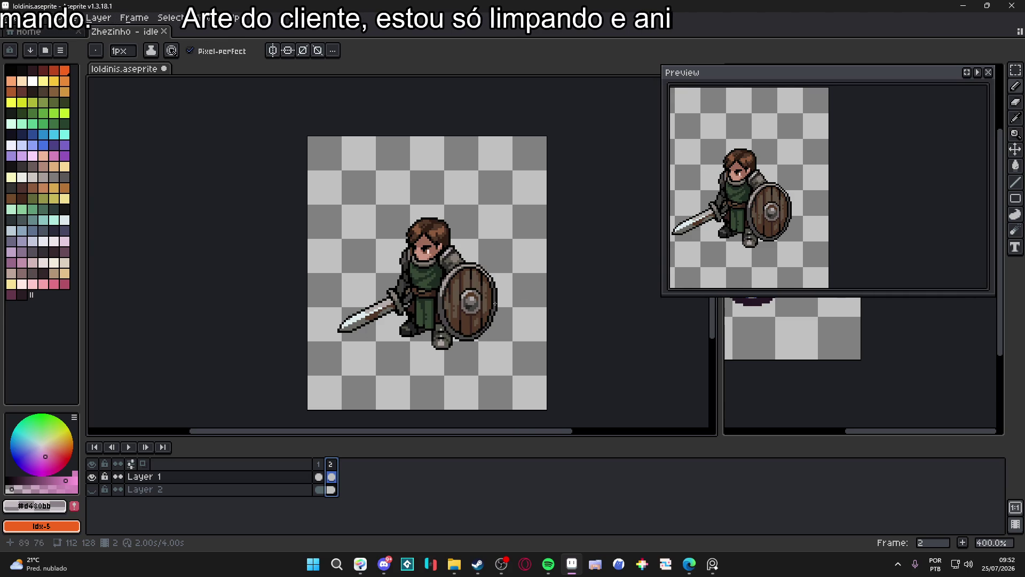
scroll(377, 275, "up", 3)
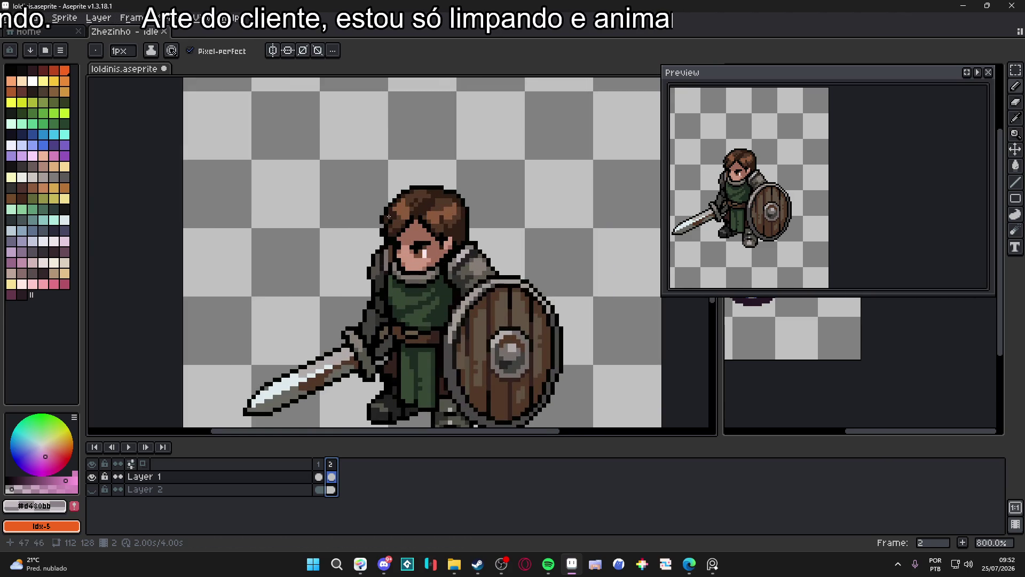
scroll(344, 298, "down", 1)
left_click(319, 476)
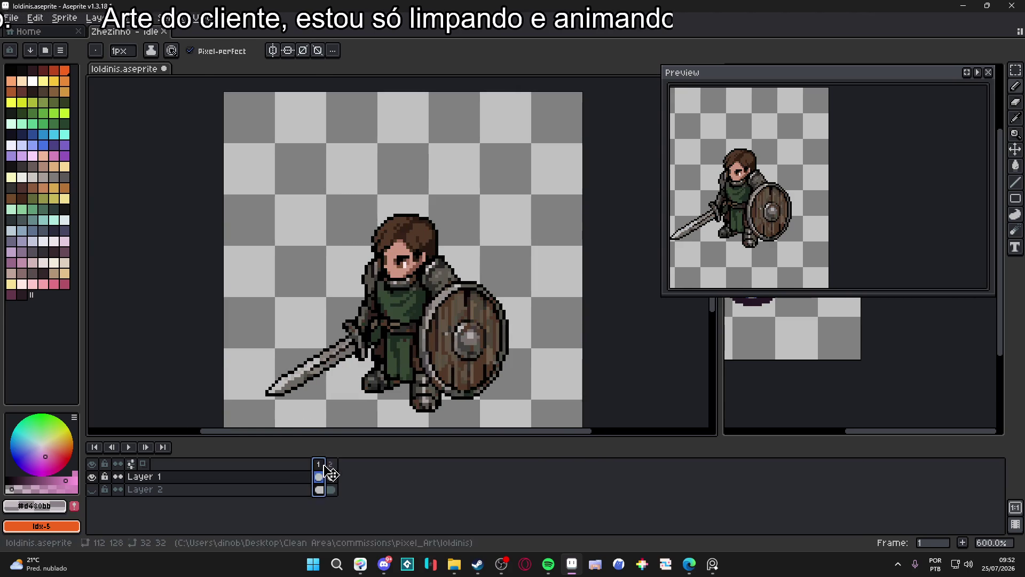
left_click(331, 463)
left_click(319, 465)
left_click(331, 465)
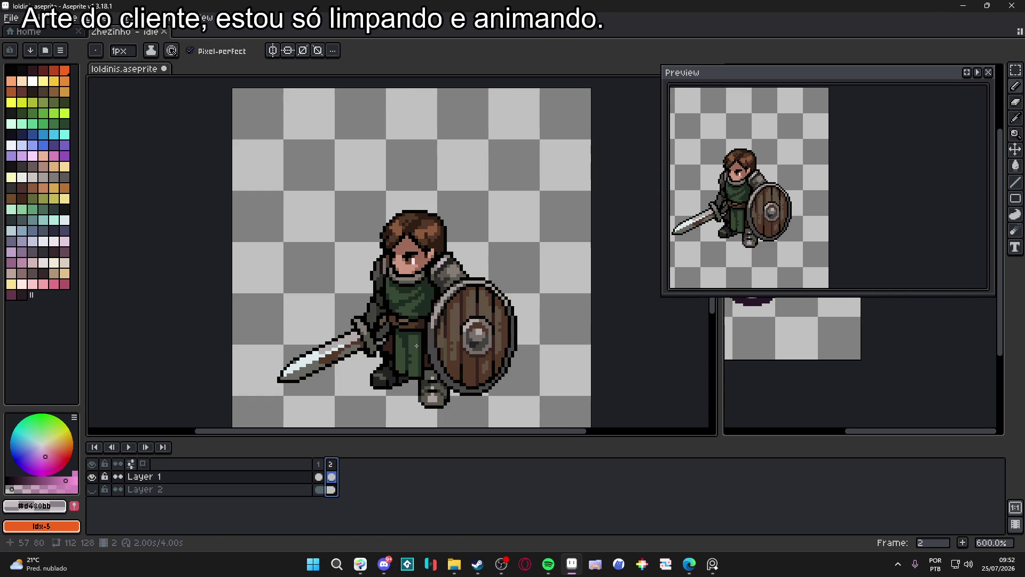
scroll(412, 349, "down", 2)
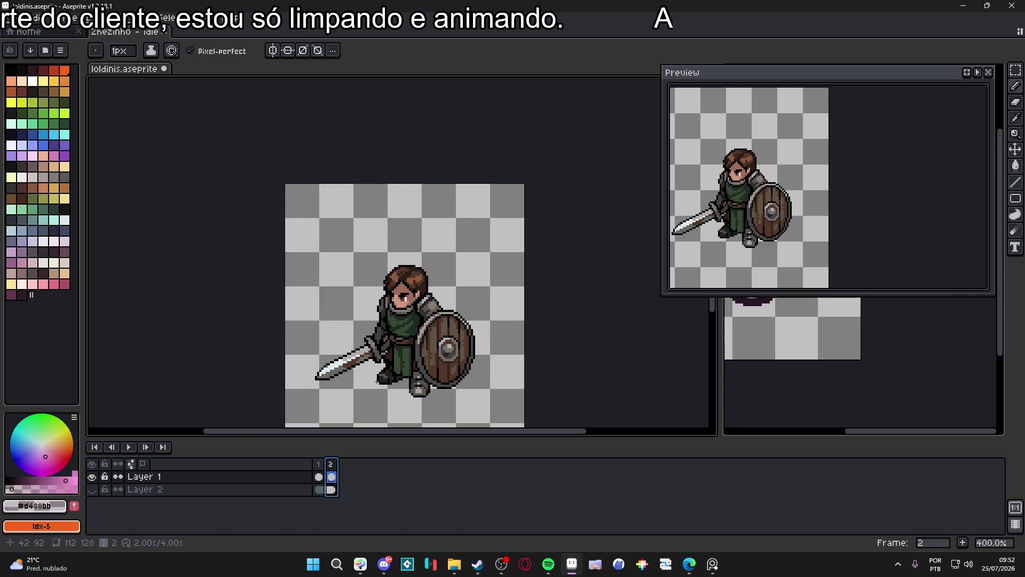
left_click(323, 474)
left_click(330, 475)
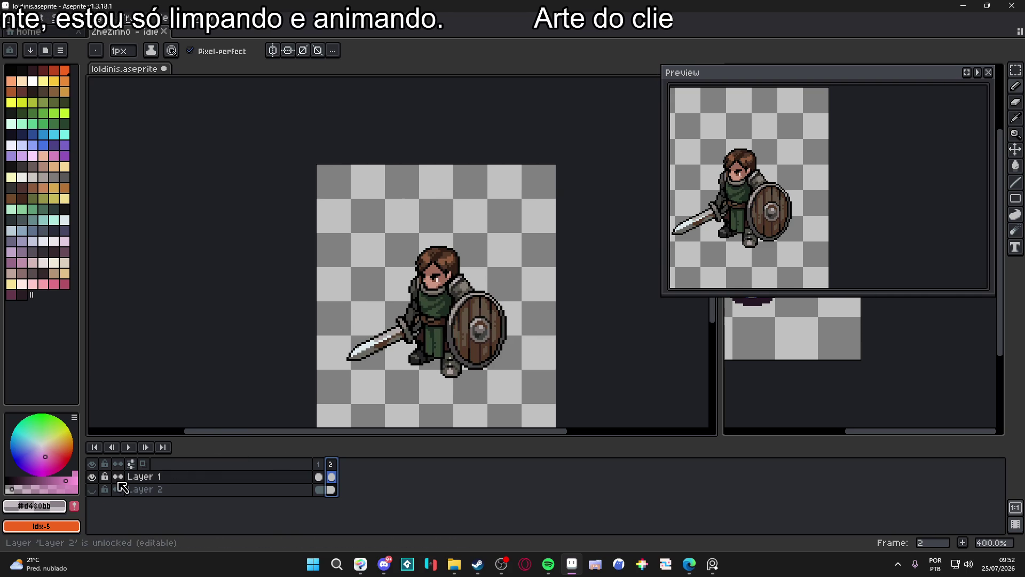
left_click(318, 464)
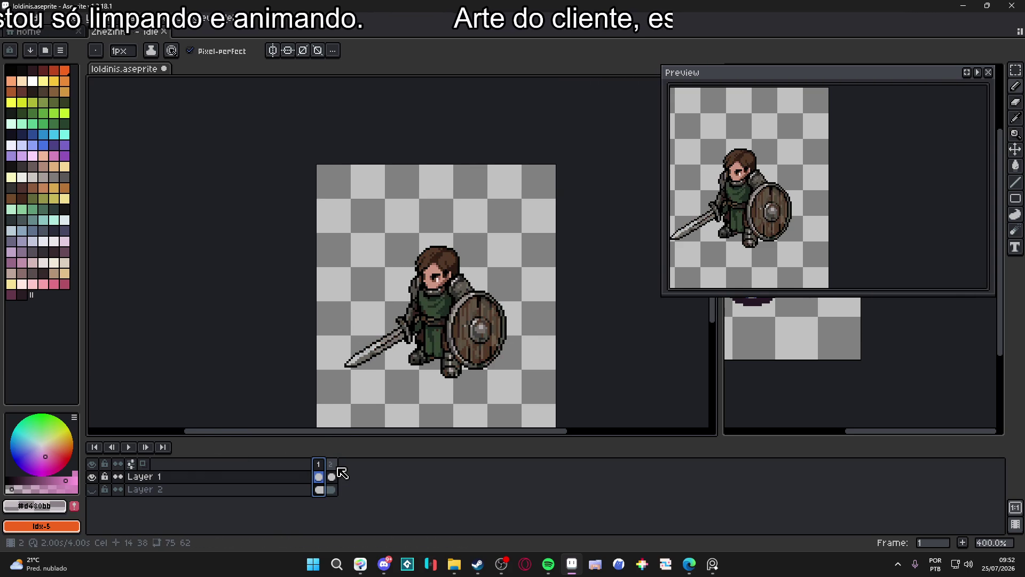
left_click(387, 570)
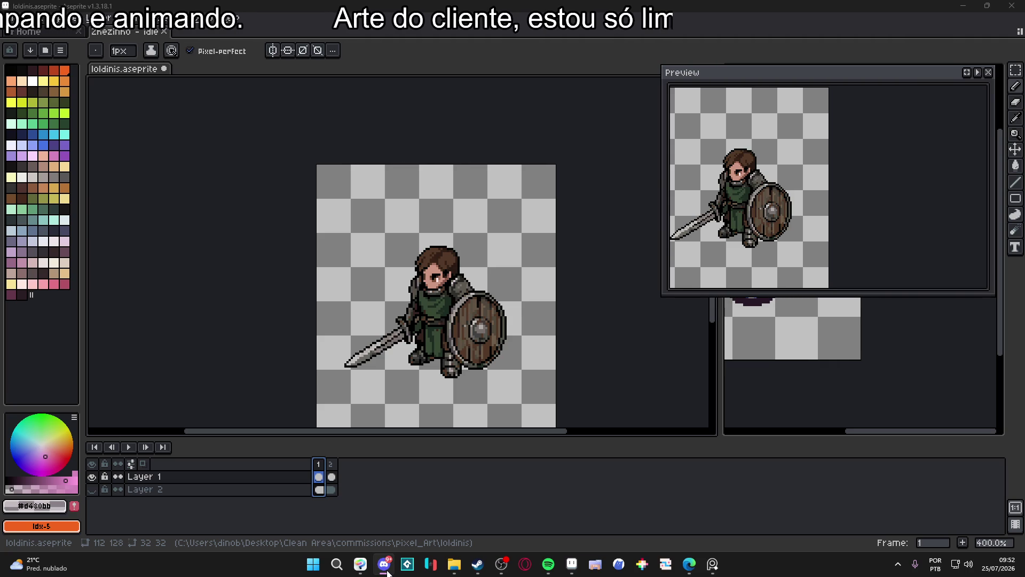
left_click(387, 572)
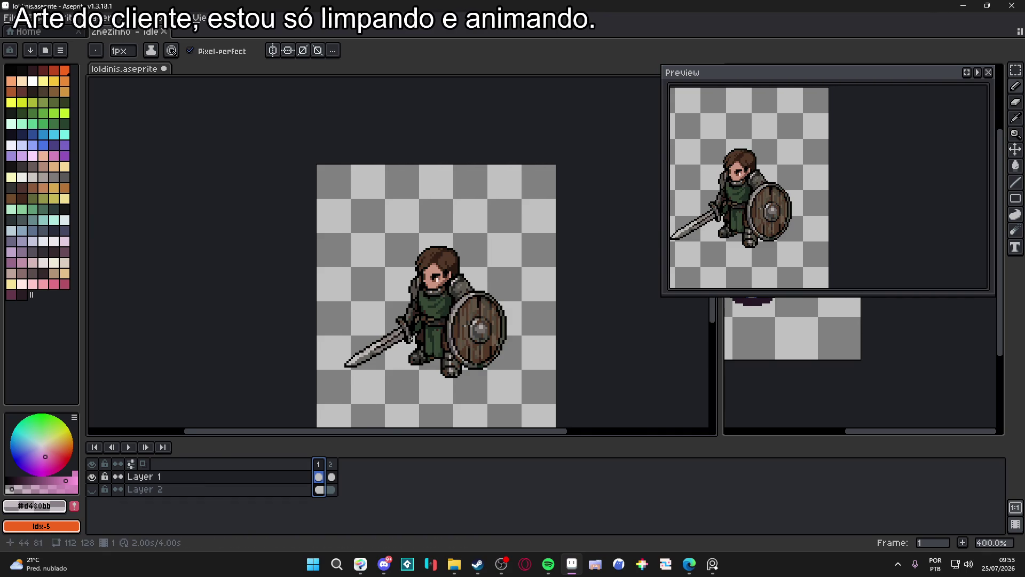
scroll(382, 412, "down", 1)
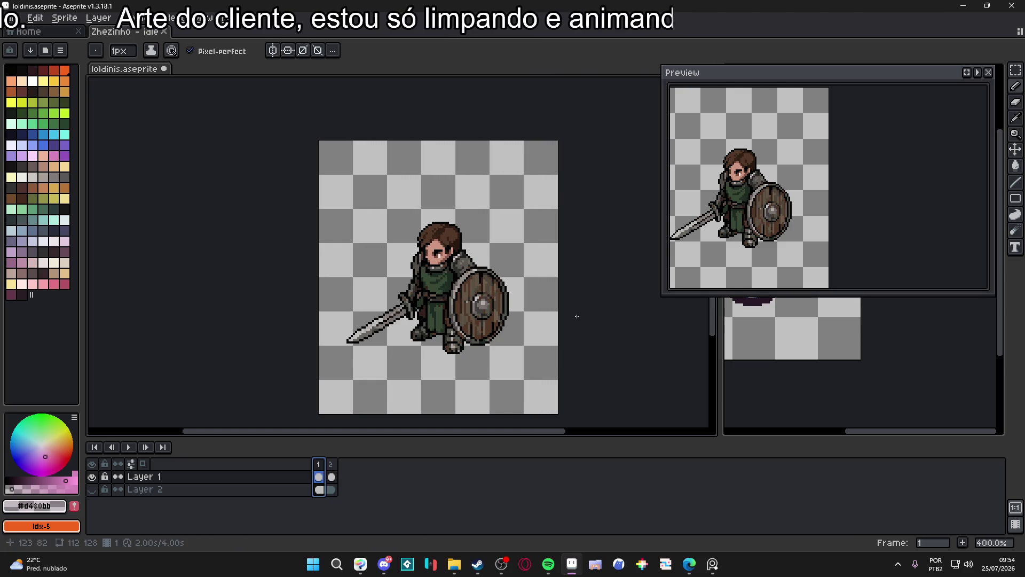
left_click(331, 464)
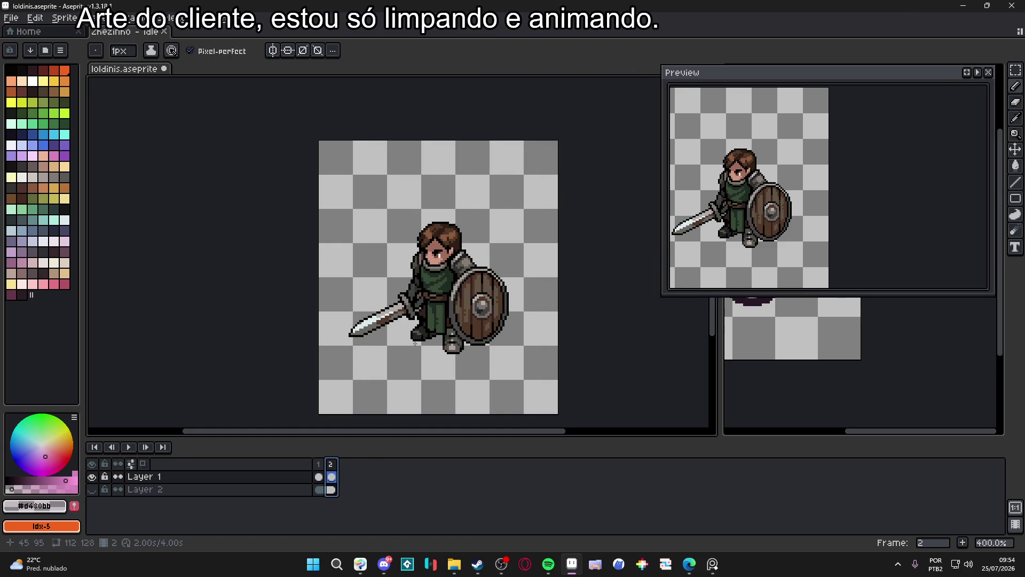
middle_click_drag(454, 381, 458, 377)
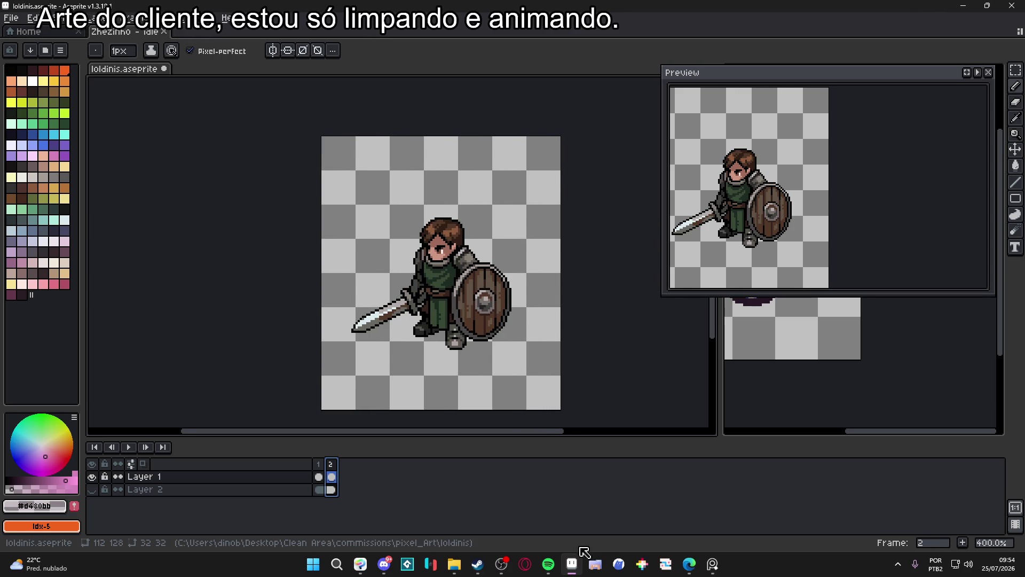
Step: Launch Blockbench via a Start search for 'bloc' and open alseyni_character_model_3 from Recent
left_click(319, 566)
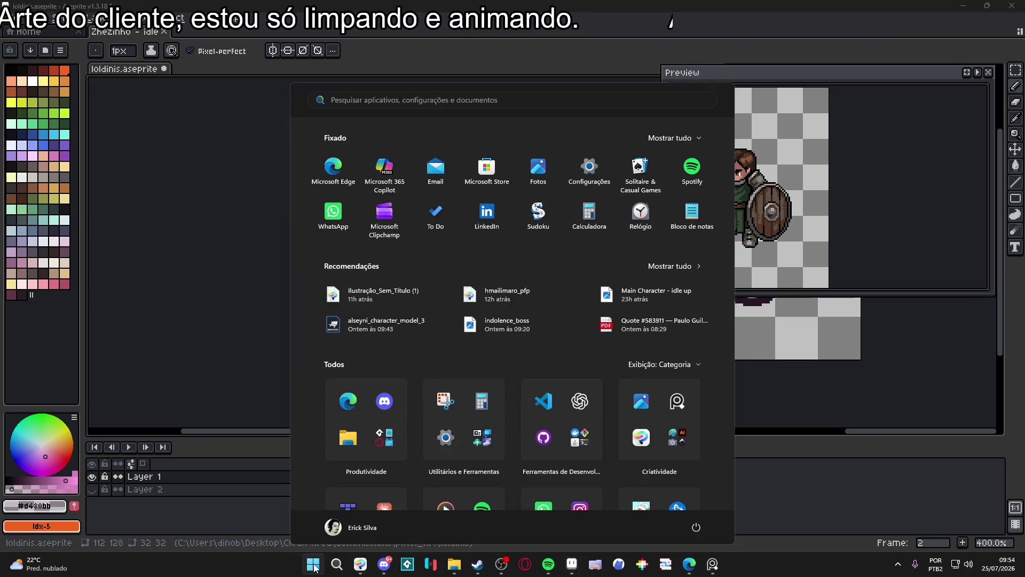
type("bloc")
key("Return")
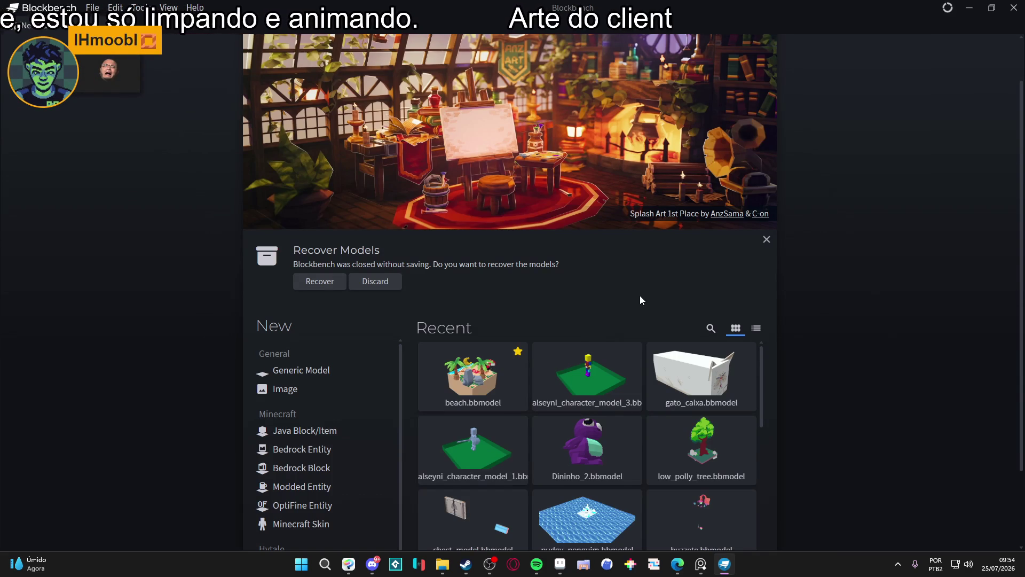
scroll(640, 295, "down", 2)
left_click(587, 294)
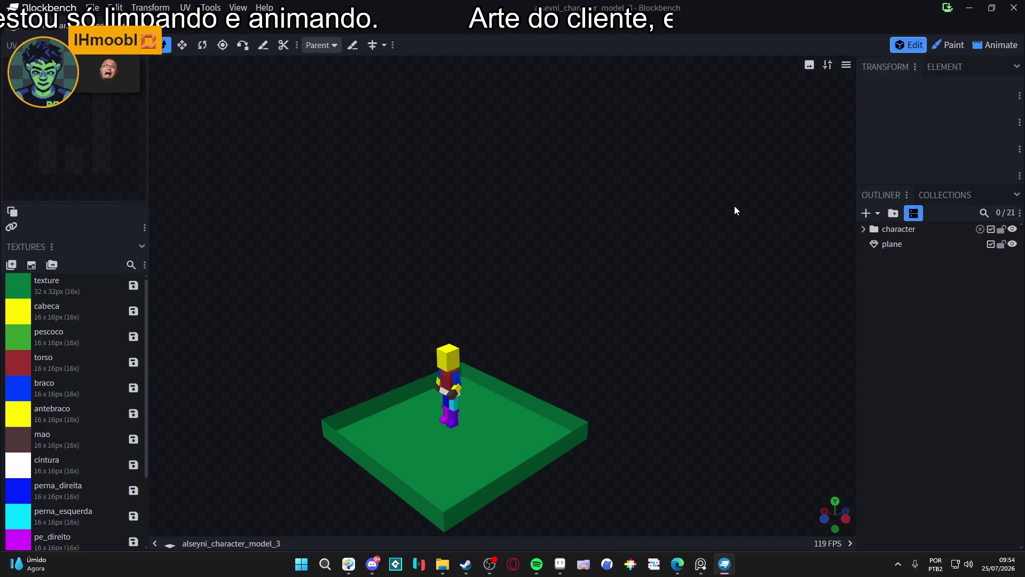
Step: Browse the character and torso groups in the Outliner and orbit to view the knight from behind
left_click(863, 233)
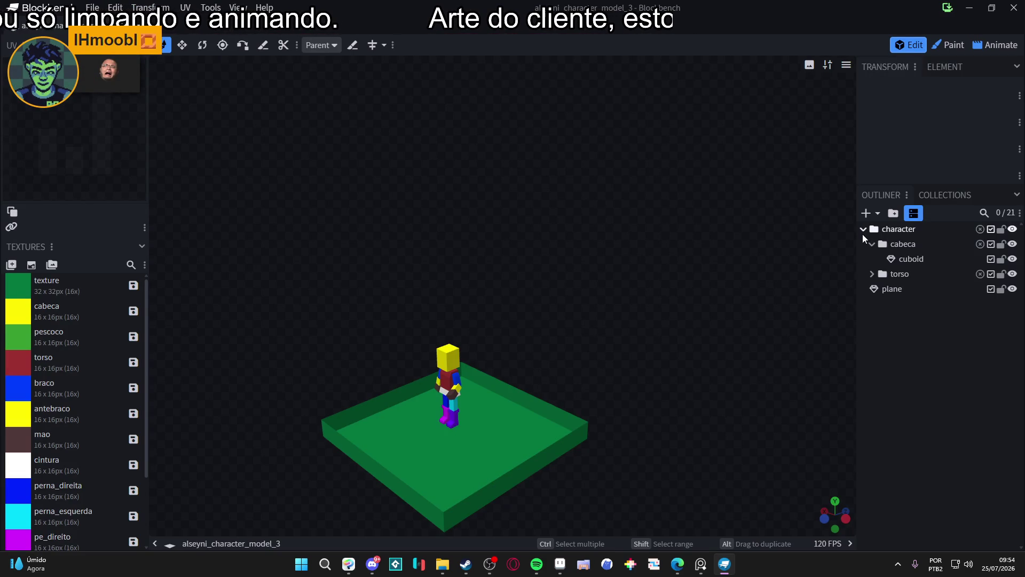
left_click(890, 274)
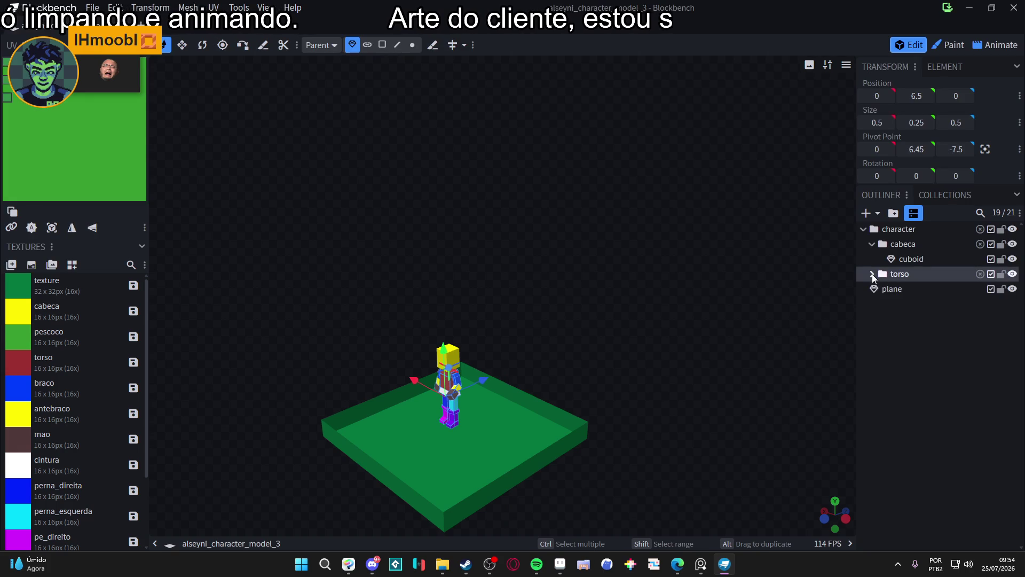
left_click(872, 274)
left_click(863, 229)
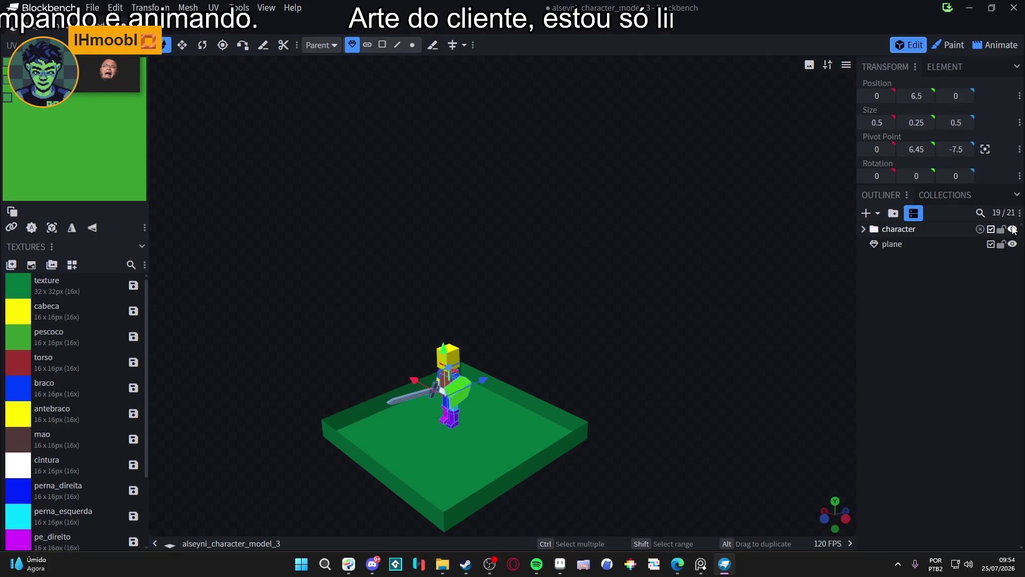
scroll(553, 302, "up", 5)
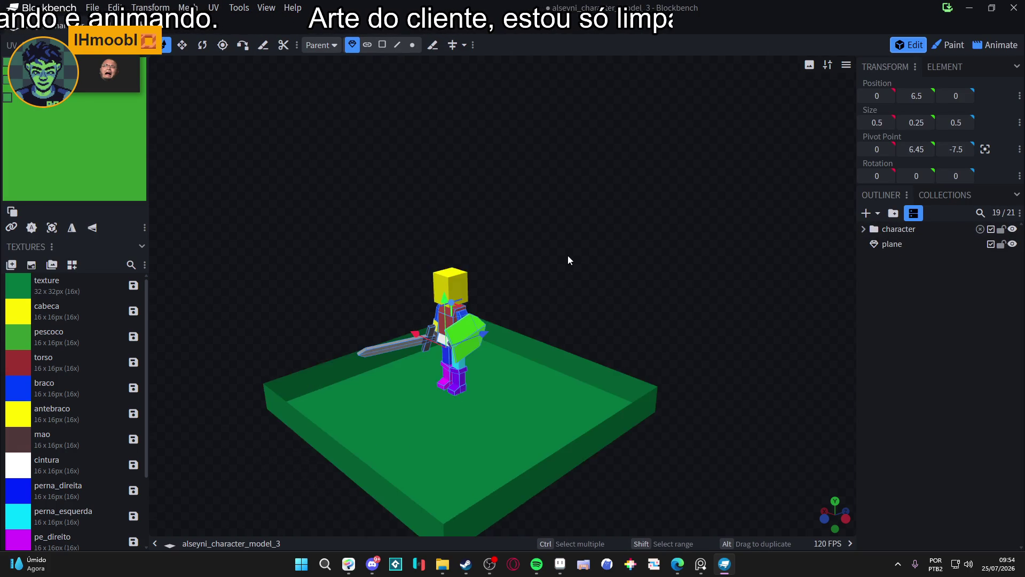
scroll(540, 274, "up", 5)
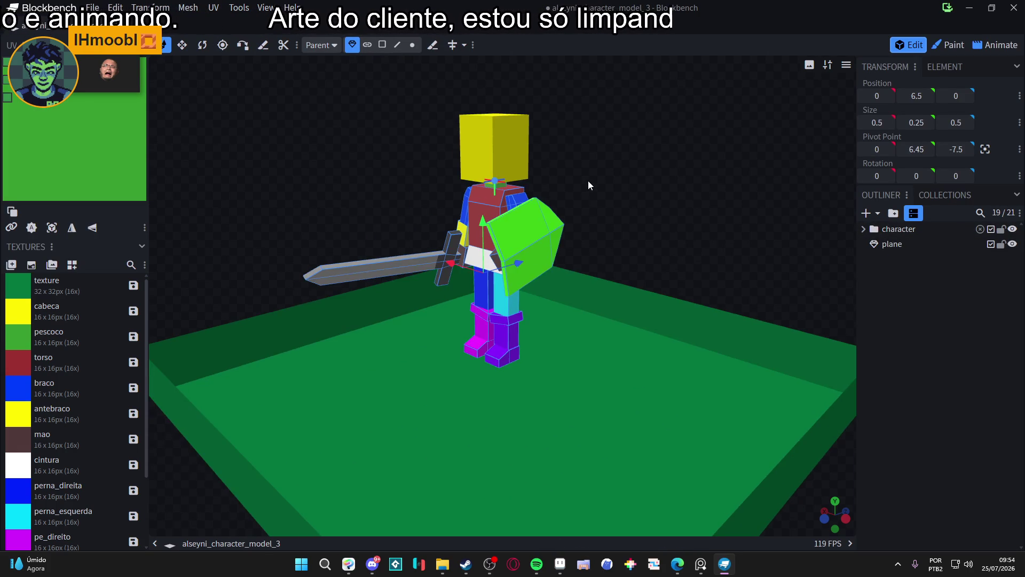
mouse_move(619, 182)
left_mouse_down()
mouse_move(607, 188)
mouse_move(664, 169)
mouse_move(652, 223)
mouse_move(642, 209)
mouse_move(533, 215)
mouse_move(531, 223)
left_mouse_up()
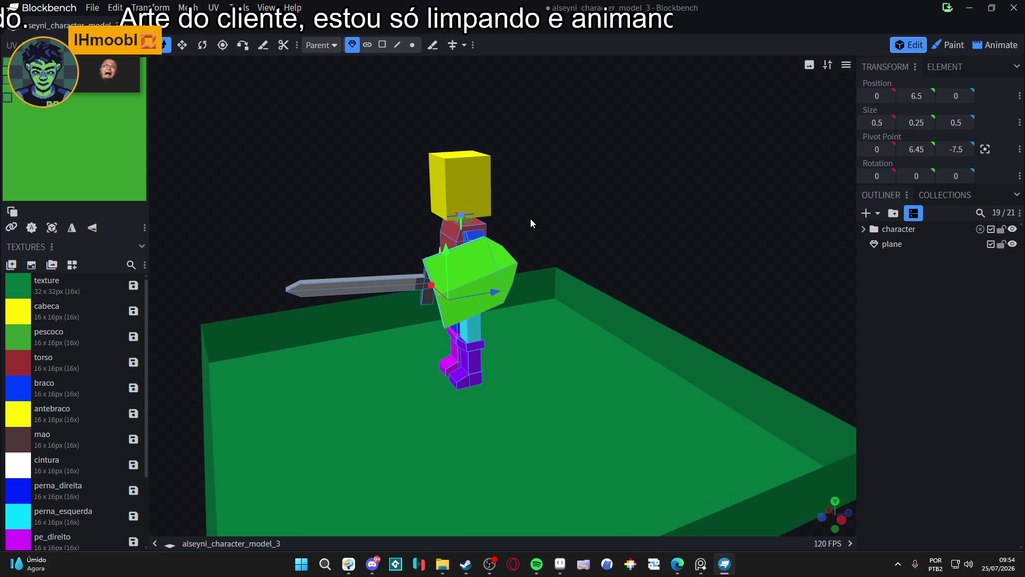
Step: Select the shield piece and switch to Face selection mode
left_click(474, 274)
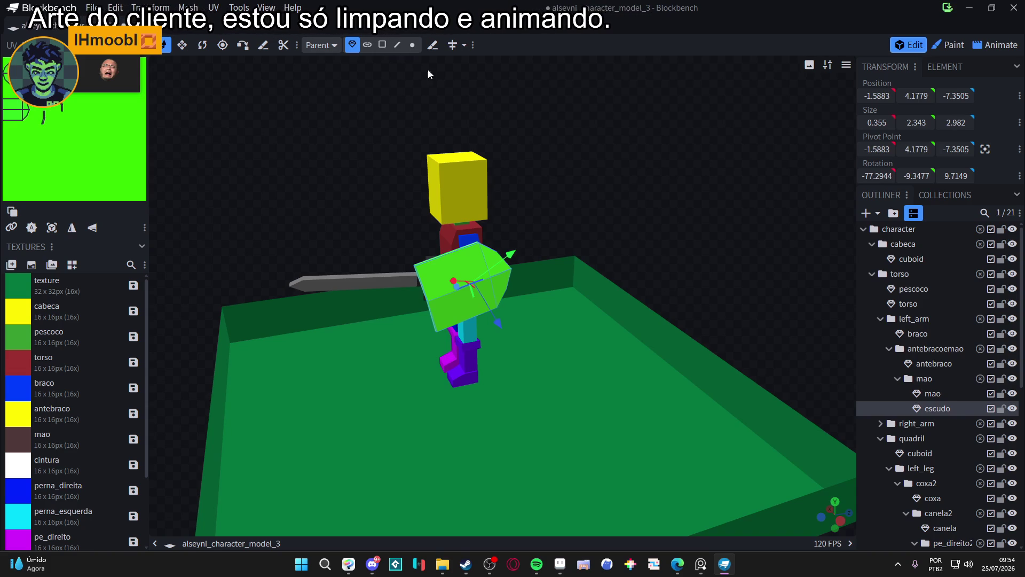
left_click(383, 45)
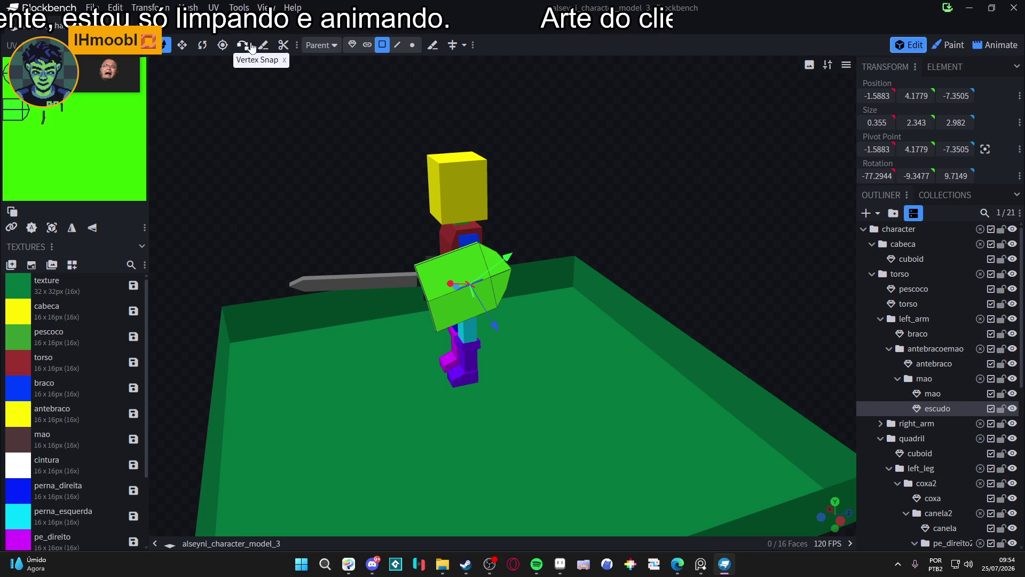
scroll(457, 140, "down", 3)
mouse_move(501, 226)
left_mouse_down()
mouse_move(500, 248)
mouse_move(593, 197)
mouse_move(611, 207)
left_mouse_up()
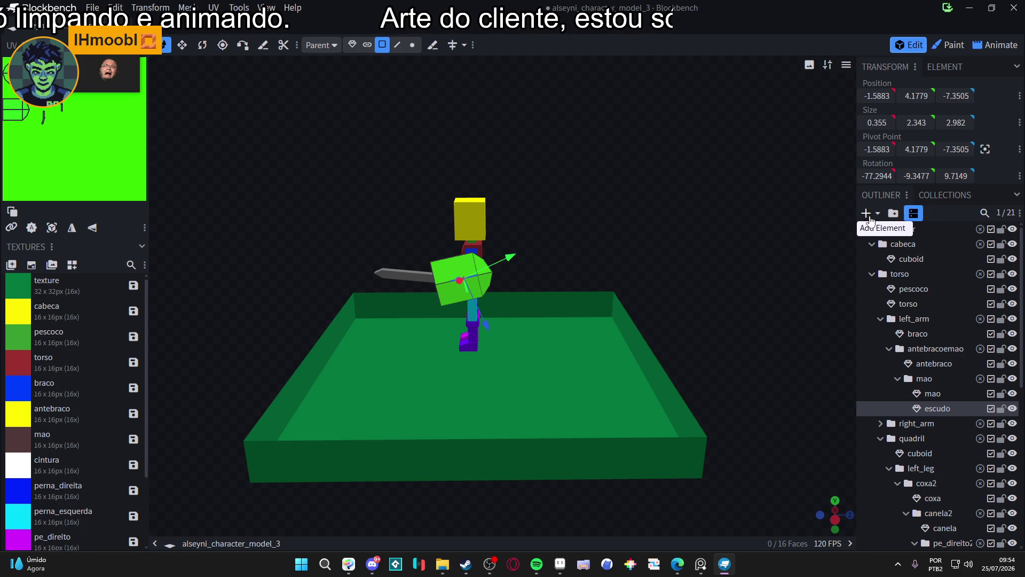
Step: Add a sphere mesh with diameter 16 and 12 sides to the hand group
left_click(870, 218)
left_click(494, 89)
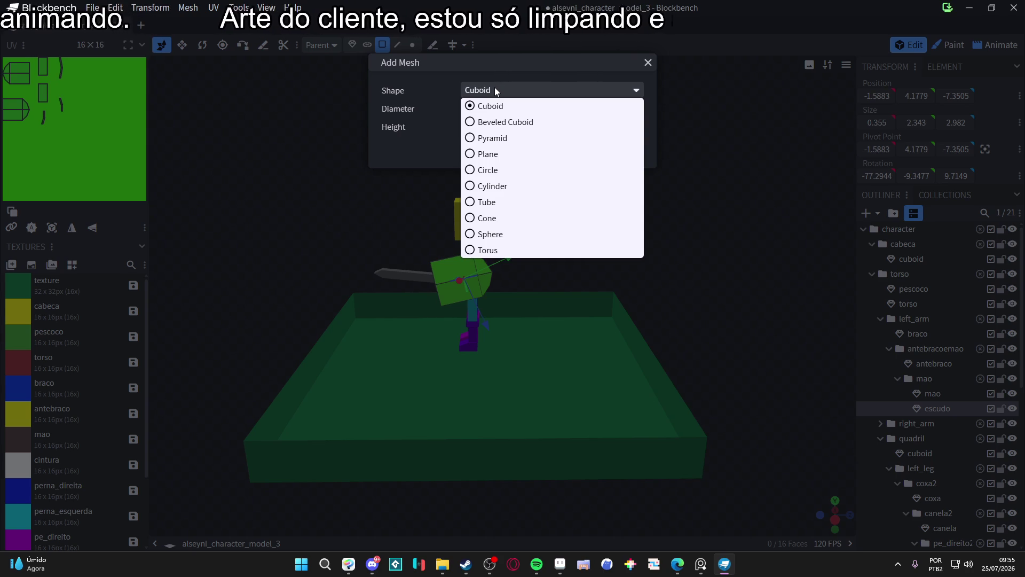
left_click(473, 231)
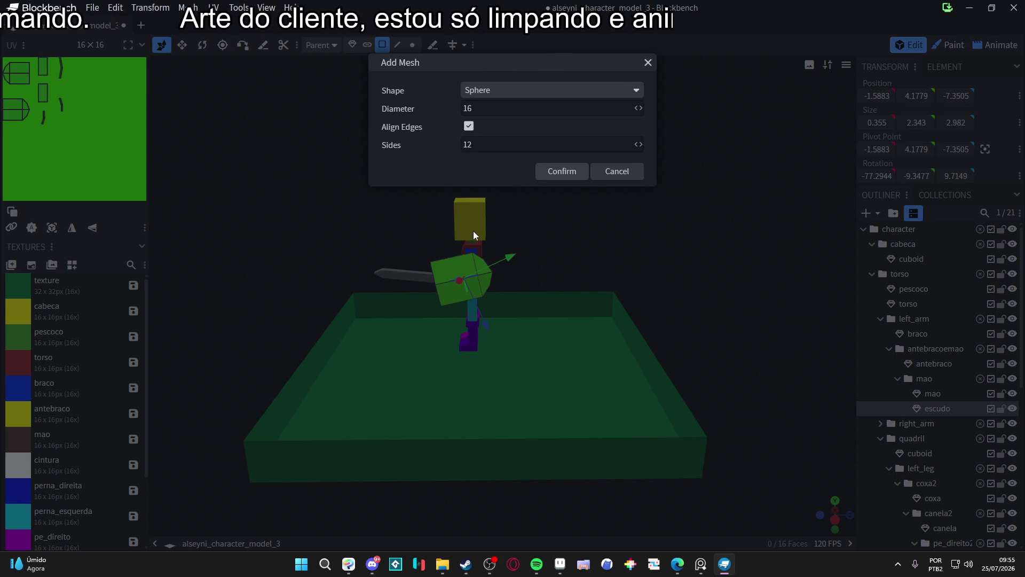
left_click(556, 172)
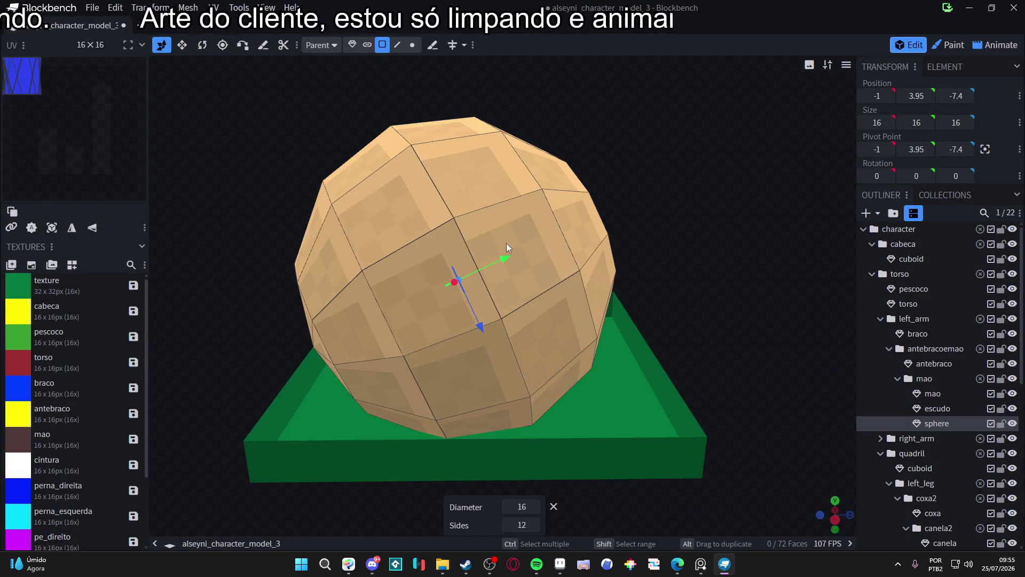
scroll(490, 263, "down", 4)
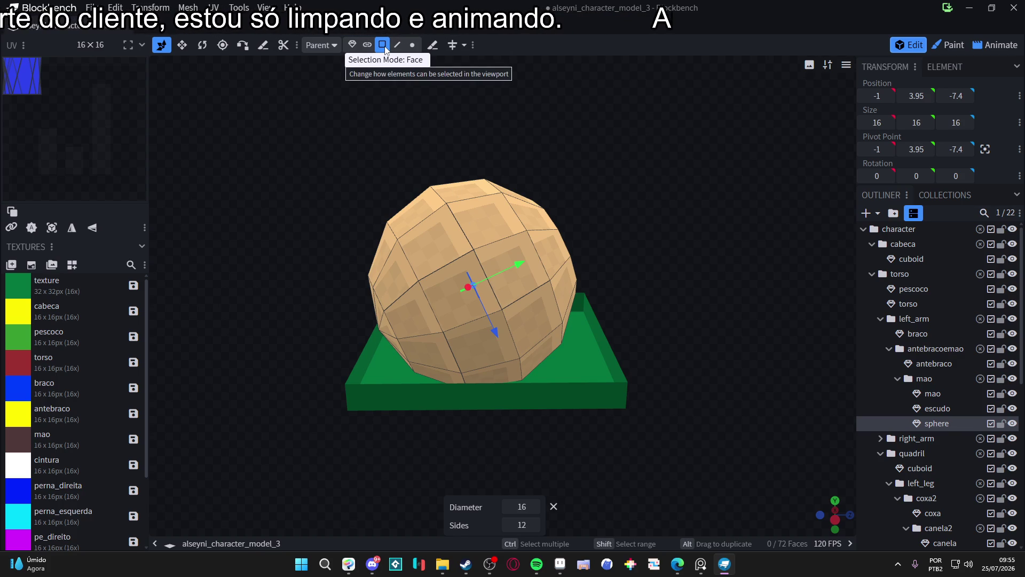
double_click(489, 228)
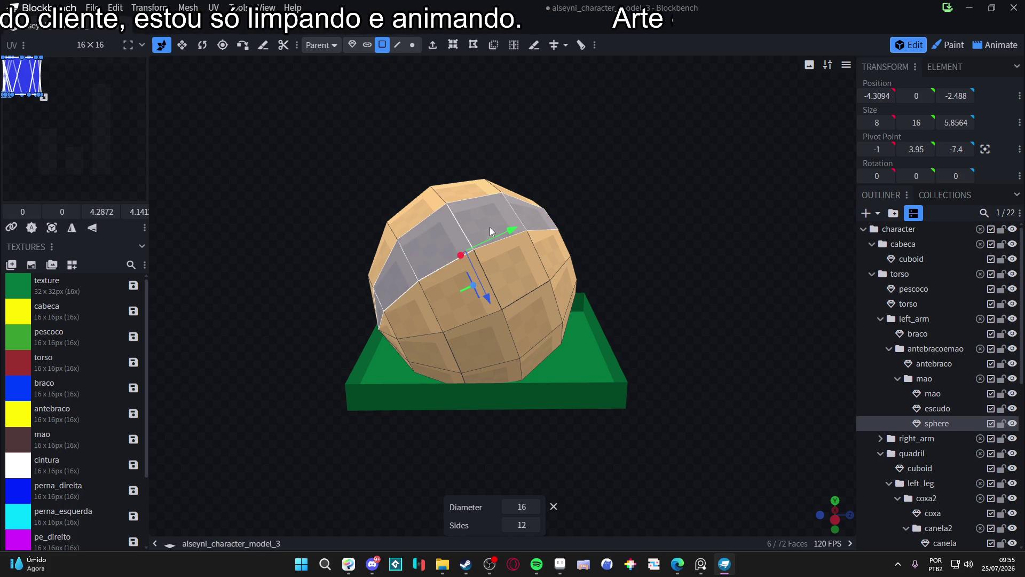
Step: Select various face rings and loops on the sphere, ending on the upper 12-face ring
double_click(501, 280)
left_click(528, 294, "shift")
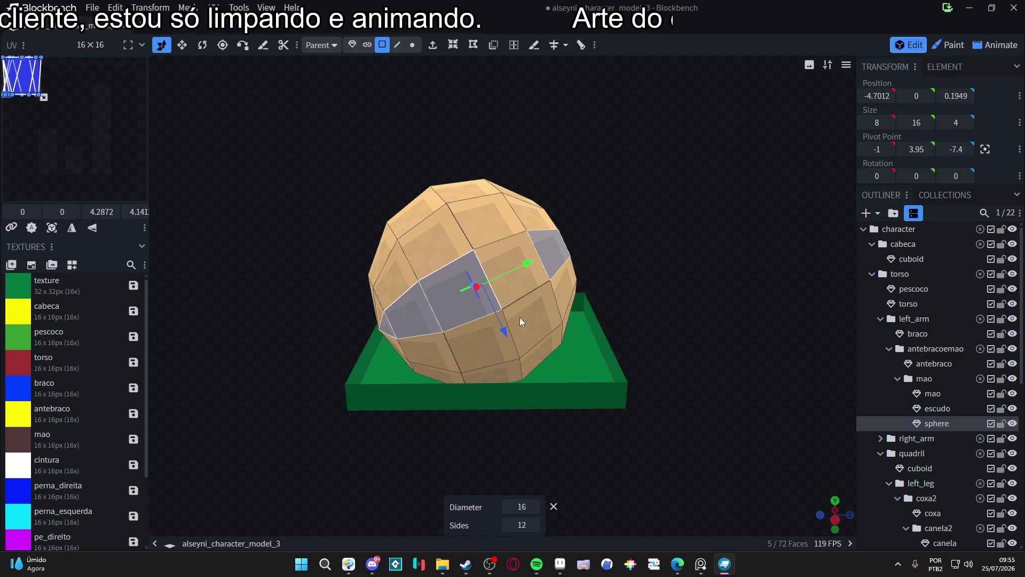
mouse_move(559, 415)
left_mouse_down()
mouse_move(561, 448)
mouse_move(592, 468)
mouse_move(662, 261)
mouse_move(550, 346)
left_mouse_up()
double_click(539, 357)
double_click(575, 312)
double_click(500, 298)
double_click(534, 273)
double_click(542, 330)
double_click(545, 326)
double_click(550, 326)
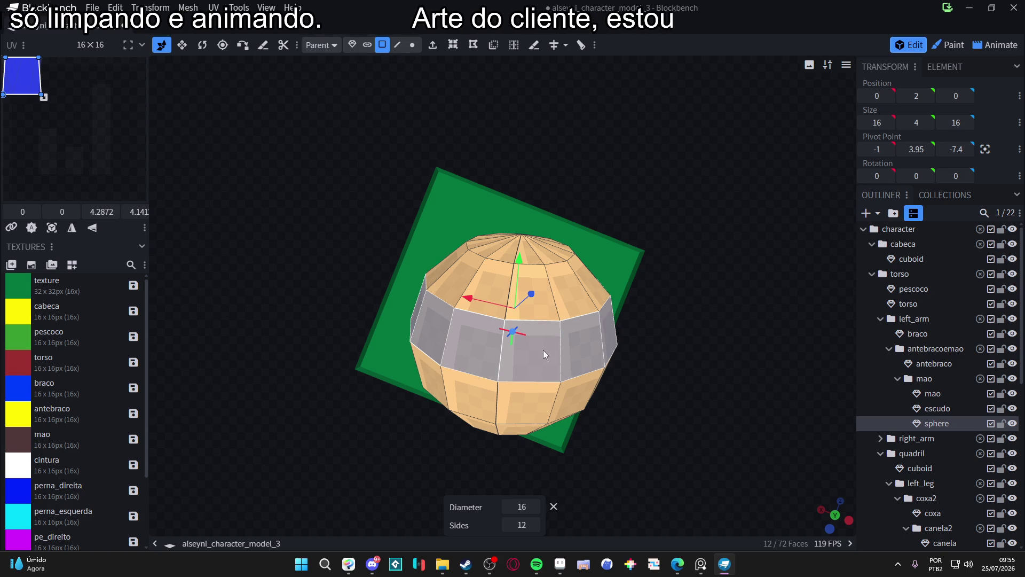
double_click(536, 273)
Step: Duplicate the sphere and split a vertical loop of faces into a new piece
key("ctrl+d")
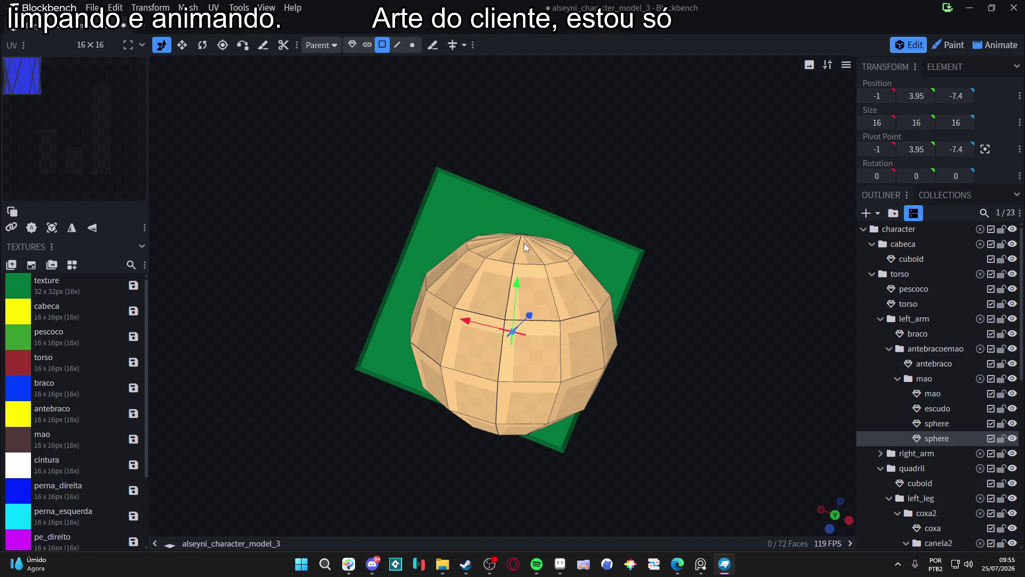
double_click(530, 323)
left_click(543, 328)
double_click(543, 328)
left_click(543, 328)
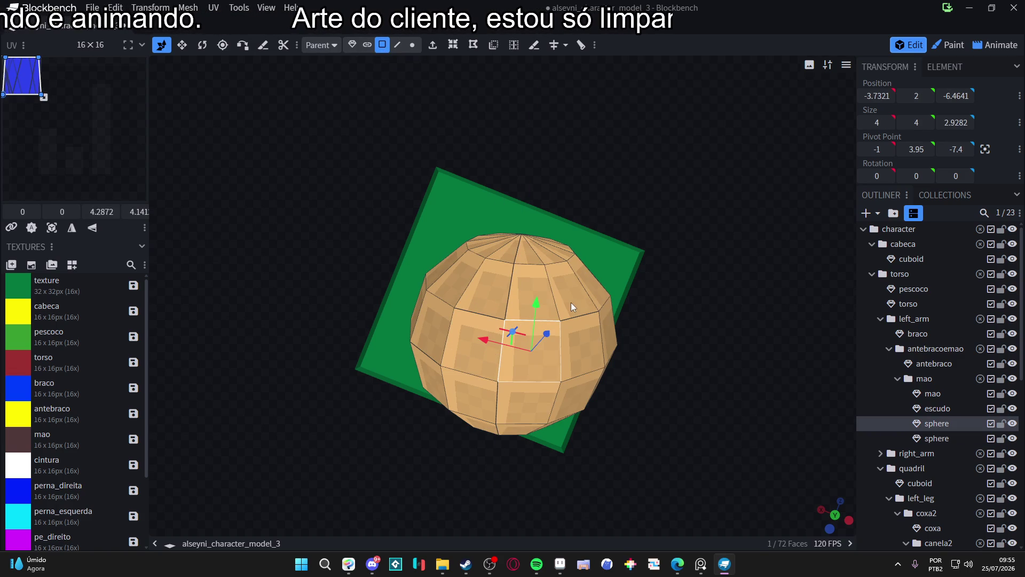
left_click(575, 341)
double_click(534, 351)
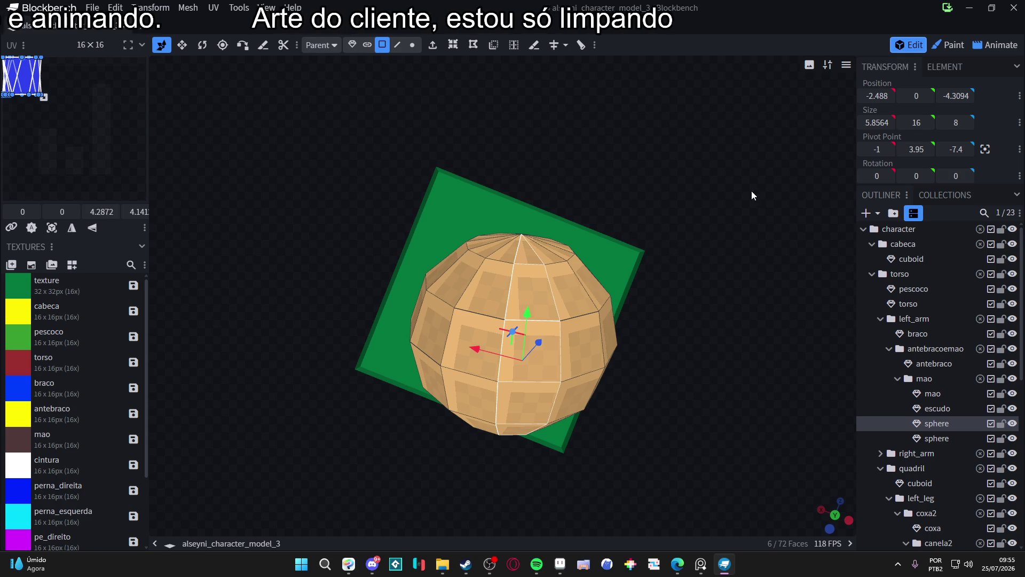
key("ctrl+d")
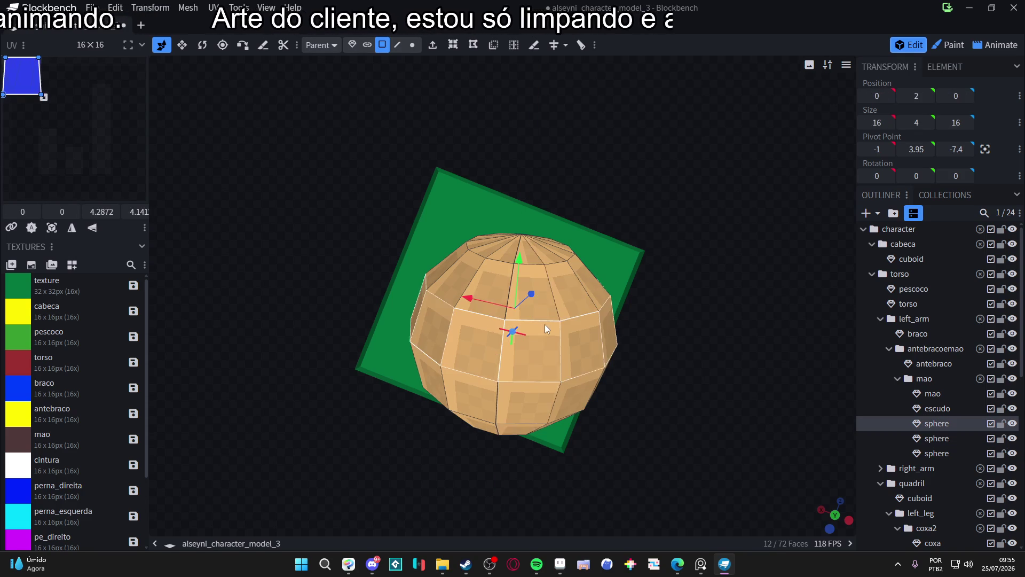
Step: Split two horizontal face rings off into further sphere pieces
double_click(546, 325)
double_click(540, 272, "shift")
key("ctrl+d")
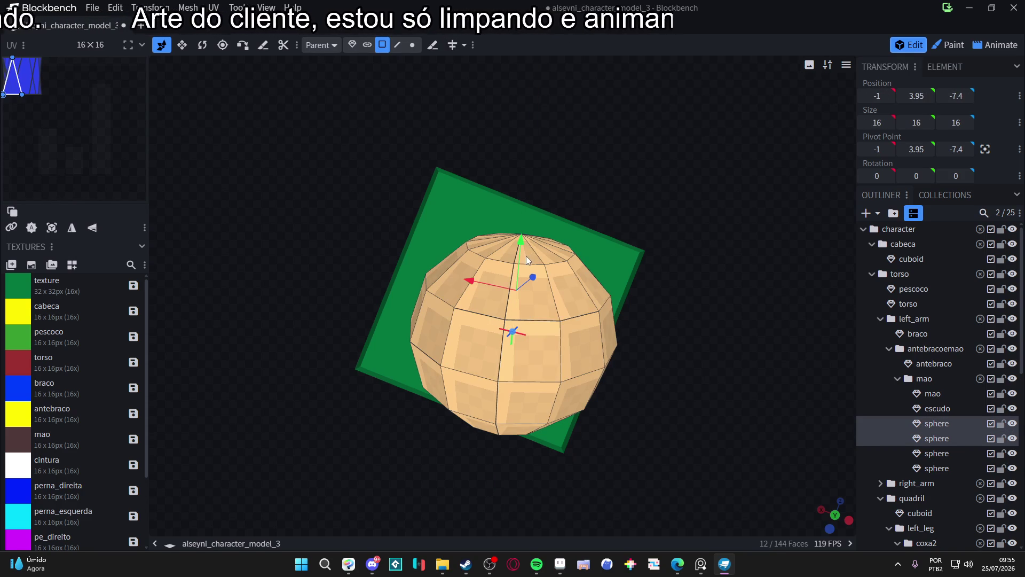
left_click(531, 257)
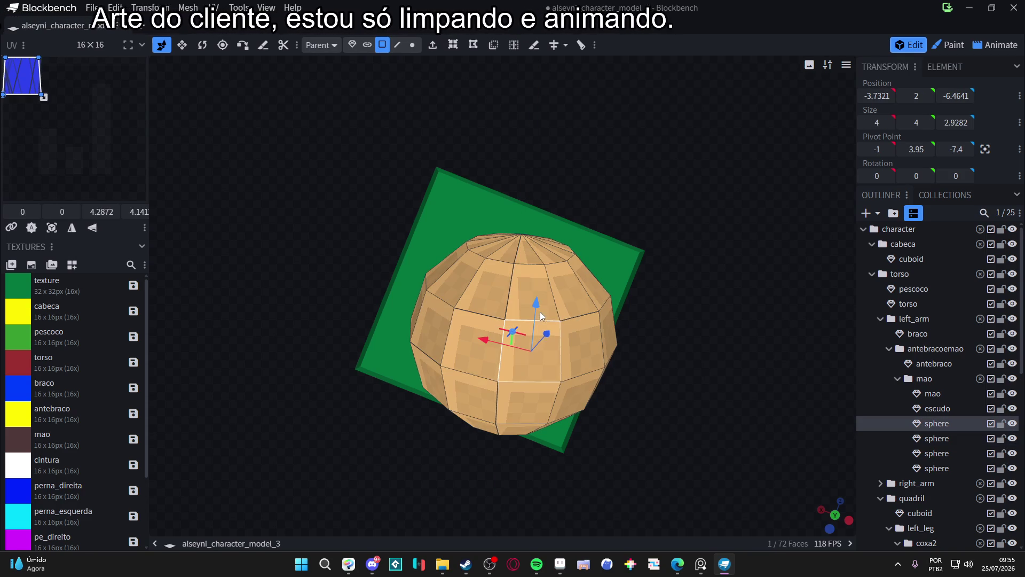
key("ctrl+d")
Step: Delete an unwanted 12-face ring and a single face from the sphere pieces
double_click(544, 348)
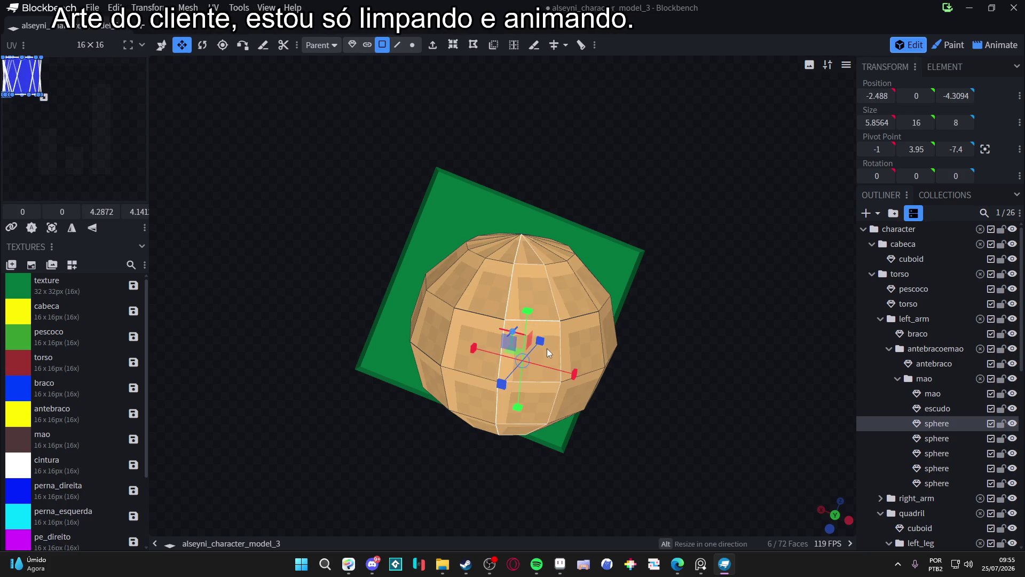
key("s")
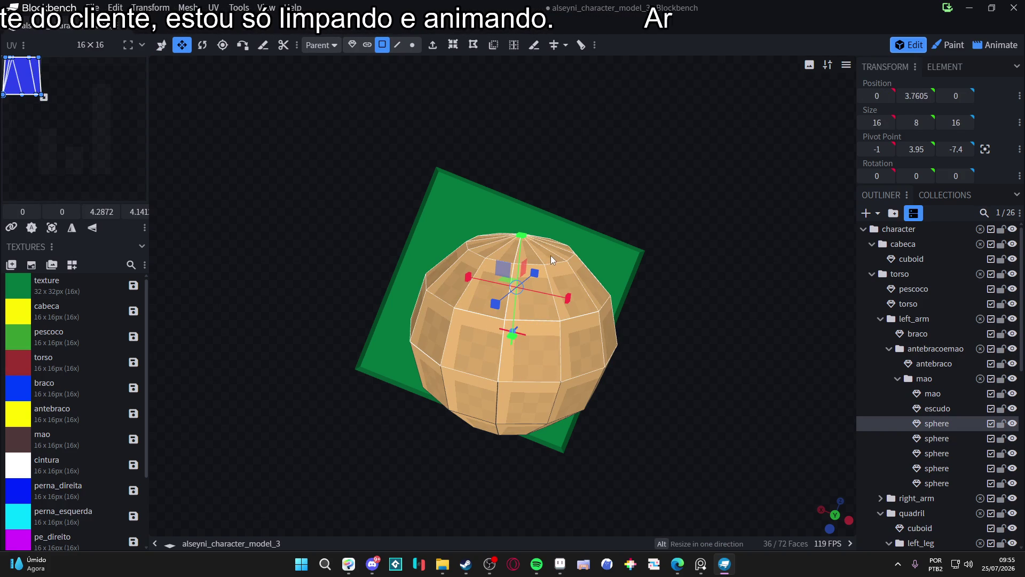
key("Delete")
scroll(541, 267, "down", 1)
left_click(540, 267)
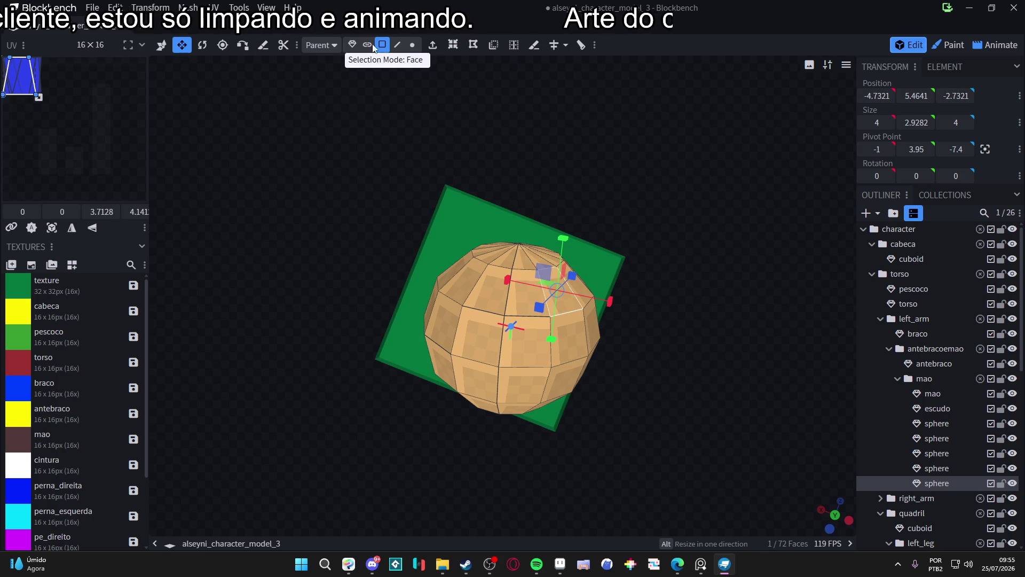
double_click(532, 333)
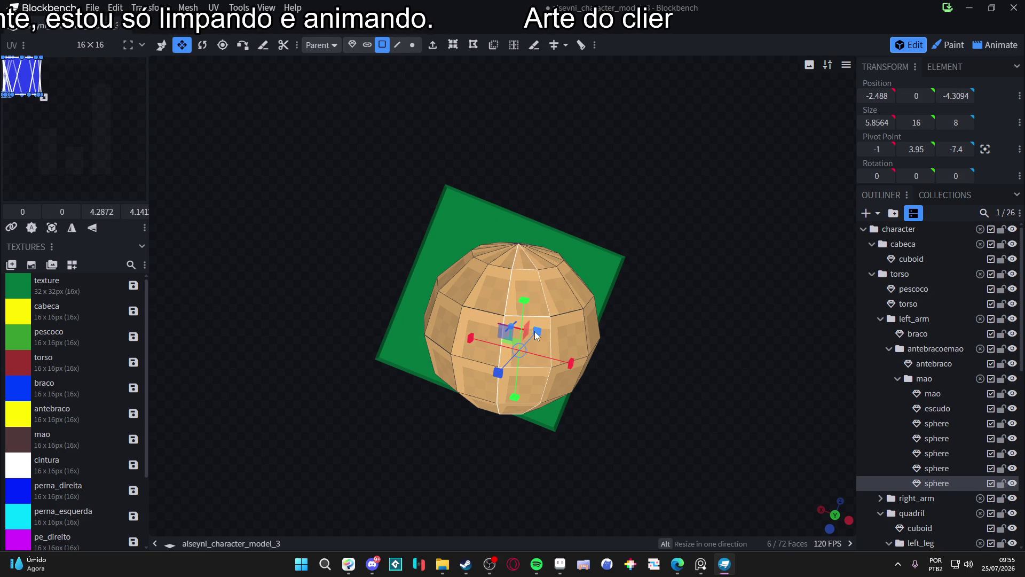
double_click(540, 308)
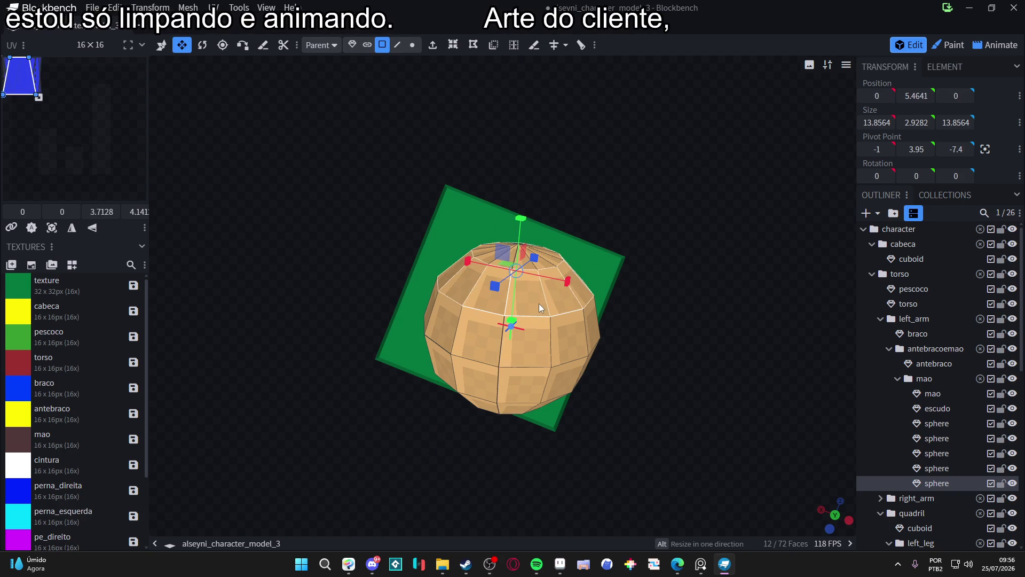
left_click(543, 312)
left_click(545, 304)
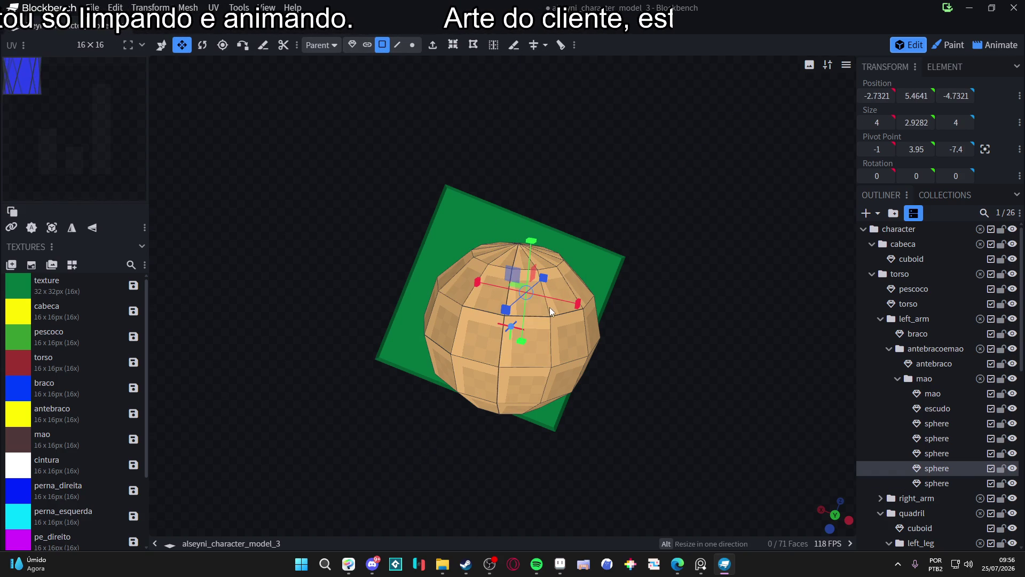
key("Delete")
Step: Delete the two stray sphere copies in the Outliner
left_click(939, 453)
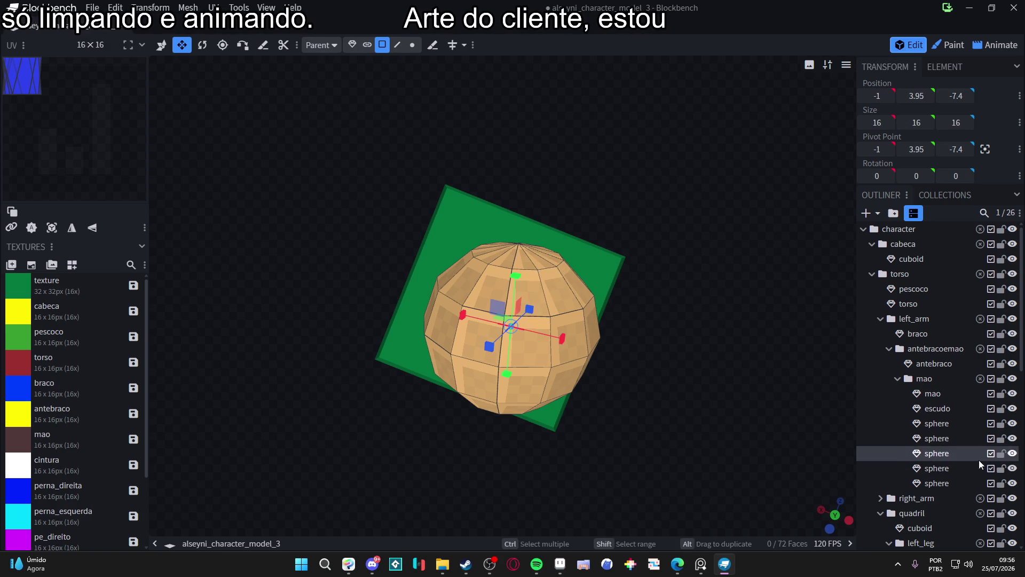
left_click(949, 470)
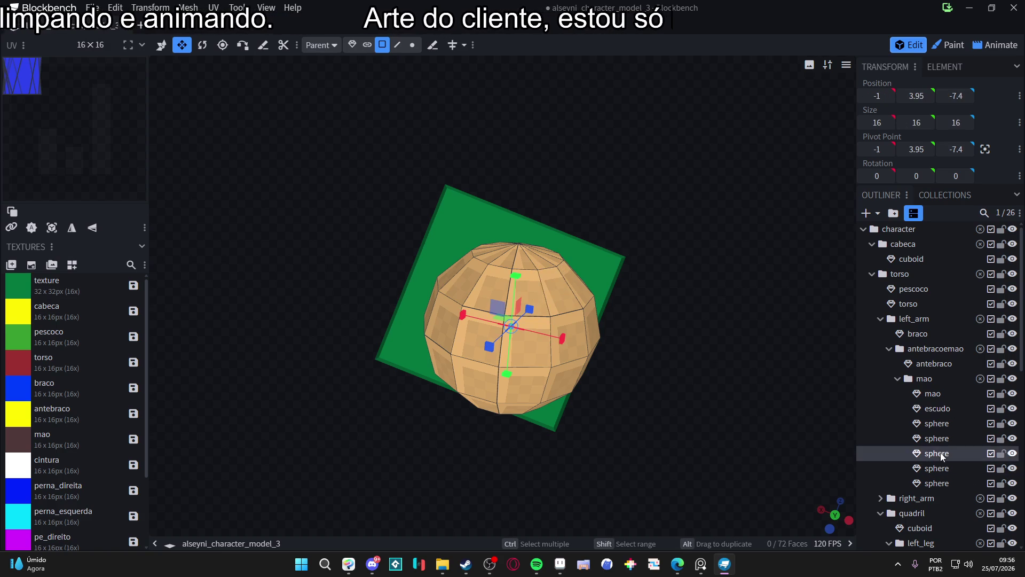
key("Delete")
left_click(940, 456)
key("Delete")
Step: Delete the second sphere and remove the top cap faces of the remaining one
left_click(948, 438)
key("Delete")
left_click(942, 424)
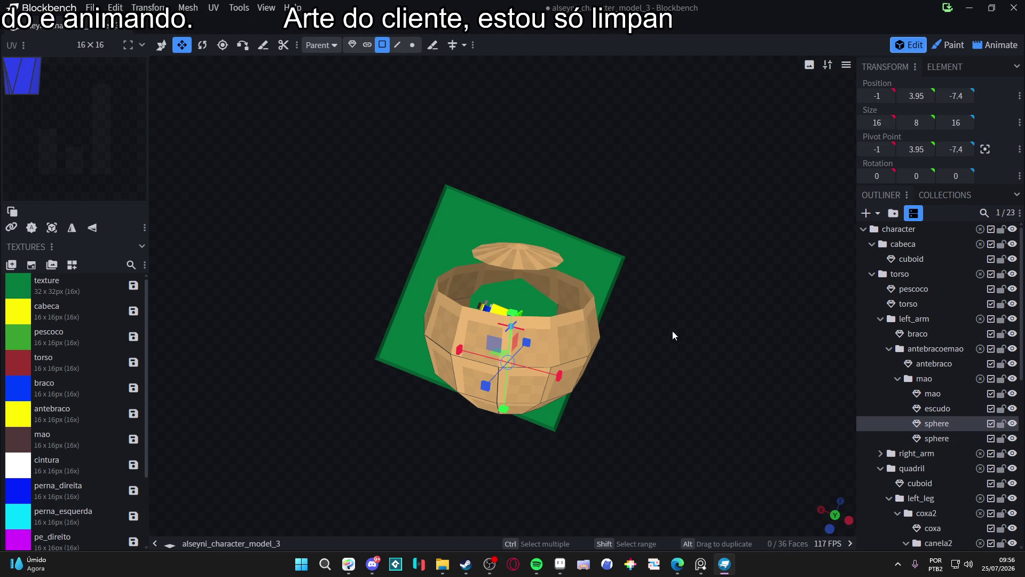
left_click(495, 262)
double_click(521, 267)
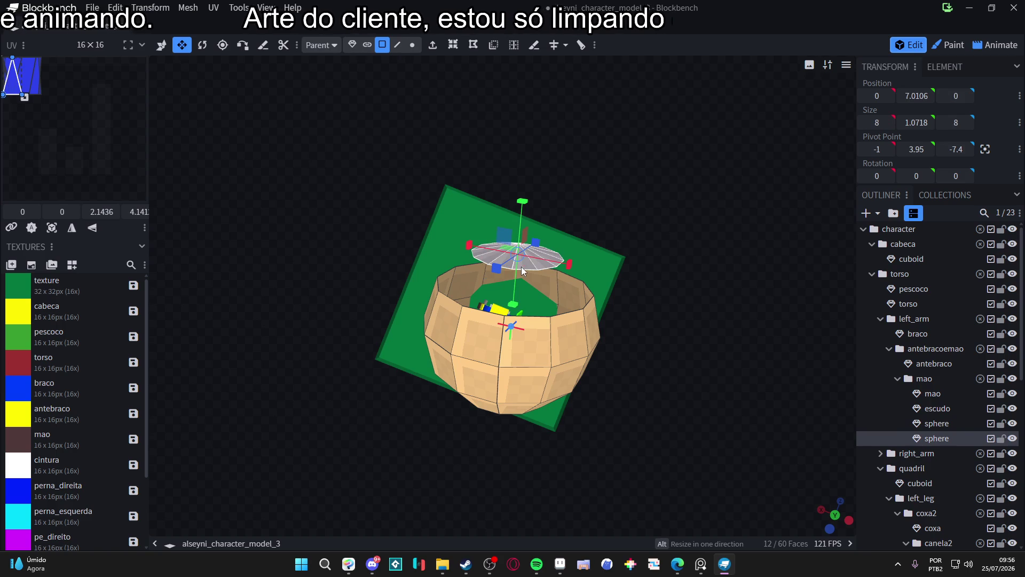
key("Delete")
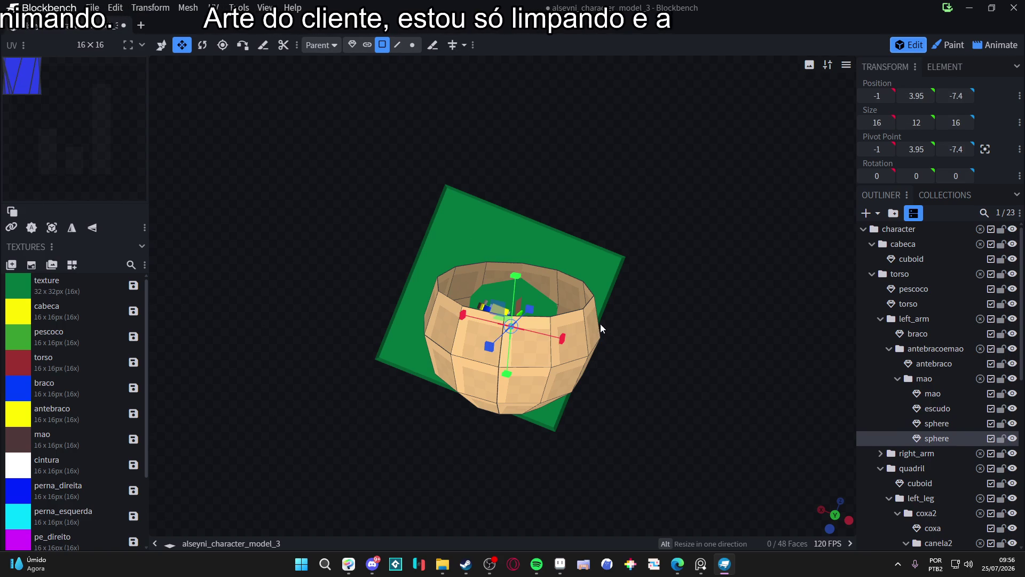
Step: Delete the leftover sphere piece and remove two upper face rings to open the dish
left_click(974, 423)
key("Delete")
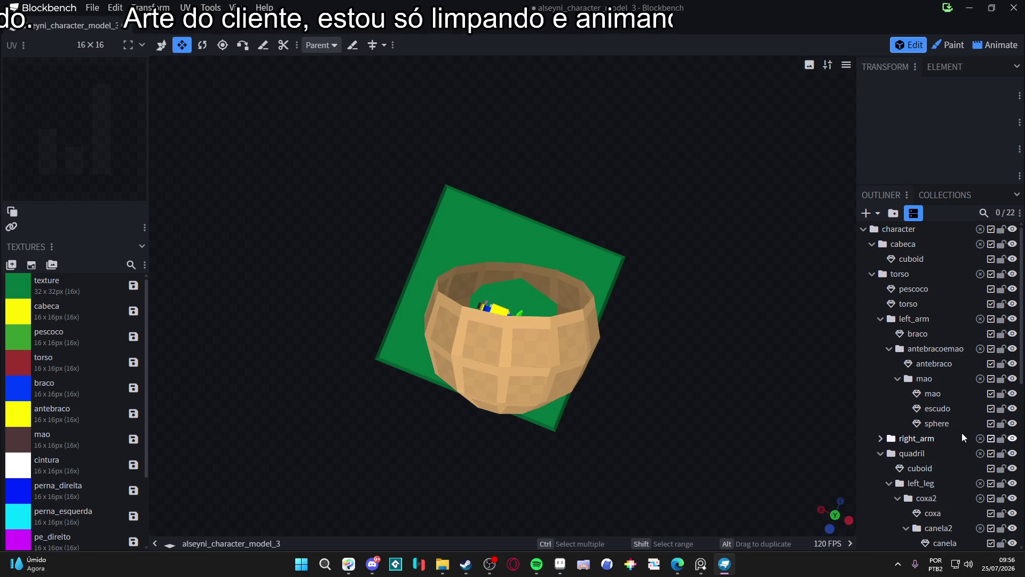
left_click(940, 423)
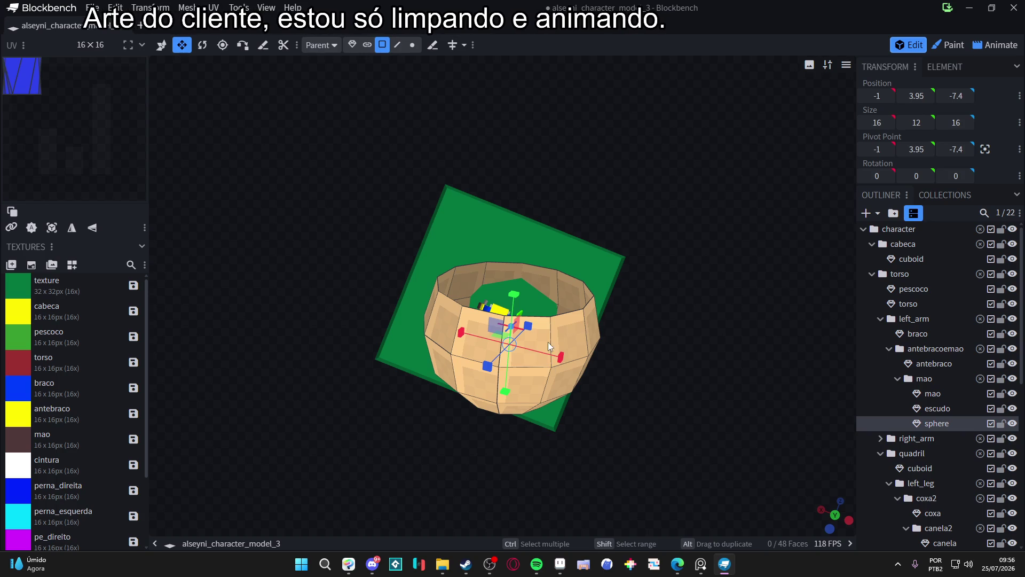
left_click(563, 340)
double_click(566, 338)
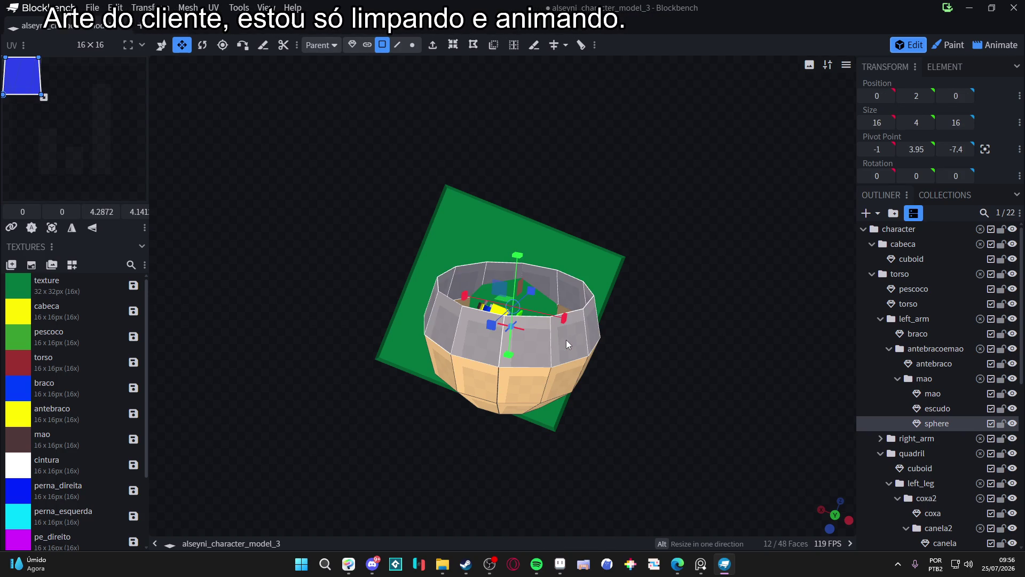
key("Delete")
mouse_move(626, 344)
left_mouse_down()
mouse_move(450, 350)
mouse_move(612, 249)
mouse_move(593, 297)
mouse_move(556, 325)
left_mouse_up()
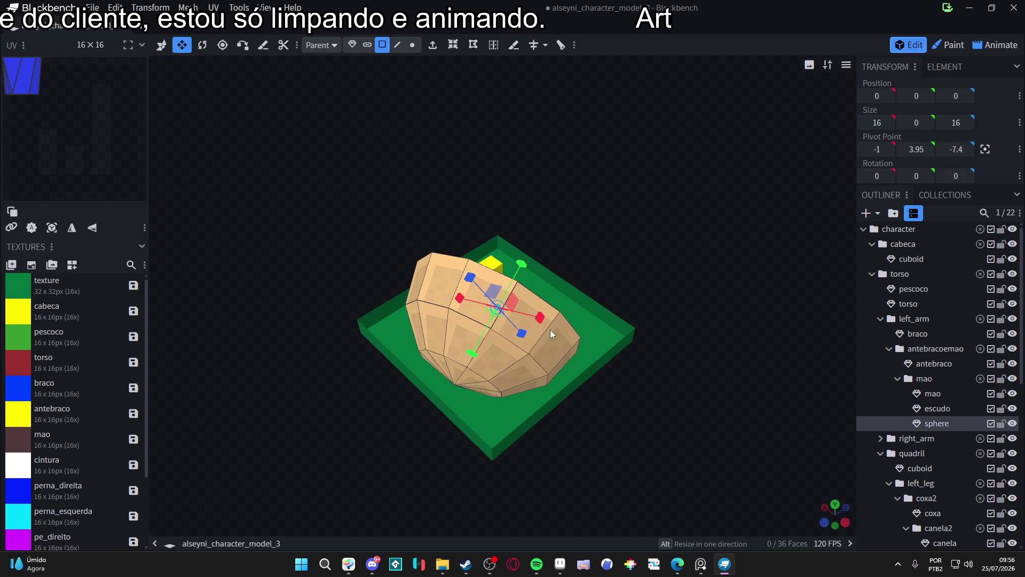
left_click(555, 338)
double_click(555, 338)
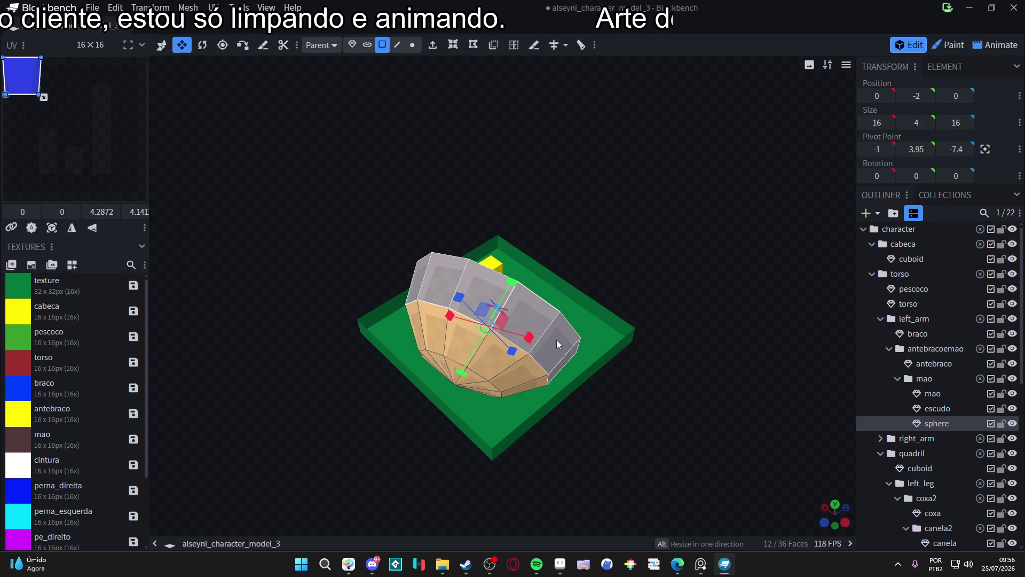
key("Delete")
Step: Switch to Edge selection mode, then plain Select, viewing the shield from a low side angle
left_click(398, 45)
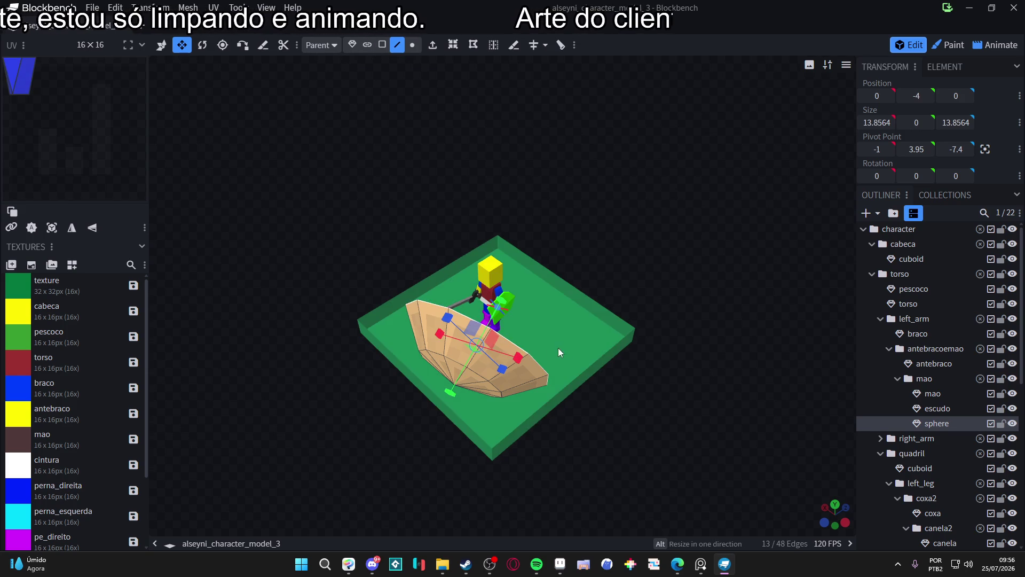
left_click(162, 45)
mouse_move(695, 282)
left_mouse_down()
mouse_move(613, 194)
mouse_move(467, 287)
left_mouse_up()
Step: Scale the dish down to 0.32 in Object mode using Transform > Scale
mouse_move(384, 235)
left_mouse_down()
mouse_move(315, 175)
mouse_move(337, 123)
left_mouse_up()
left_click(350, 46)
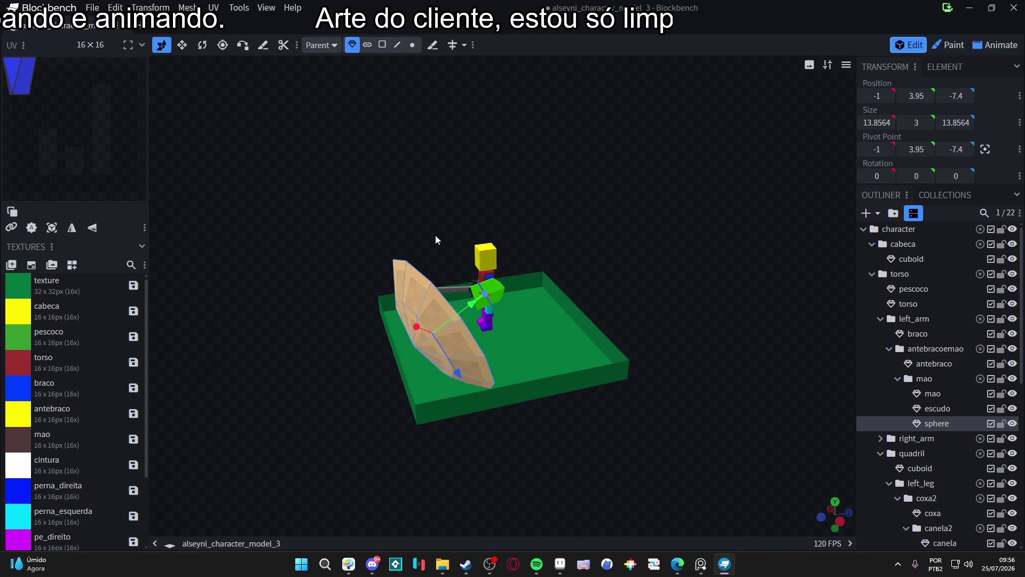
left_click(182, 45)
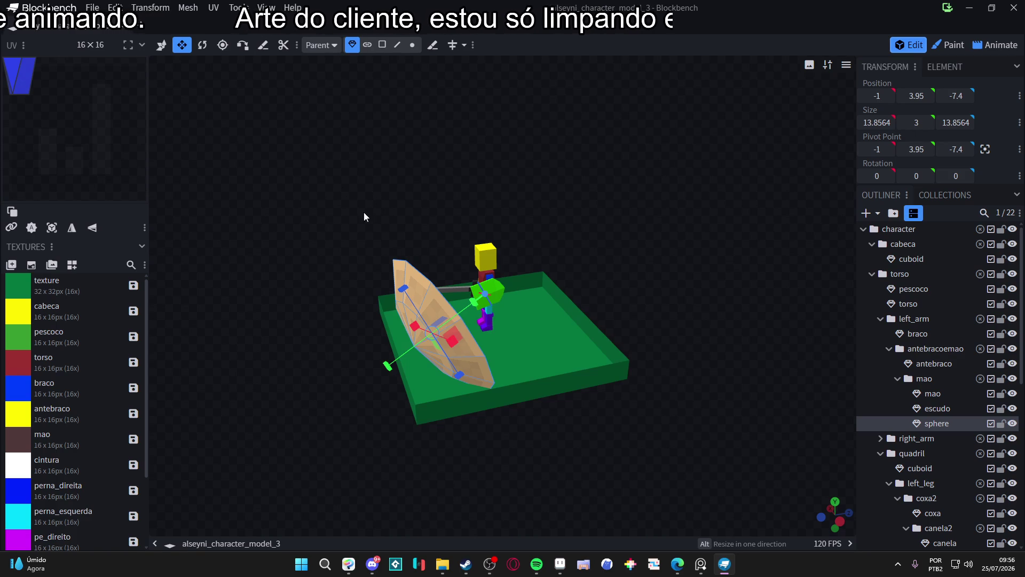
left_click(149, 7)
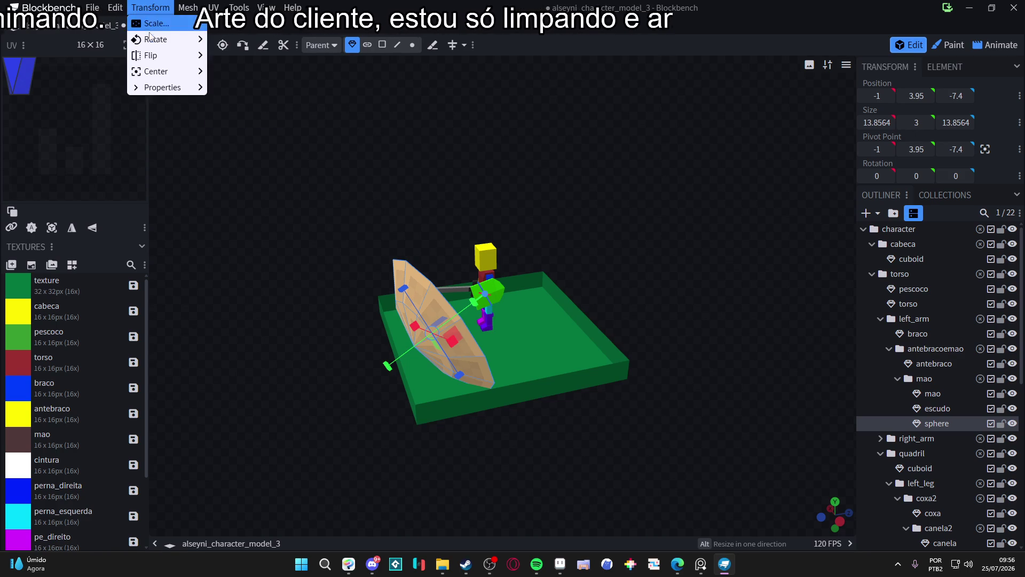
left_click(161, 20)
left_click_drag(441, 112, 404, 112)
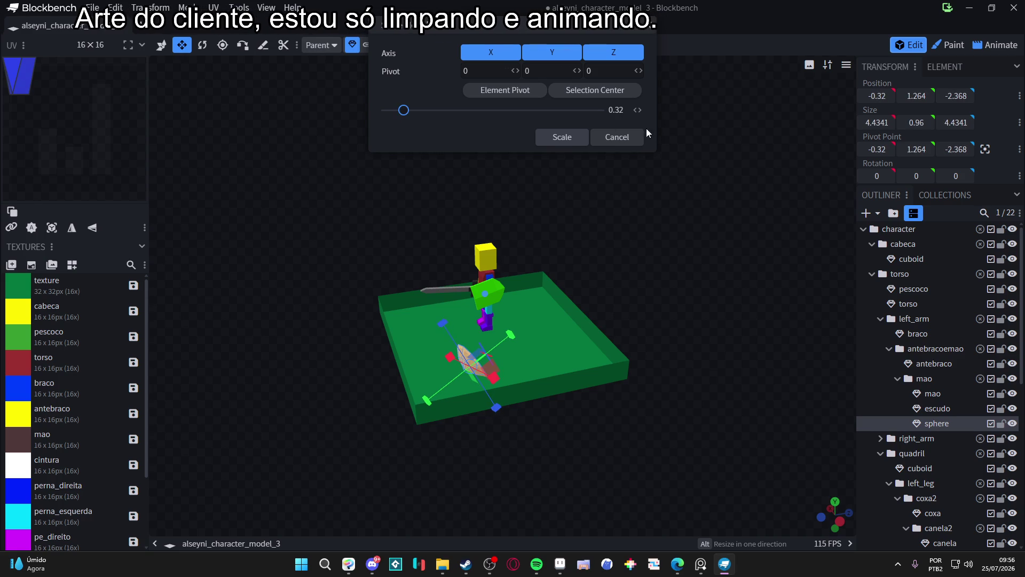
left_click(562, 137)
Step: Rotate the dish to -92.5° on Z so it stands upright
scroll(499, 323, "up", 5)
scroll(507, 358, "down", 2)
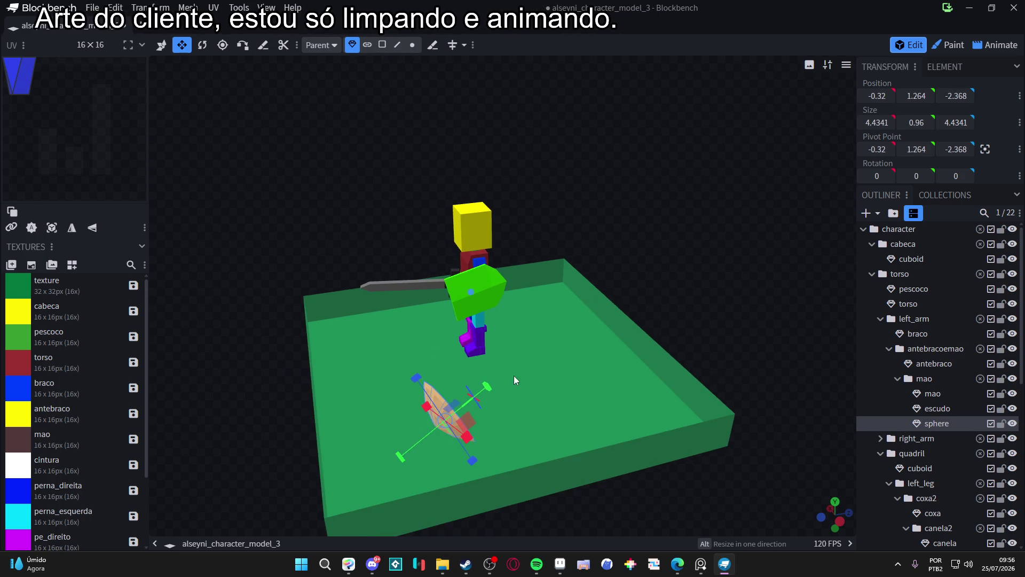
left_click_drag(560, 345, 567, 256)
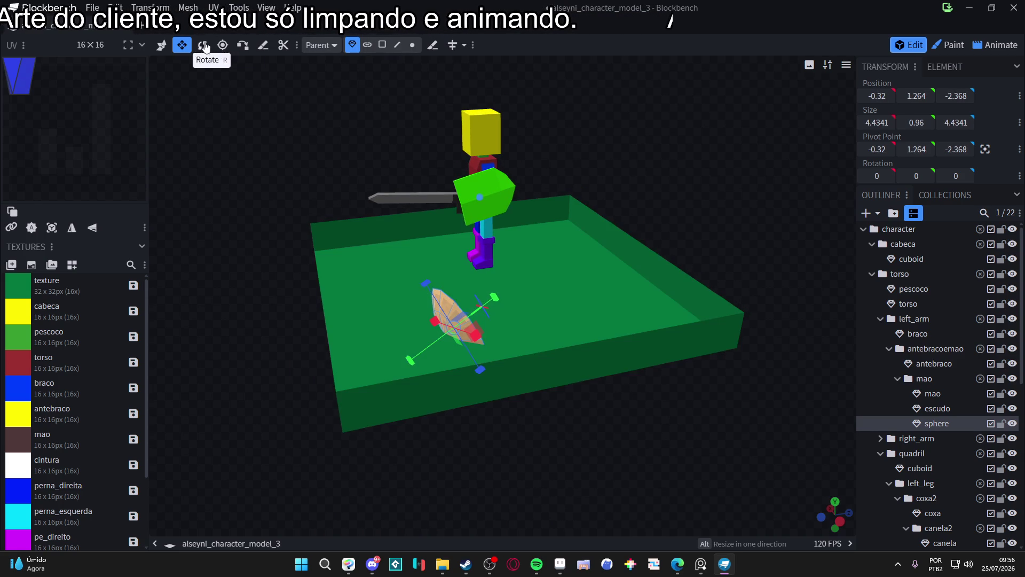
left_click(202, 45)
mouse_move(483, 319)
left_mouse_down()
mouse_move(527, 266)
mouse_move(499, 307)
mouse_move(520, 303)
mouse_move(534, 280)
mouse_move(498, 296)
mouse_move(514, 298)
mouse_move(539, 277)
left_mouse_up()
Step: Move the dish shield up and sideways to 0.68, 4.264, -7.368 against the knight's arm
key("v")
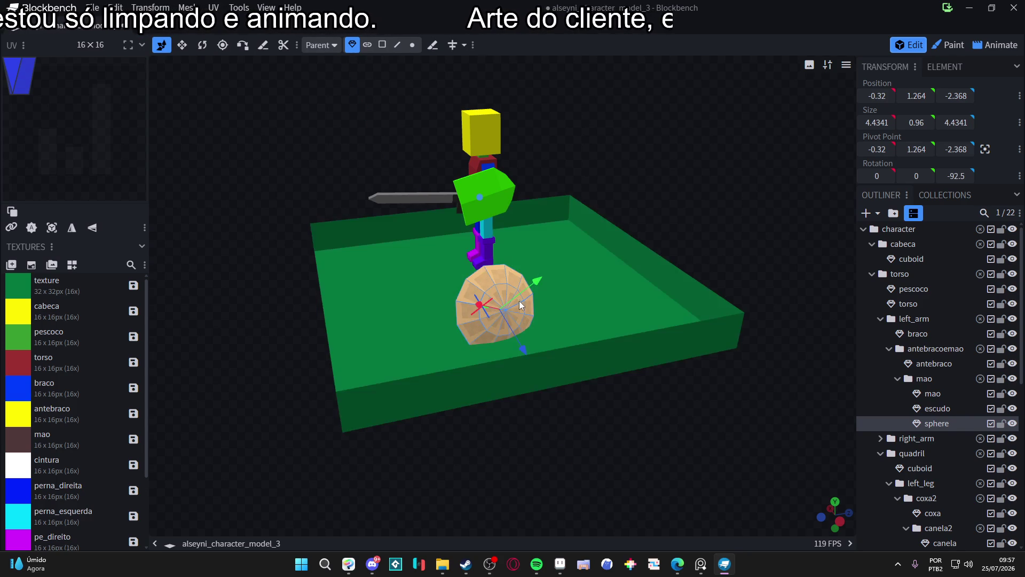
left_click_drag(474, 407, 628, 430)
mouse_move(538, 253)
left_mouse_down()
mouse_move(514, 193)
mouse_move(522, 262)
mouse_move(520, 239)
mouse_move(563, 176)
mouse_move(545, 203)
mouse_move(527, 202)
left_mouse_up()
mouse_move(488, 242)
left_mouse_down()
mouse_move(628, 124)
mouse_move(714, 85)
left_mouse_up()
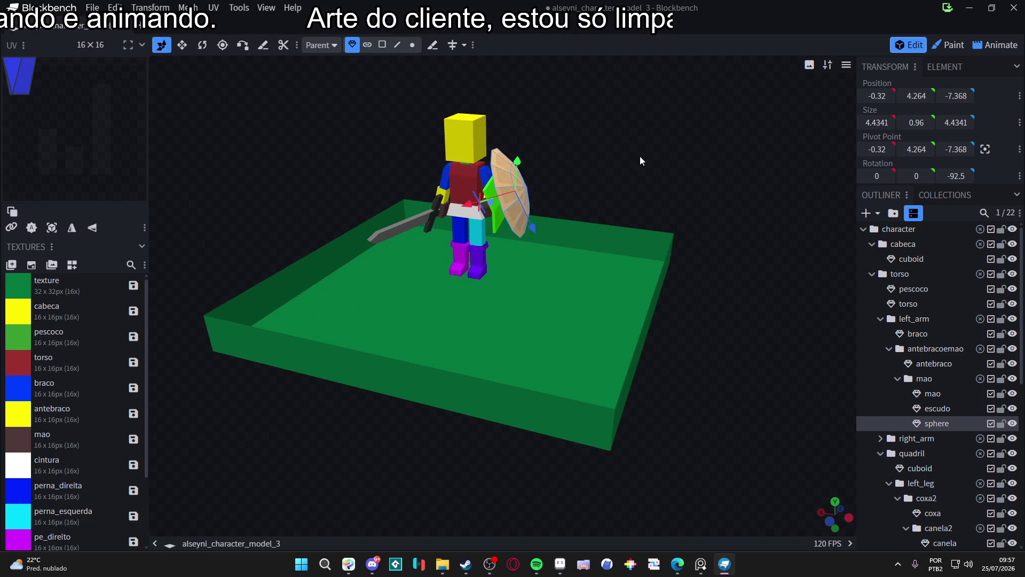
mouse_move(534, 187)
left_mouse_down()
mouse_move(610, 156)
mouse_move(565, 258)
mouse_move(495, 246)
left_mouse_up()
scroll(495, 246, "up", 3)
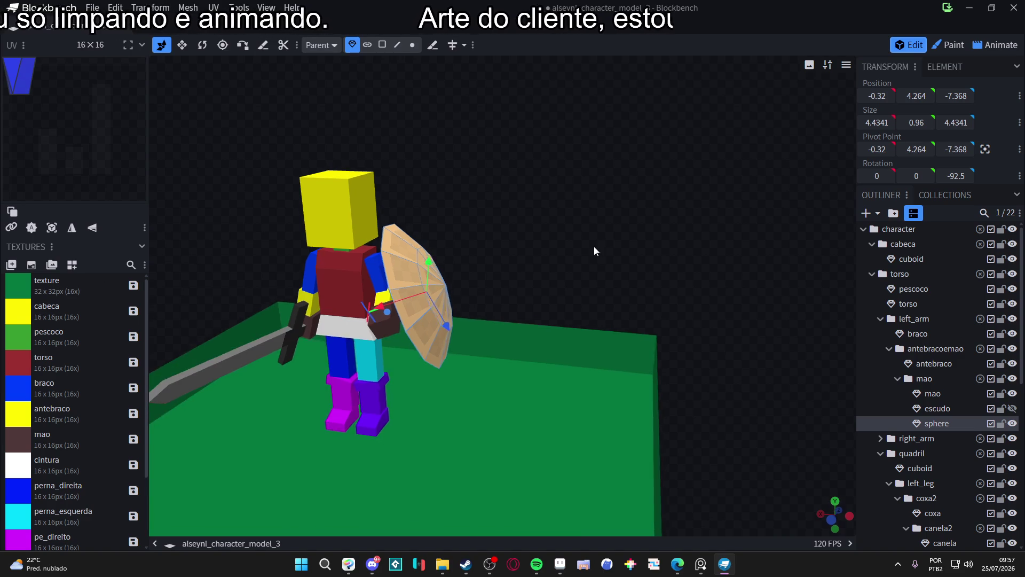
left_click_drag(596, 244, 672, 251)
mouse_move(476, 344)
left_mouse_down()
mouse_move(476, 361)
mouse_move(512, 294)
mouse_move(591, 290)
mouse_move(638, 261)
mouse_move(581, 278)
mouse_move(447, 492)
left_mouse_up()
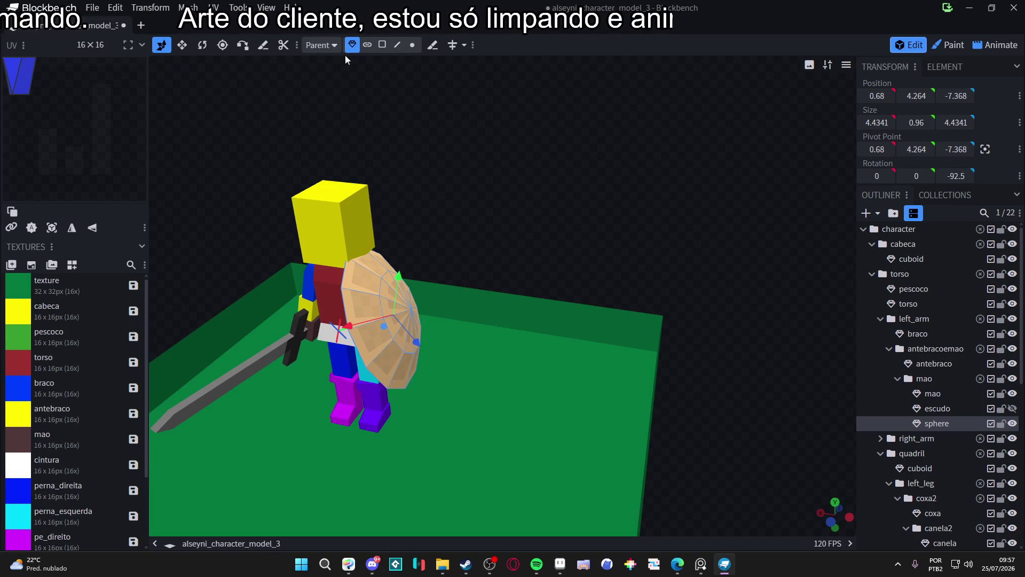
Step: Cancel a trial 0.43 scale and center the shield's pivot on its geometry
left_click(116, 8)
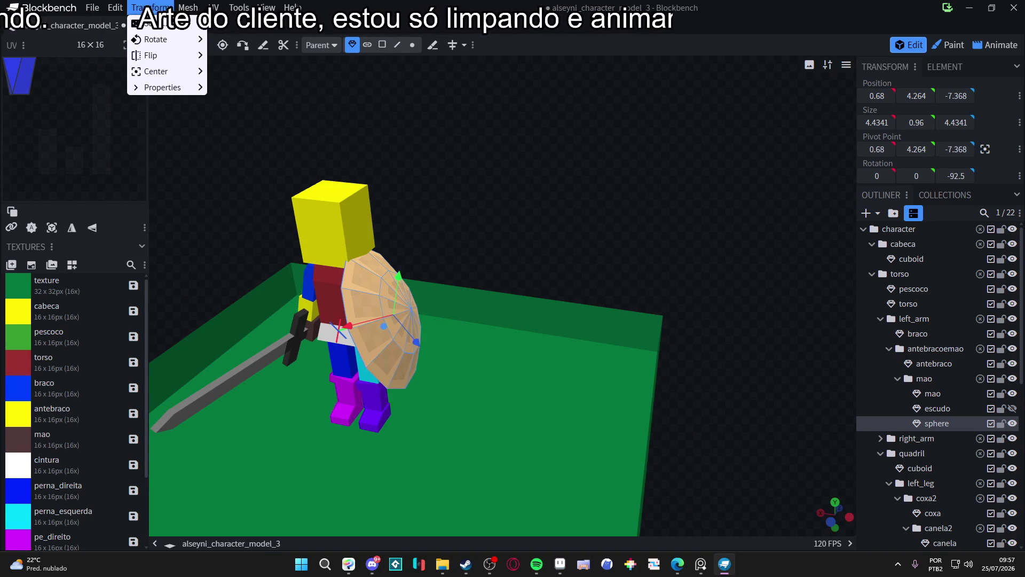
left_click(141, 23)
left_click_drag(440, 110, 414, 111)
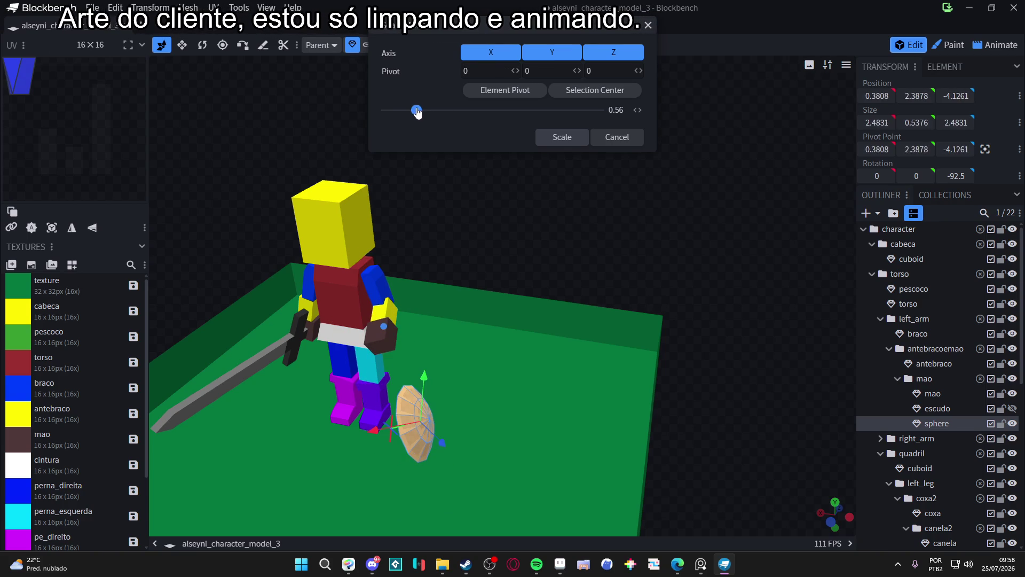
left_click(617, 137)
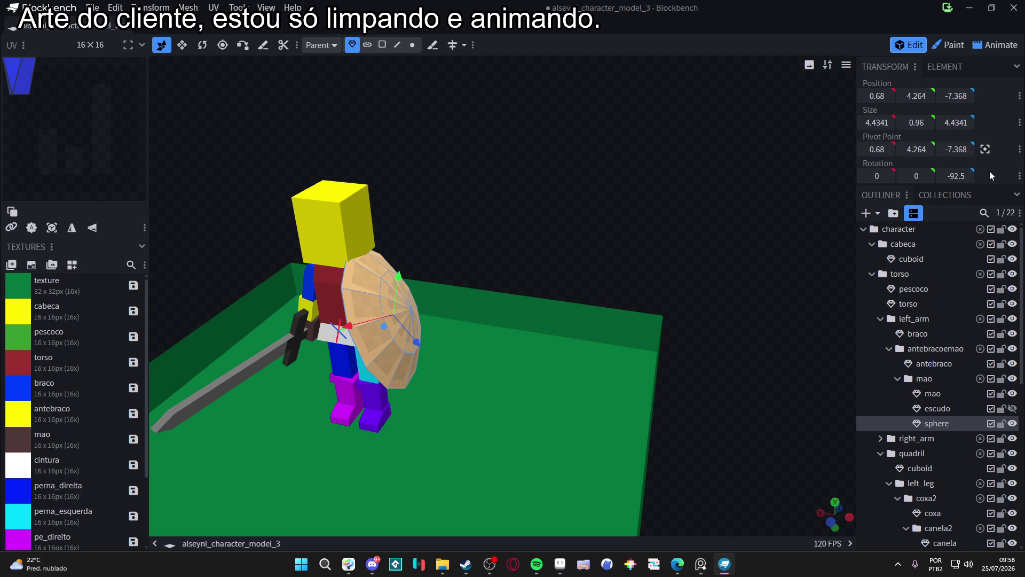
left_click(985, 150)
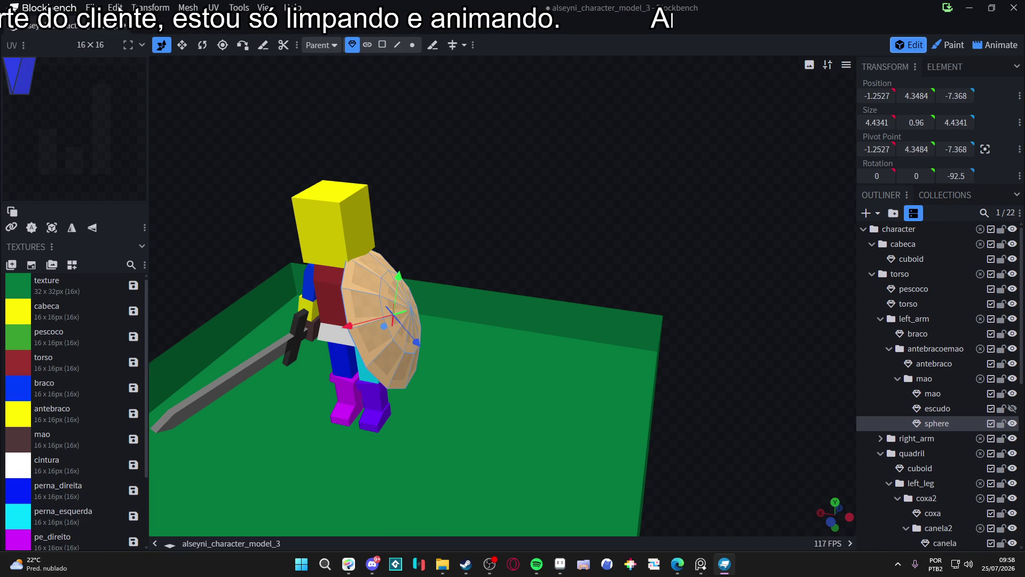
Step: Scale the shield to 0.75 about the selection centre, then shift it slightly along X
left_click(150, 7)
left_click(152, 39)
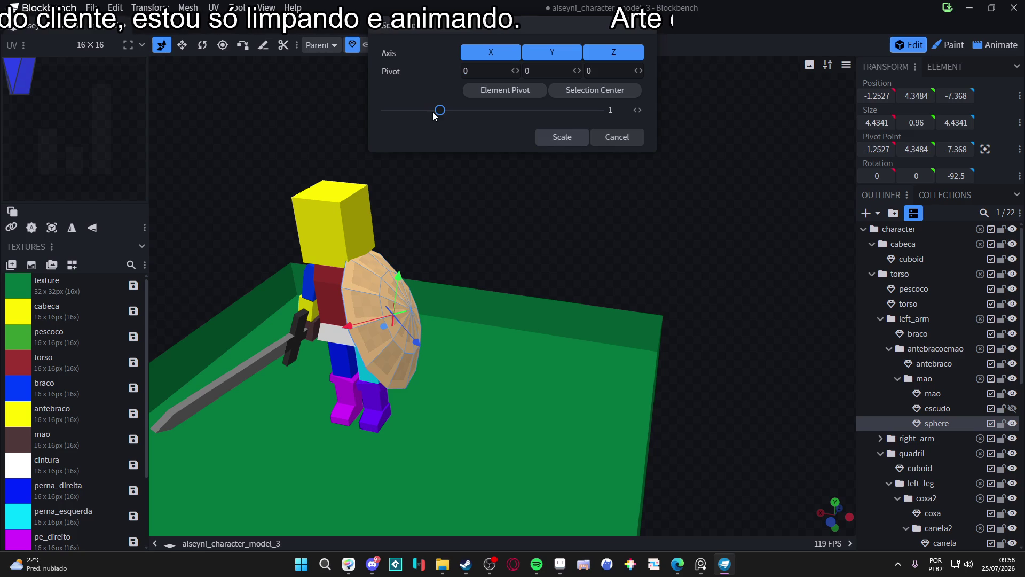
left_click_drag(439, 110, 425, 111)
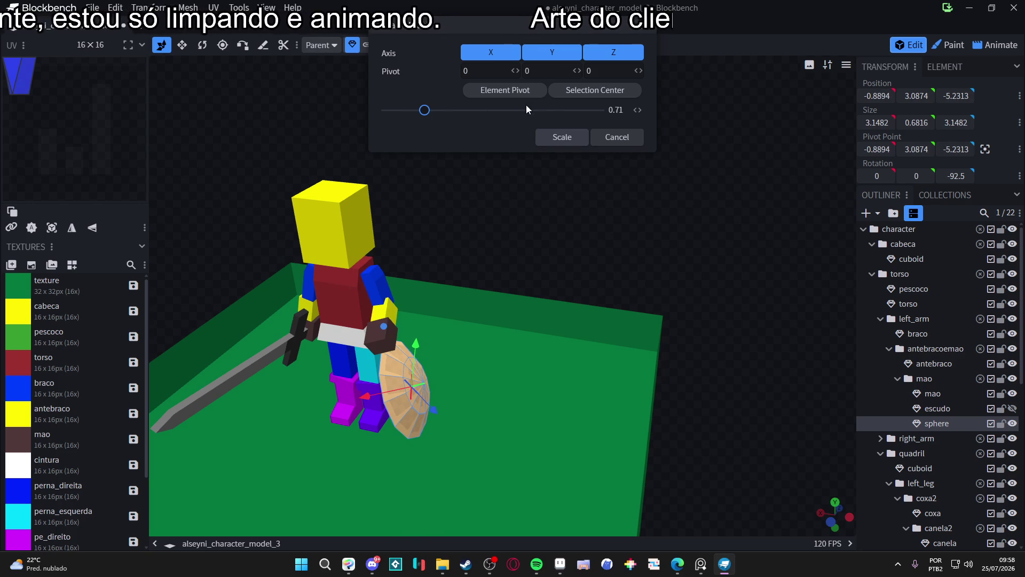
left_click(585, 95)
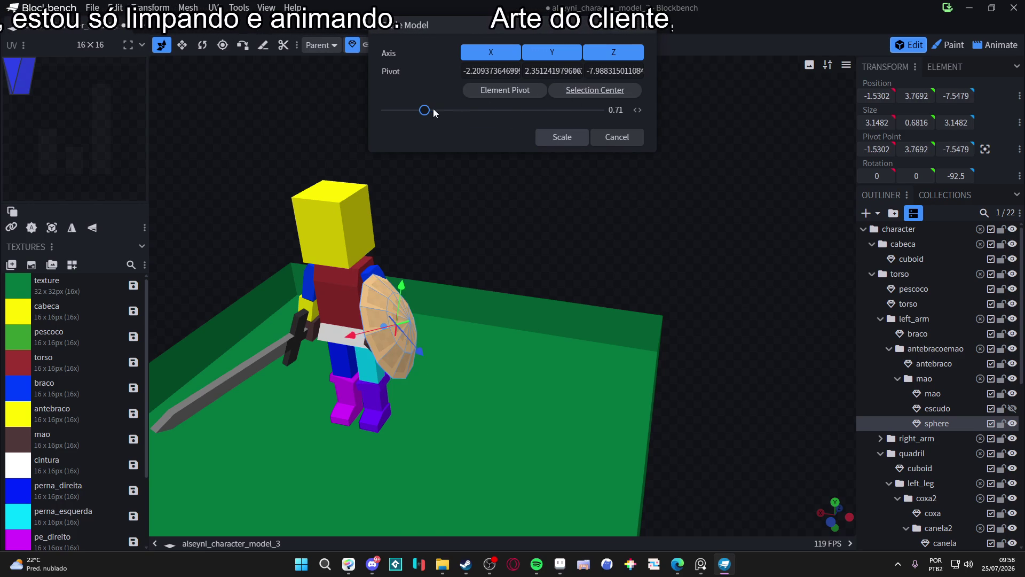
mouse_move(425, 112)
left_mouse_down()
mouse_move(407, 112)
mouse_move(427, 125)
left_mouse_up()
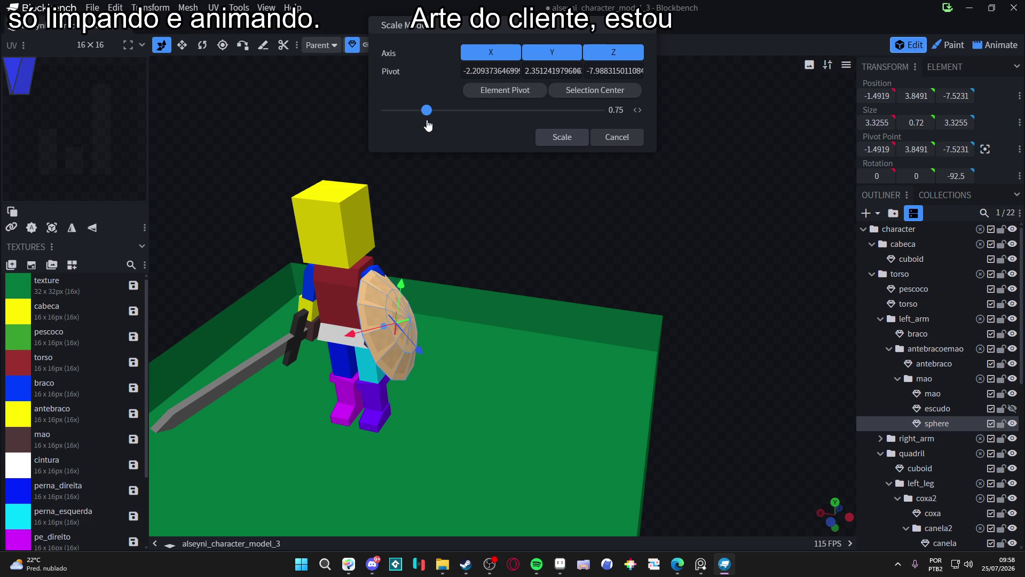
left_click(544, 139)
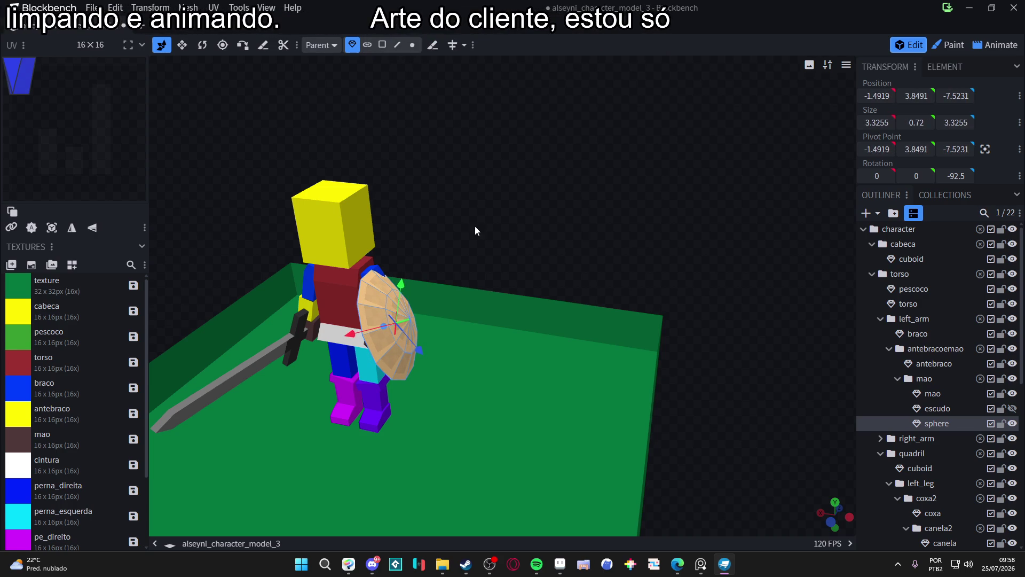
left_click_drag(351, 332, 357, 328)
mouse_move(445, 271)
left_mouse_down()
mouse_move(572, 203)
mouse_move(458, 242)
mouse_move(530, 201)
left_mouse_up()
Step: Tilt the shield around Y and turn it to about -85 on Z
key("r")
left_click_drag(416, 270, 427, 271)
mouse_move(481, 256)
left_mouse_down()
mouse_move(514, 248)
mouse_move(474, 252)
mouse_move(510, 261)
left_mouse_up()
left_click_drag(416, 335, 409, 338)
mouse_move(492, 259)
left_mouse_down()
mouse_move(562, 239)
mouse_move(540, 260)
mouse_move(492, 226)
left_mouse_up()
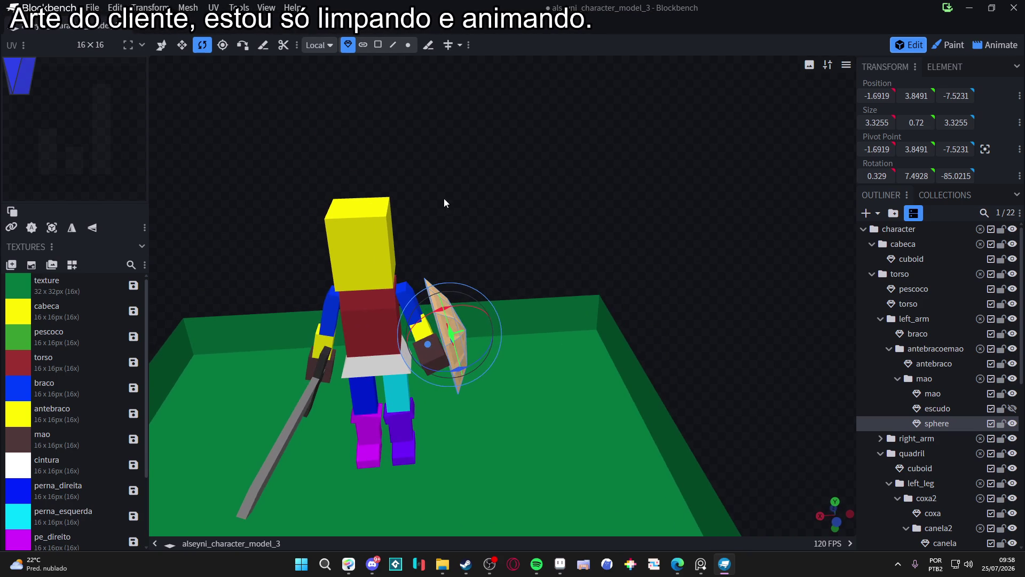
Step: Move the shield back along X to -1.3919 and switch to the Animate workspace
left_click(161, 46)
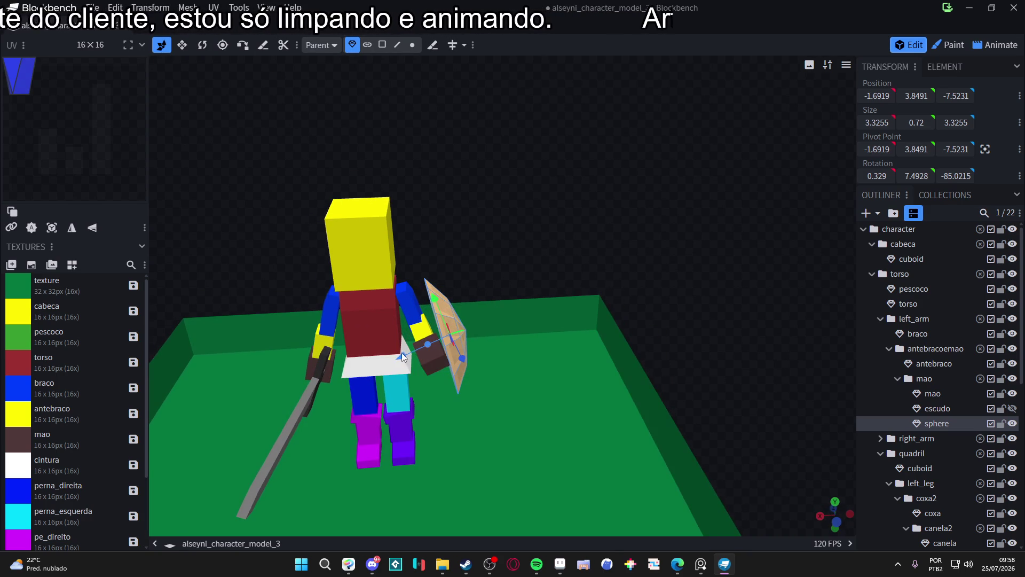
left_click_drag(390, 355, 393, 363)
mouse_move(544, 266)
left_mouse_down()
mouse_move(463, 240)
mouse_move(578, 262)
mouse_move(504, 261)
mouse_move(560, 239)
mouse_move(488, 260)
mouse_move(493, 244)
mouse_move(513, 245)
left_mouse_up()
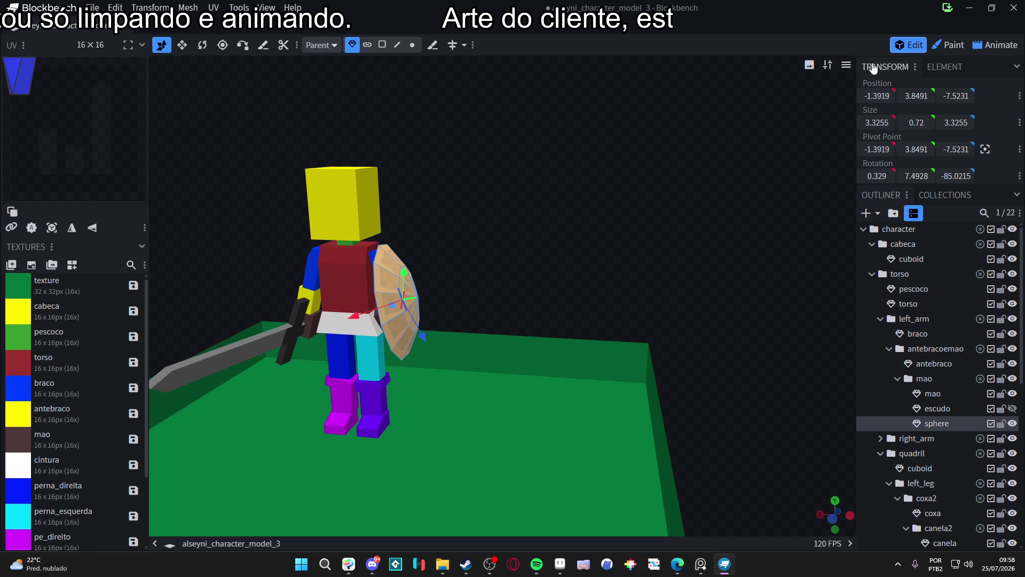
left_click(981, 47)
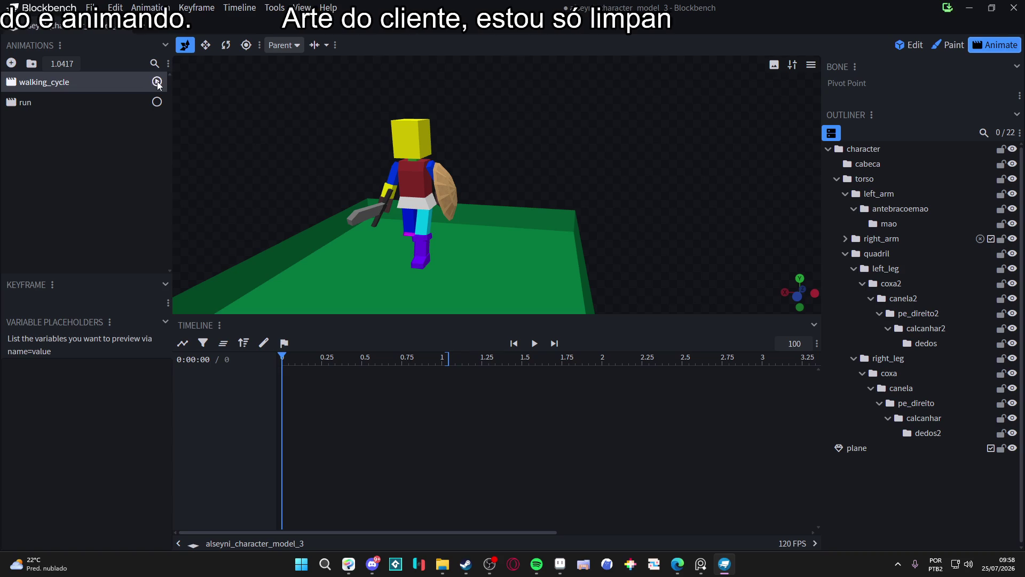
Step: Play the run animation, view walking_cycle, then return to Edit and select the sphere shield
left_click(120, 103)
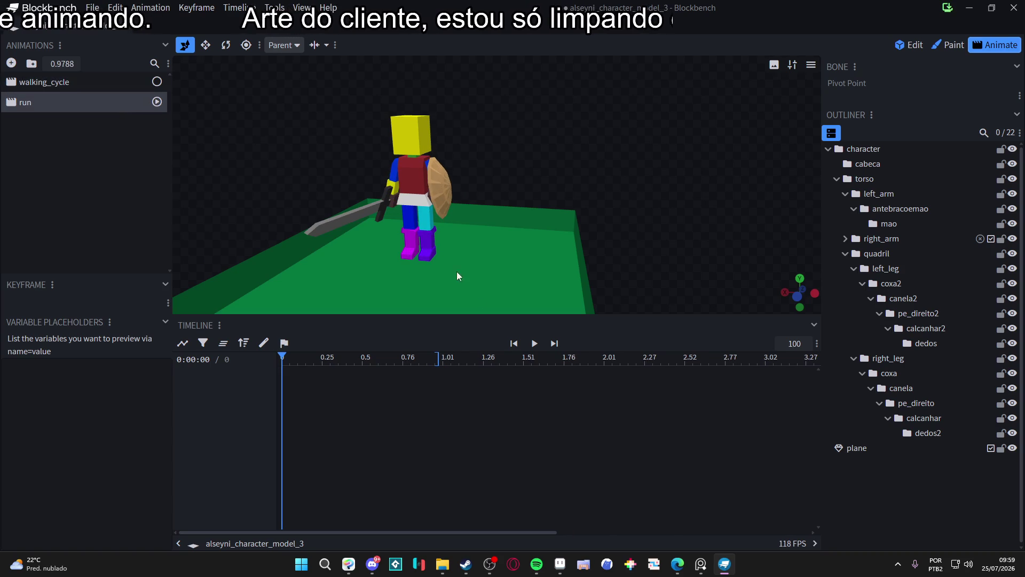
left_click(534, 343)
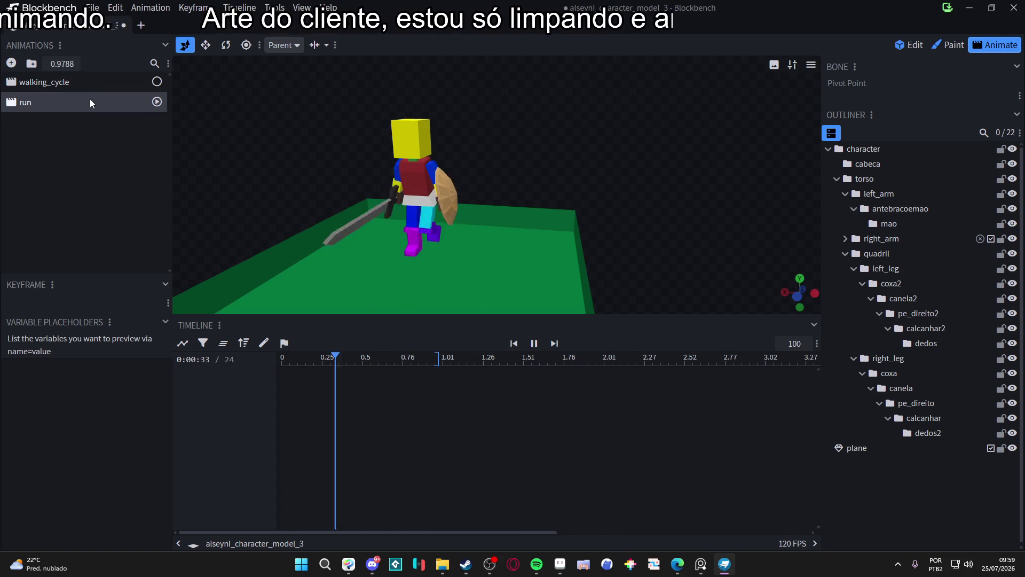
left_click(113, 79)
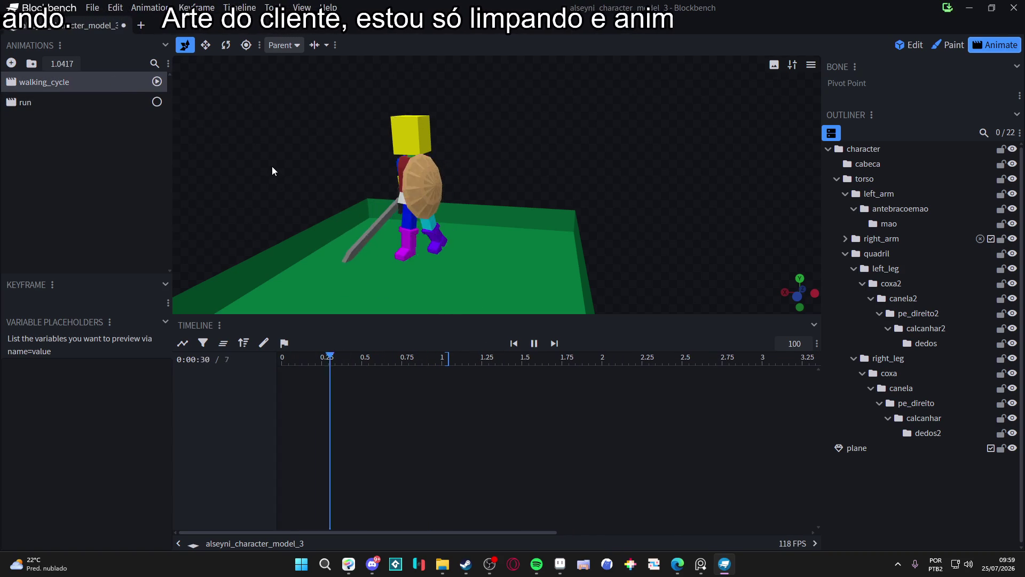
left_click(909, 45)
left_click(406, 311)
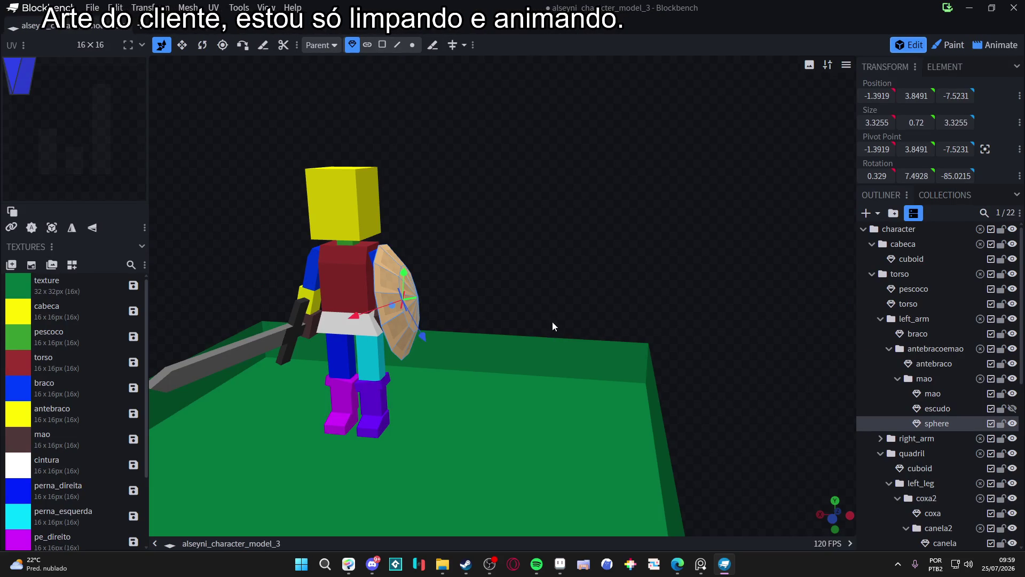
Step: Rename the sphere mesh to 'broquel' in the Outliner
left_click(938, 408)
double_click(949, 422)
type("broquel")
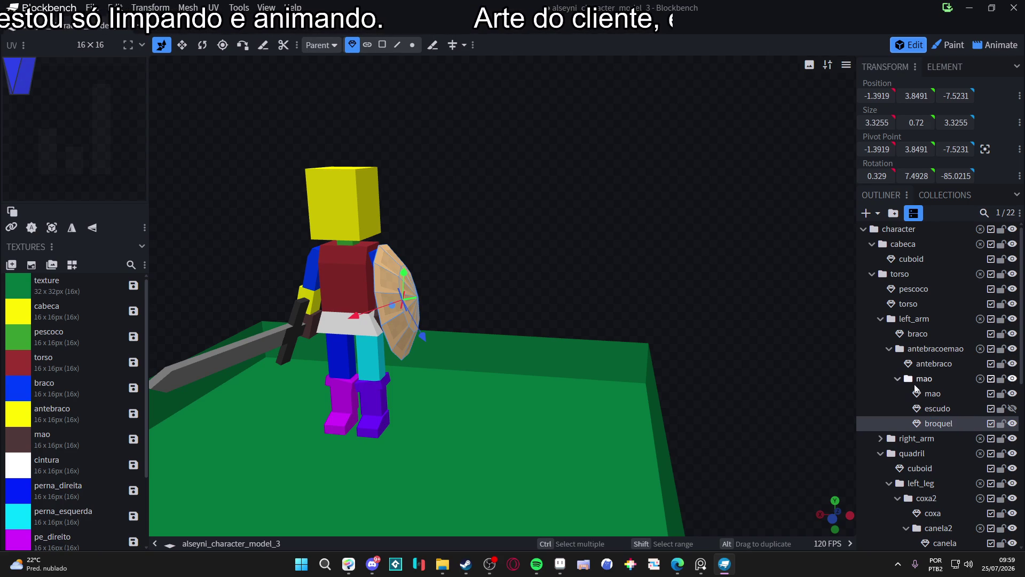
mouse_move(611, 328)
left_mouse_down()
mouse_move(574, 296)
mouse_move(656, 258)
mouse_move(545, 270)
mouse_move(698, 258)
mouse_move(665, 273)
mouse_move(618, 268)
left_mouse_up()
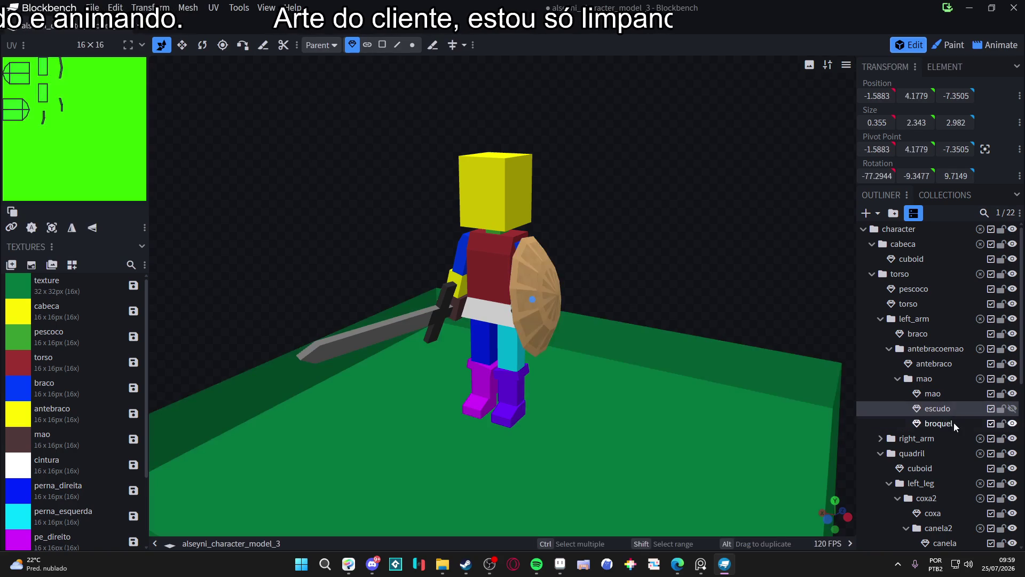
scroll(79, 350, "down", 4)
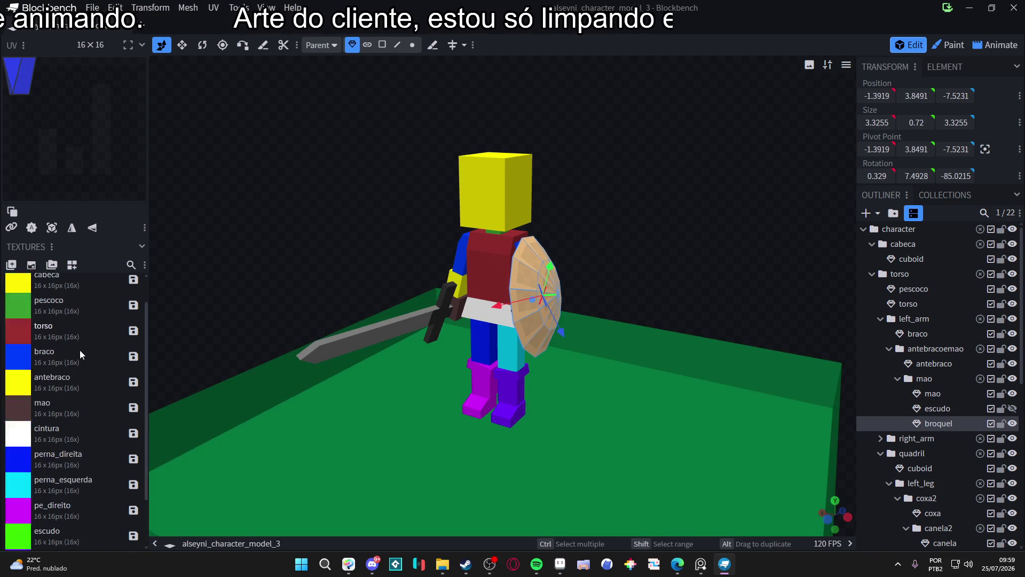
scroll(72, 339, "up", 4)
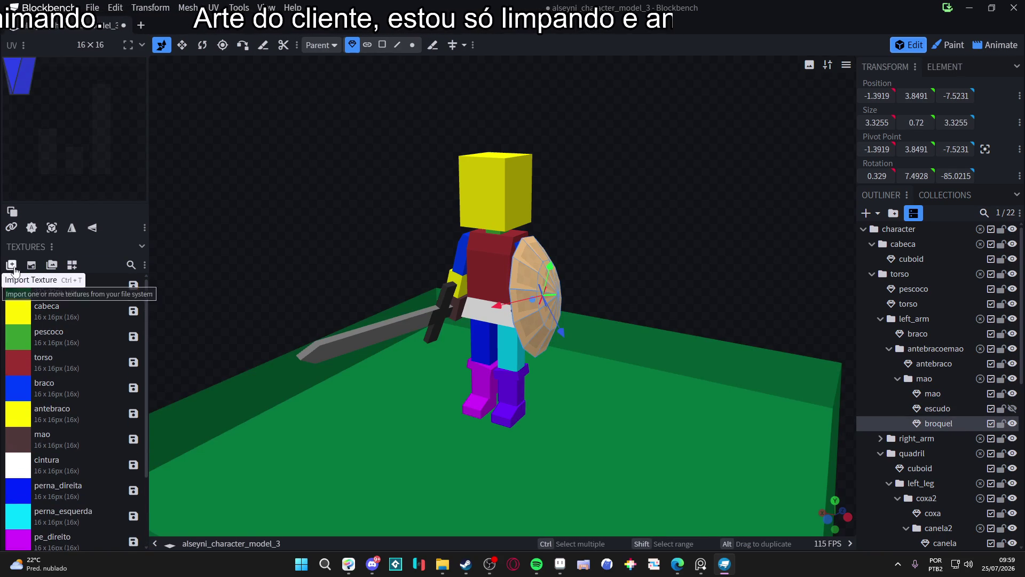
Step: Create a Texture Template named broquel_shield for the shield and open Paint
left_click(31, 266)
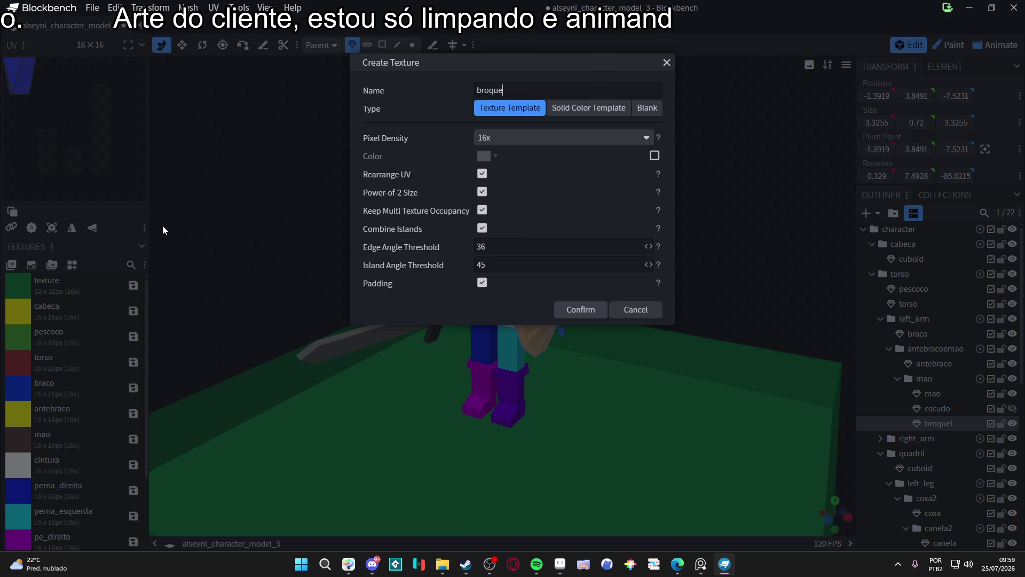
type("hield")
key("Return")
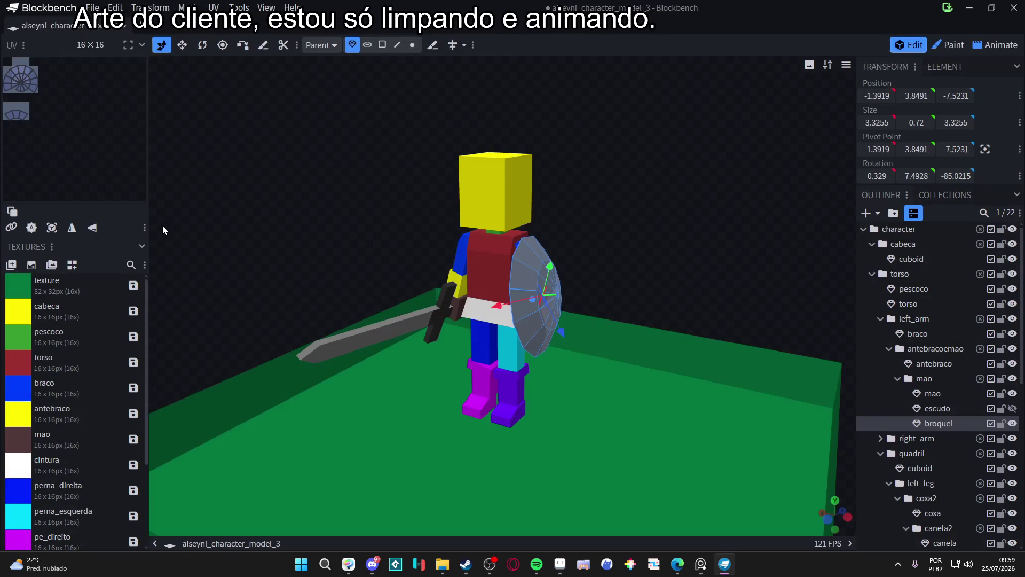
left_click(954, 45)
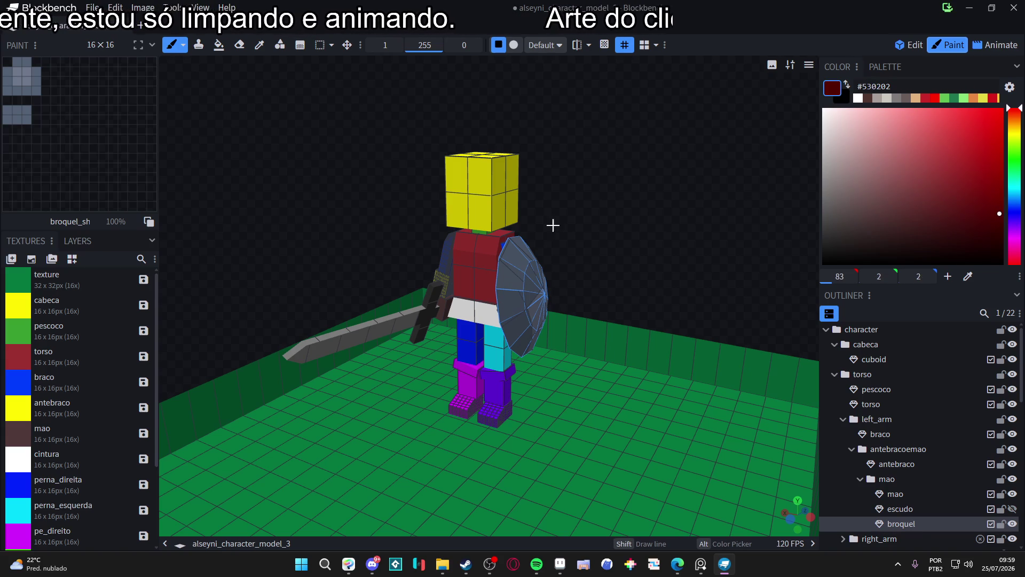
Step: Fill the shield texture dark red, then near-white, and finally bright green #00ff0b
left_click(26, 84)
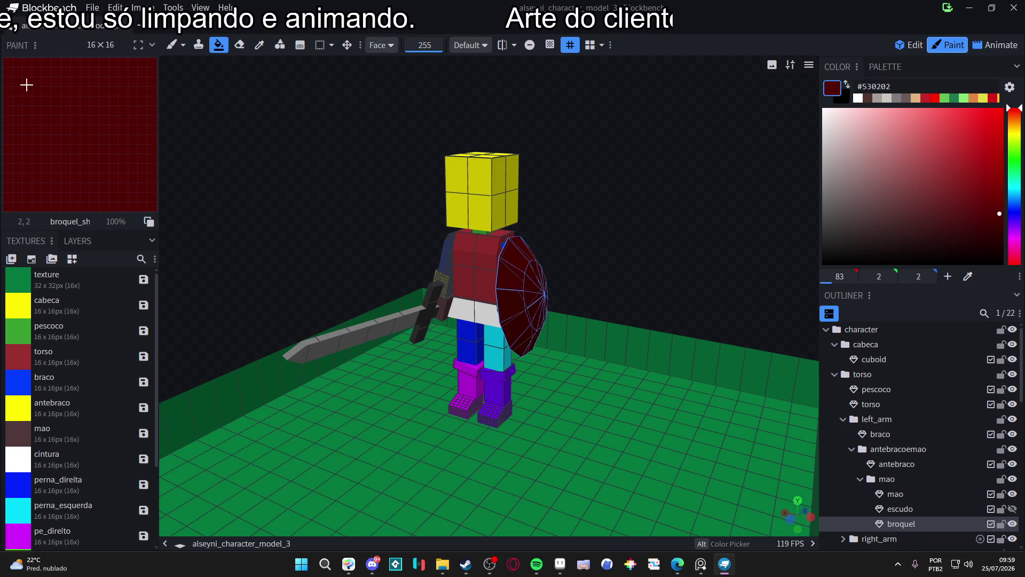
left_click(1018, 205)
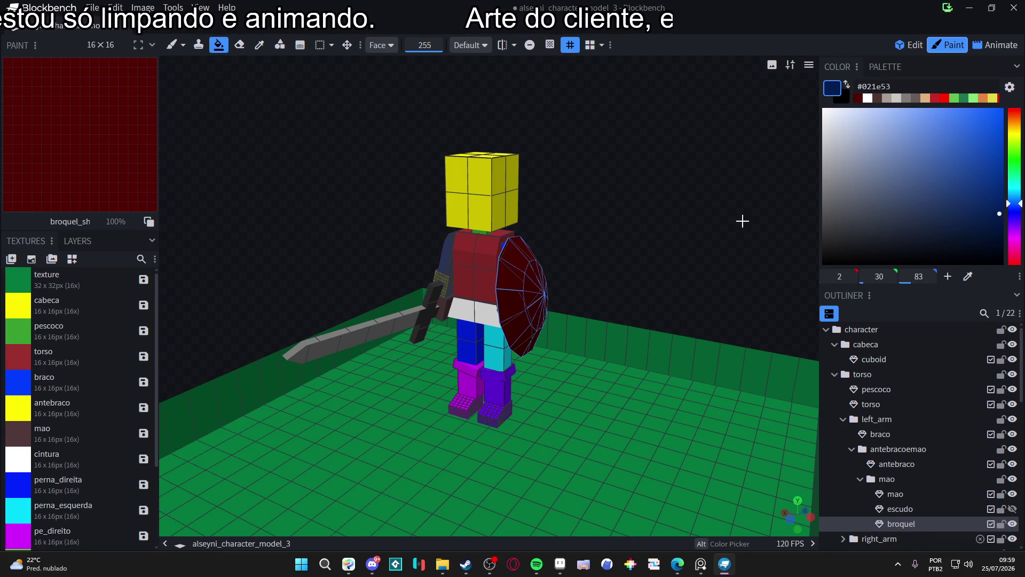
left_click_drag(891, 198, 802, 114)
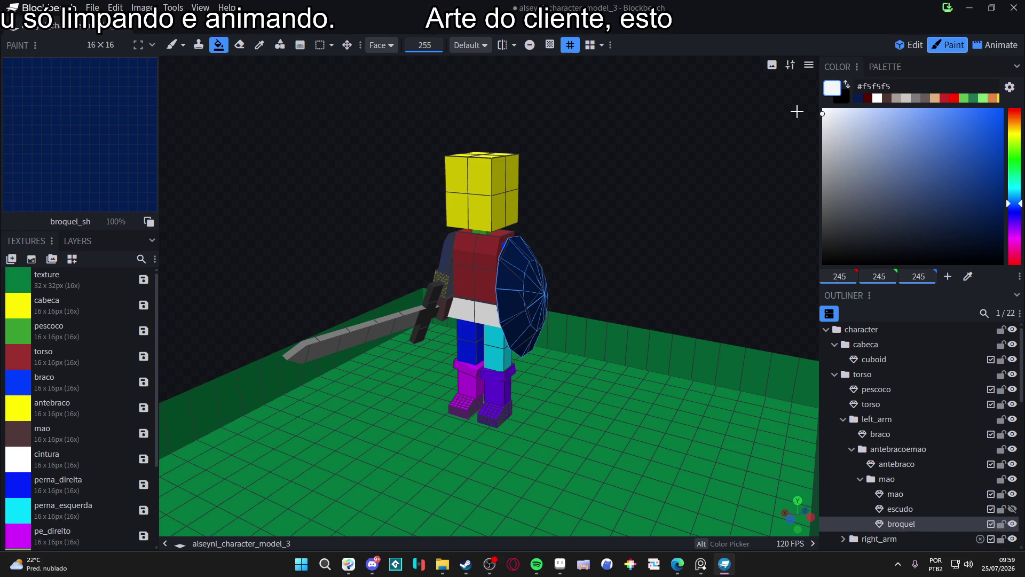
left_click(80, 127)
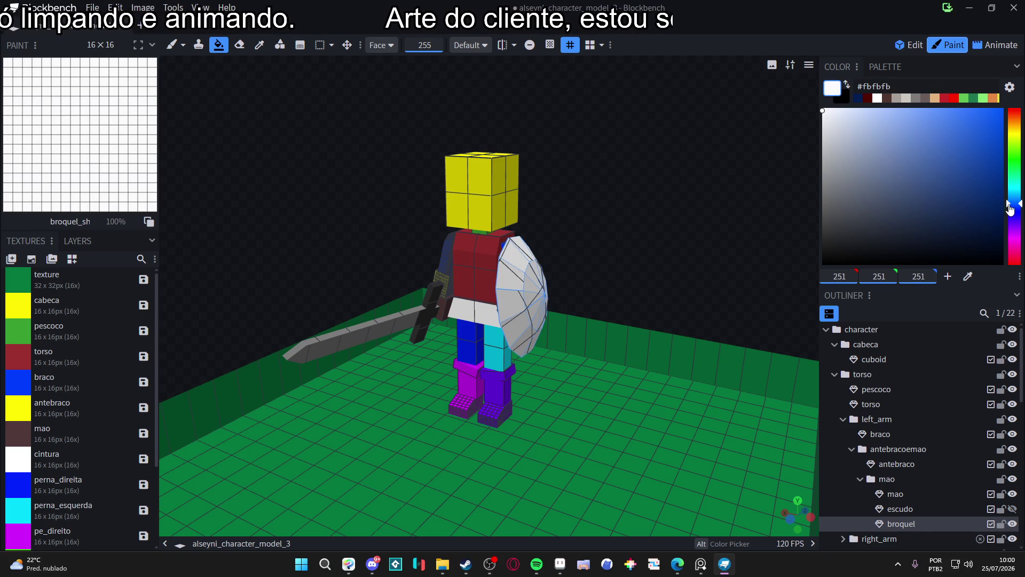
left_click(1013, 162)
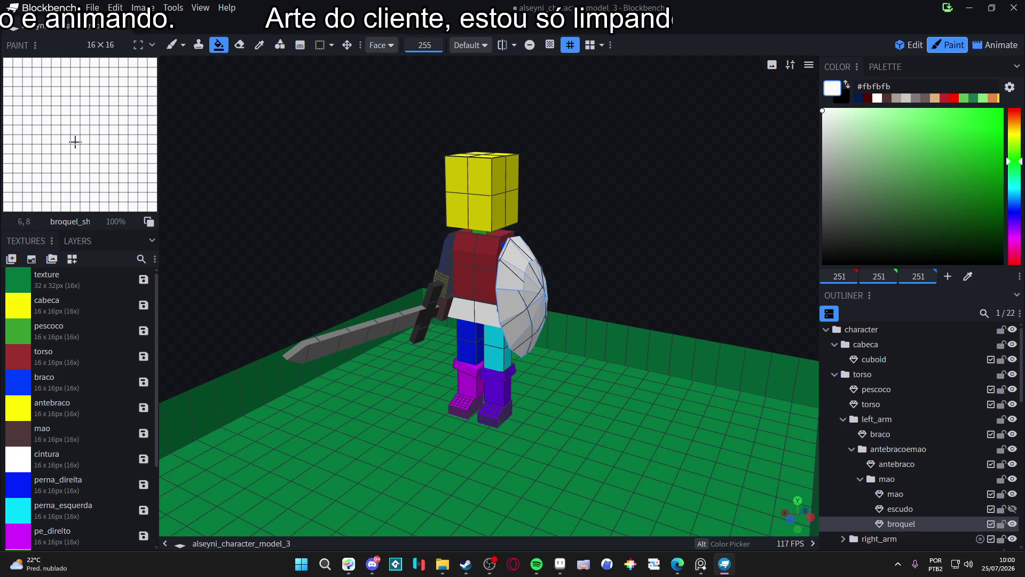
left_click_drag(965, 163, 1010, 106)
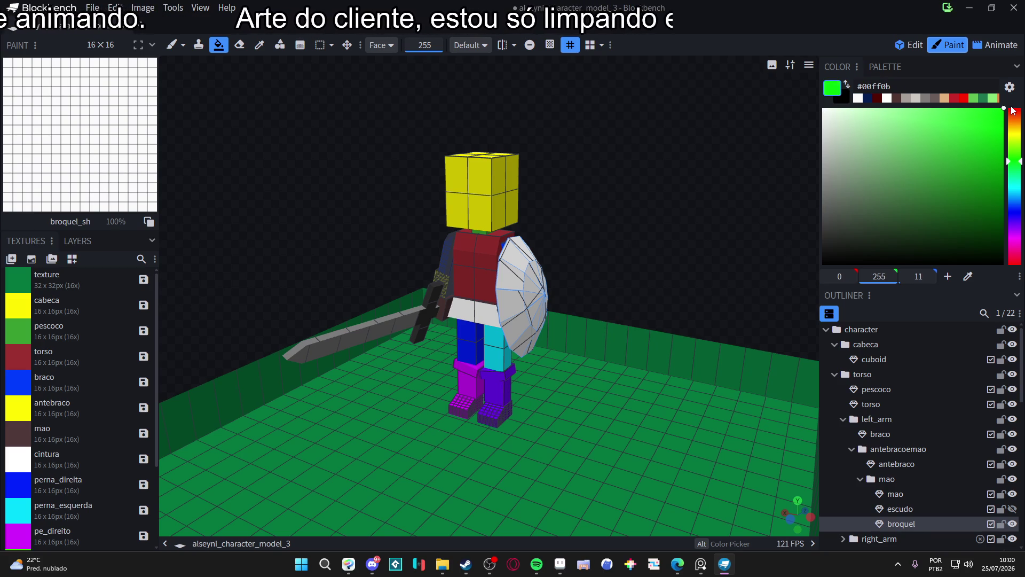
left_click(123, 122)
mouse_move(194, 133)
left_mouse_down()
mouse_move(636, 176)
mouse_move(686, 164)
mouse_move(577, 192)
mouse_move(671, 180)
mouse_move(570, 197)
mouse_move(639, 182)
left_mouse_up()
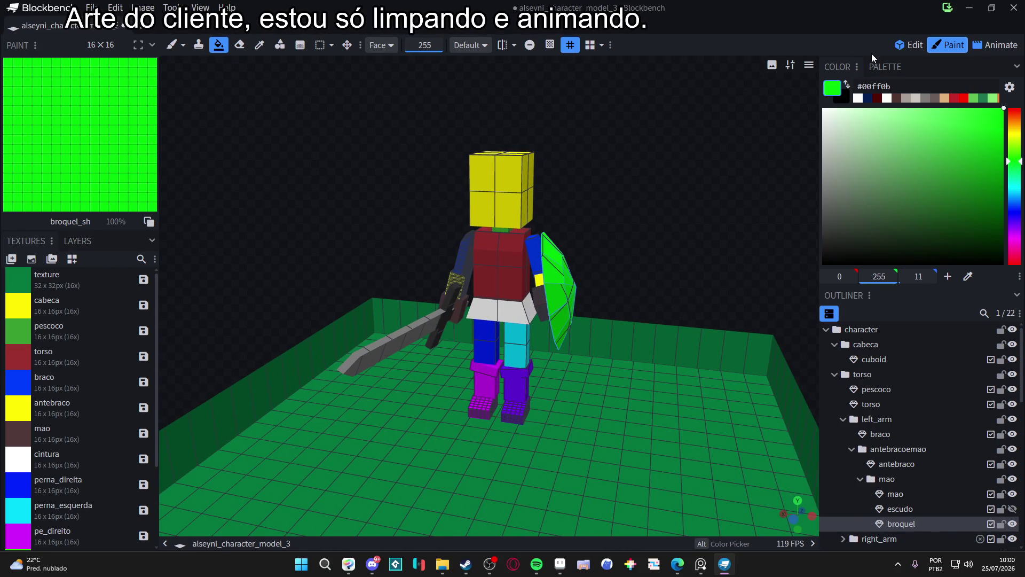
Step: Back in Edit, rotate the green shield to -75.0215 on Z
key("1")
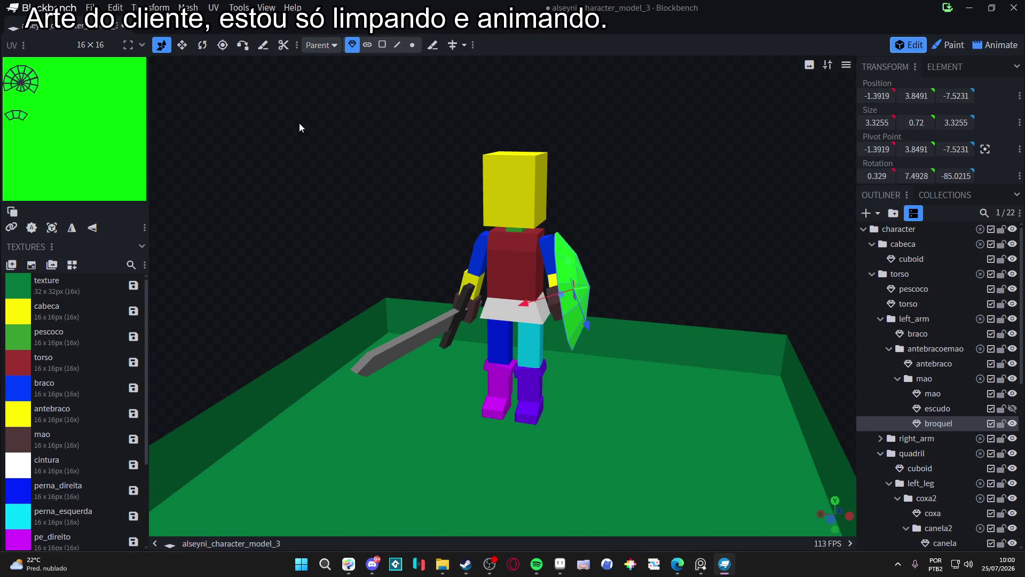
left_click(203, 47)
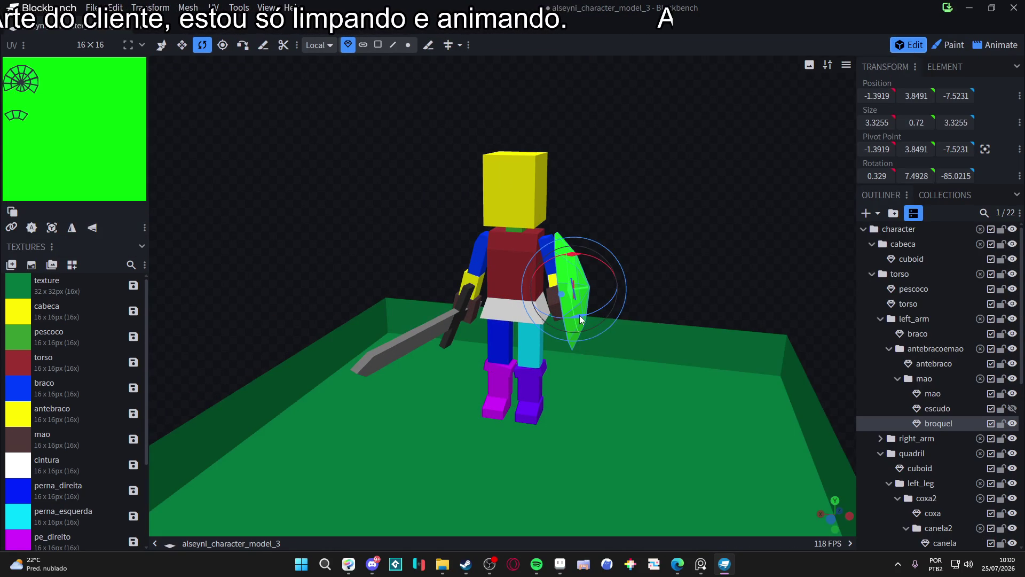
left_click_drag(578, 315, 571, 315)
mouse_move(668, 267)
left_mouse_down()
mouse_move(696, 259)
mouse_move(616, 264)
mouse_move(727, 261)
mouse_move(738, 284)
mouse_move(681, 265)
mouse_move(691, 239)
mouse_move(730, 221)
mouse_move(719, 214)
mouse_move(667, 269)
mouse_move(662, 259)
left_mouse_up()
mouse_move(664, 262)
left_mouse_down()
mouse_move(693, 239)
mouse_move(710, 250)
mouse_move(737, 245)
mouse_move(690, 256)
left_mouse_up()
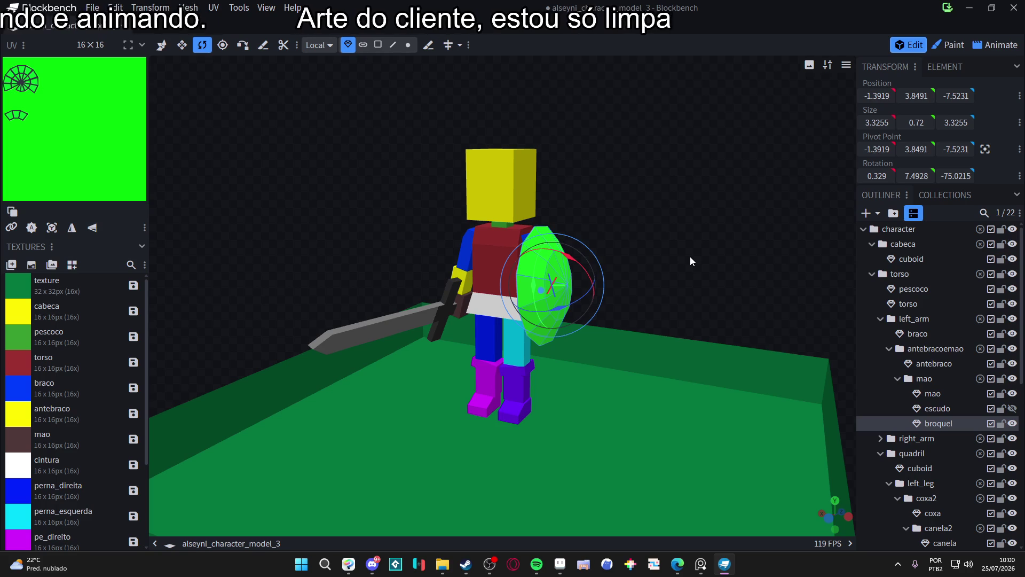
Step: Collapse the torso, cabeca and character groups in the Outliner and select the character
left_click(870, 274)
left_click(872, 244)
left_click(864, 229)
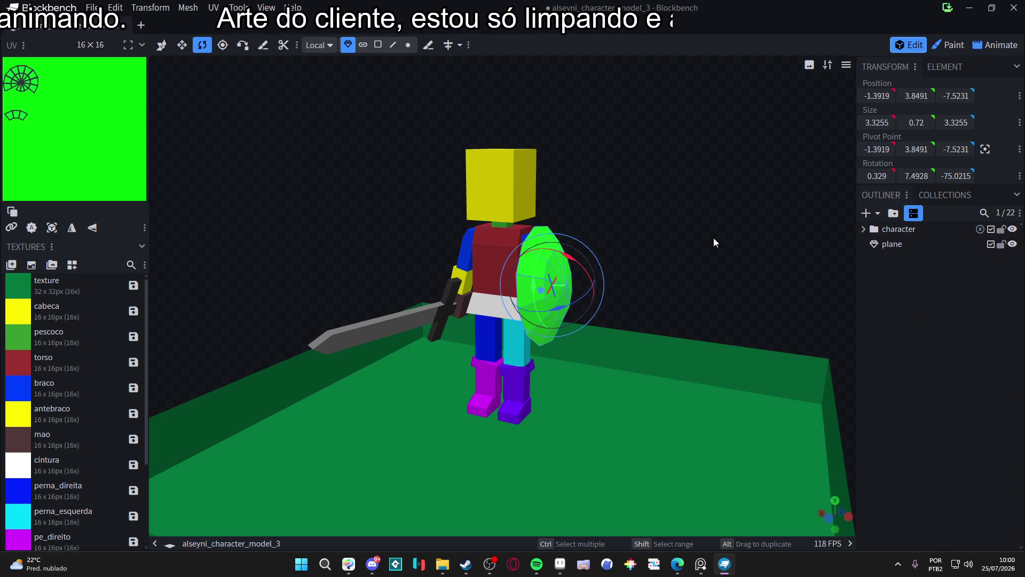
mouse_move(661, 250)
left_mouse_down()
mouse_move(642, 218)
mouse_move(664, 230)
left_mouse_up()
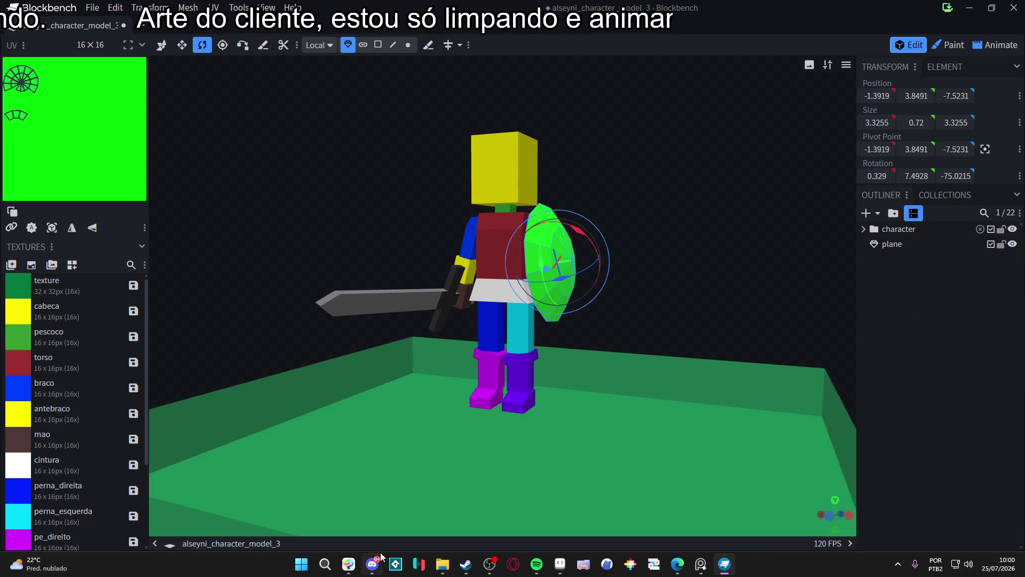
left_click(535, 257)
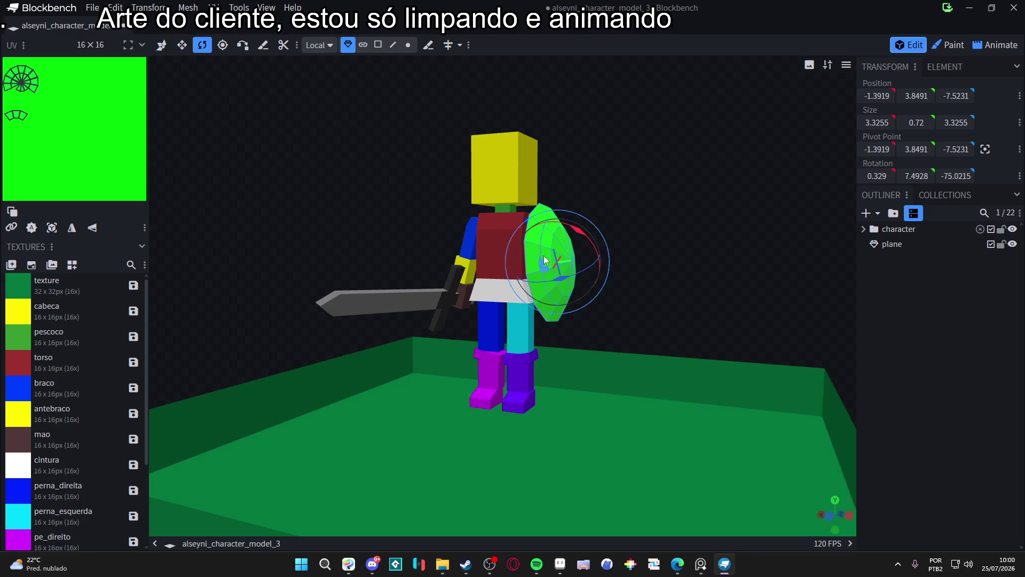
mouse_move(690, 258)
left_mouse_down()
mouse_move(680, 286)
mouse_move(677, 272)
left_mouse_up()
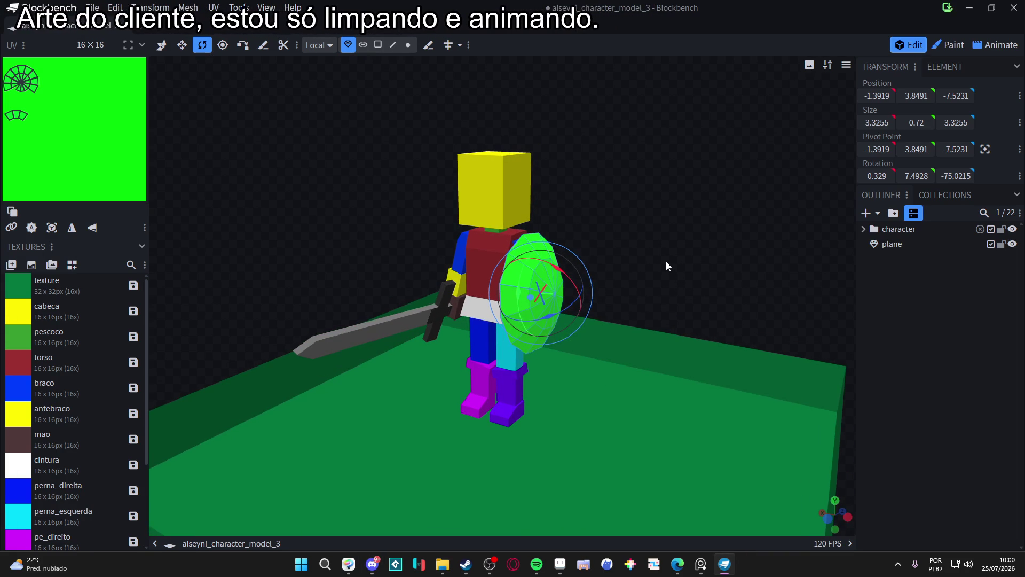
mouse_move(664, 261)
left_mouse_down()
mouse_move(648, 251)
mouse_move(655, 214)
mouse_move(663, 264)
mouse_move(949, 235)
left_mouse_up()
left_click(949, 230)
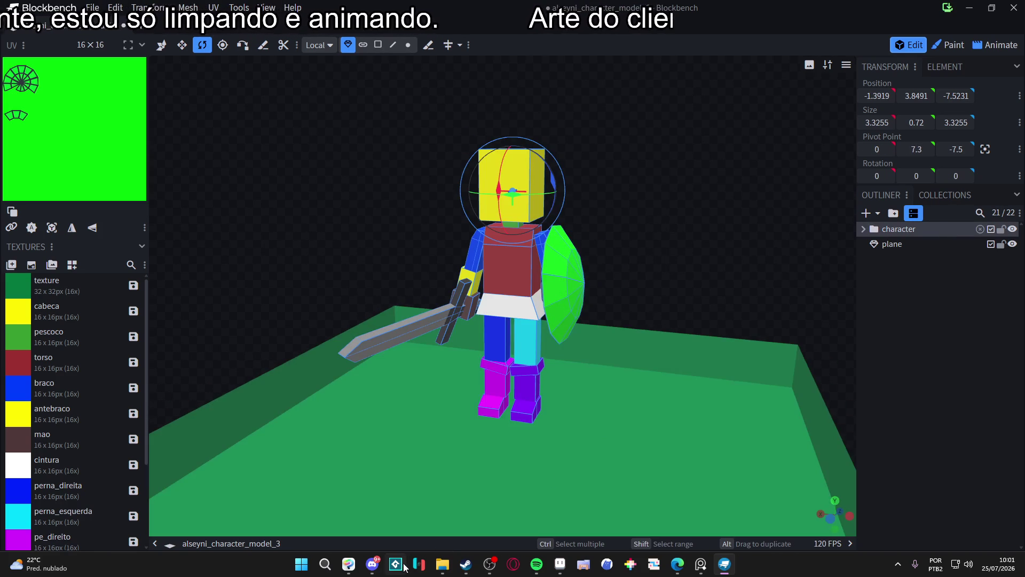
left_click(560, 564)
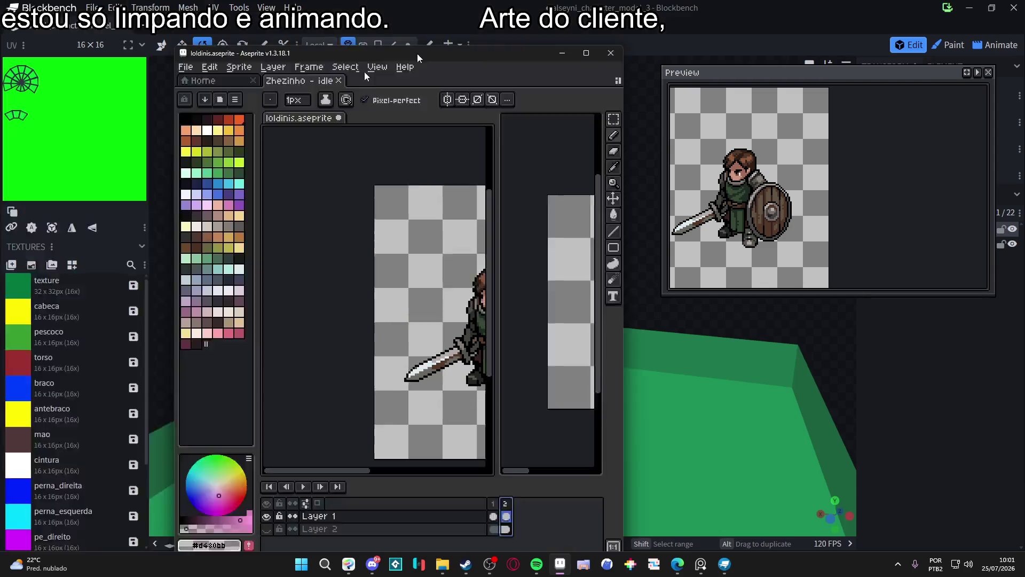
left_click(559, 564)
mouse_move(520, 408)
left_mouse_down()
mouse_move(638, 344)
mouse_move(616, 349)
left_mouse_up()
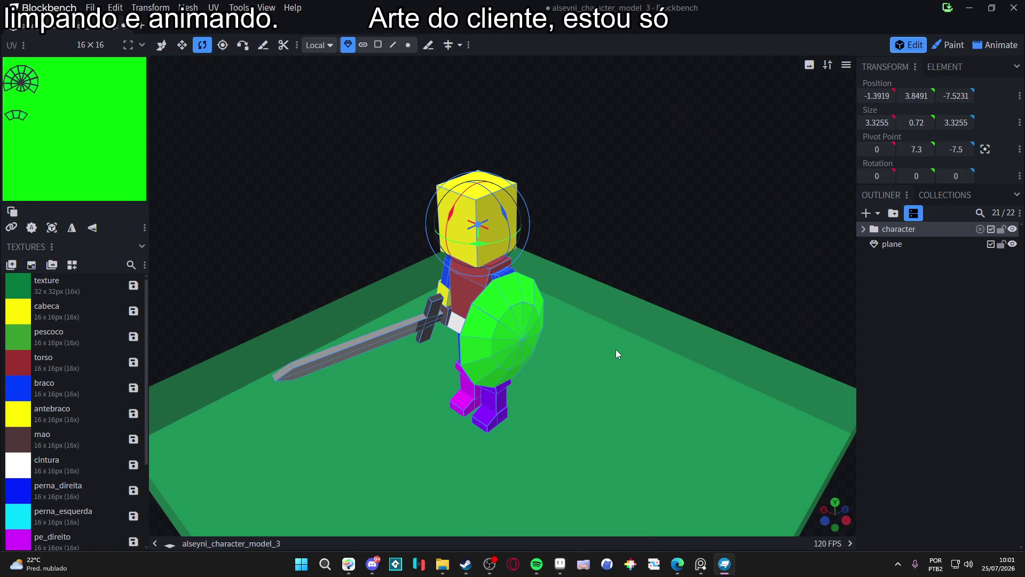
Step: Turn the canela2 shin group 12.5° on Y and the canela group to -2.5° on Y
left_click(447, 284)
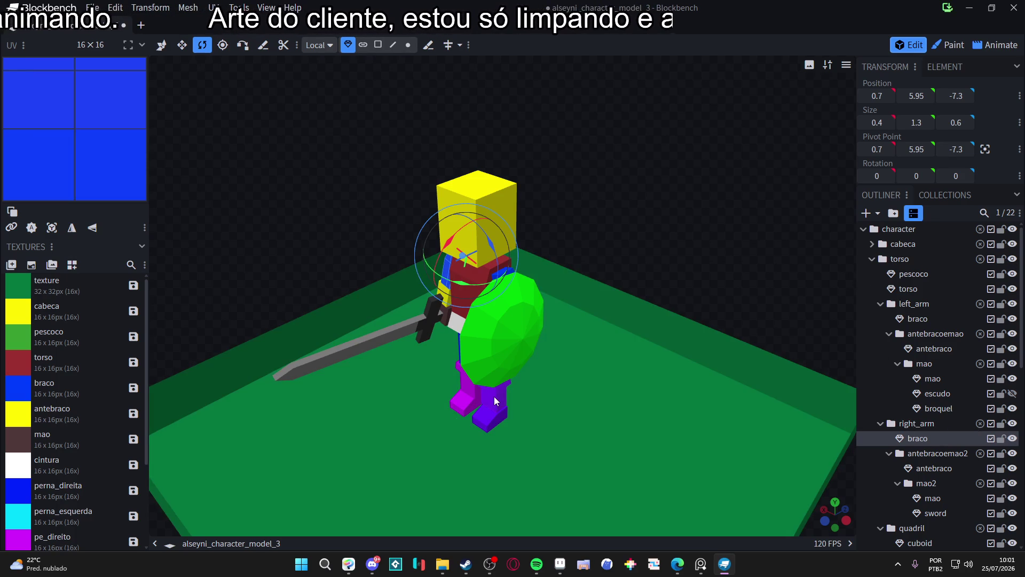
left_click(494, 396)
left_click(937, 462)
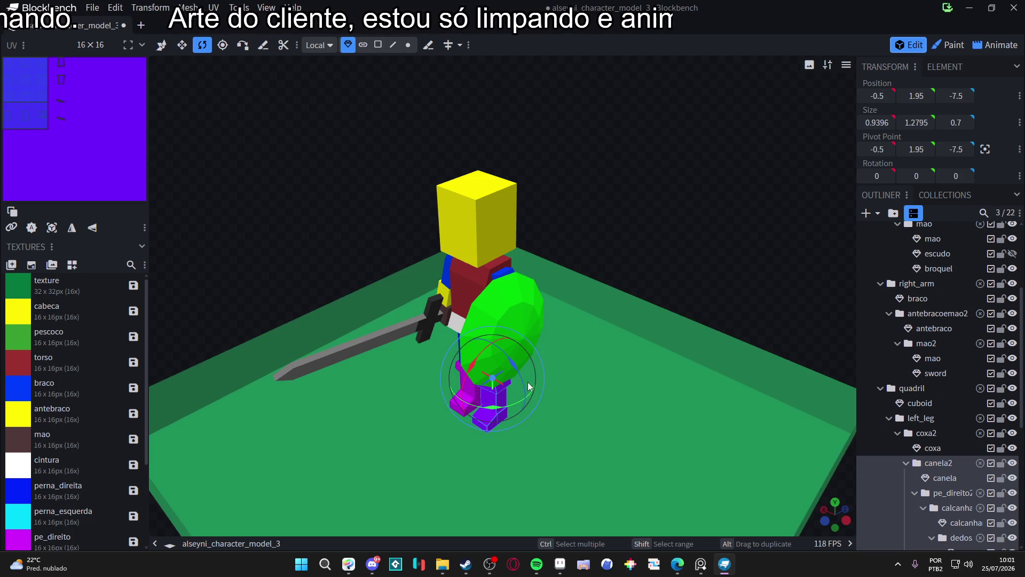
left_click(915, 457, "ctrl")
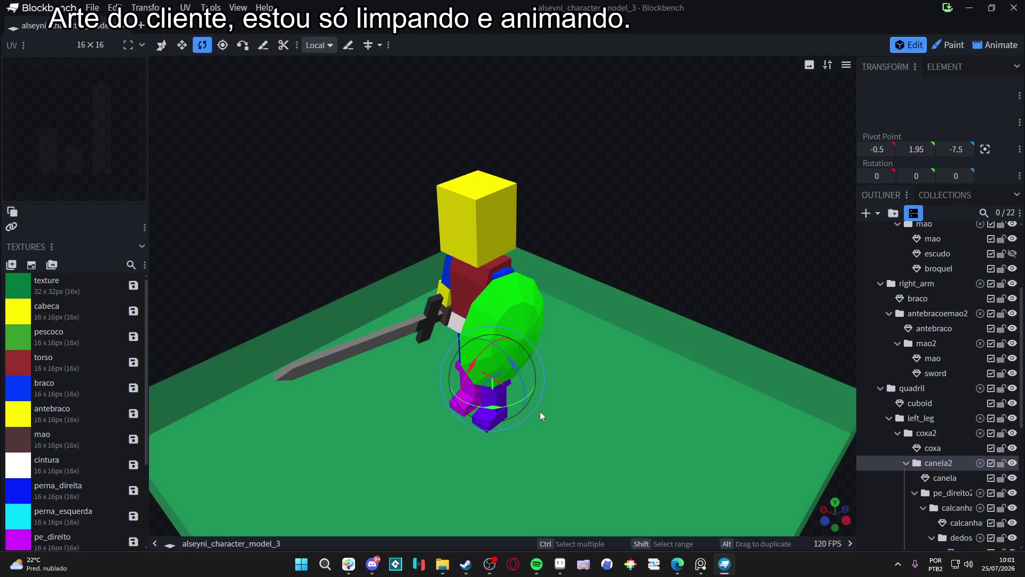
left_click_drag(495, 407, 502, 414)
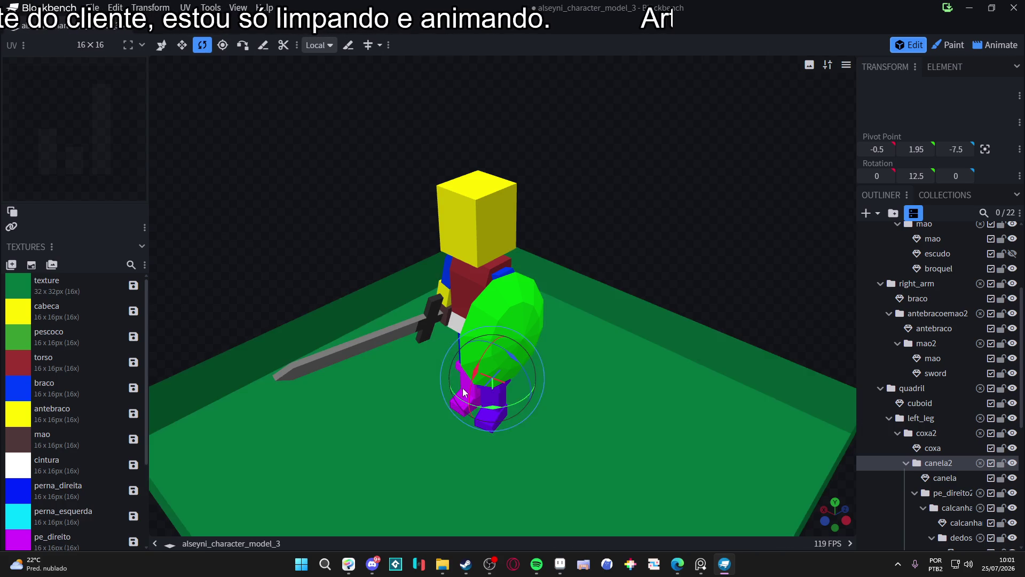
left_click(494, 407)
double_click(476, 394)
mouse_move(477, 394)
left_mouse_down()
mouse_move(442, 402)
mouse_move(452, 408)
left_mouse_up()
Step: Tilt the right_leg group 5° on Z and try rotating the left_leg group
left_click(874, 411)
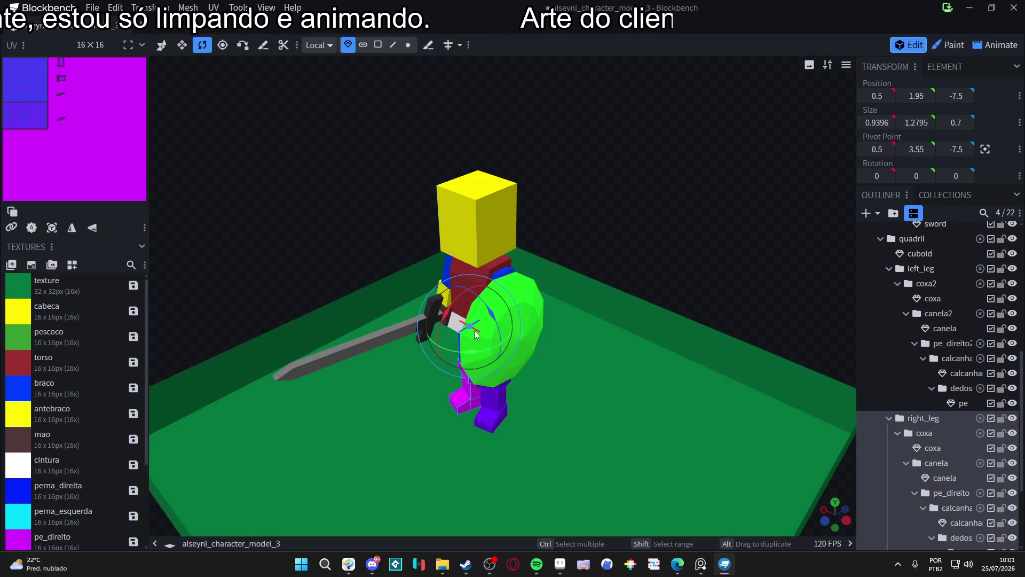
left_click_drag(494, 320, 498, 318)
left_click(502, 393)
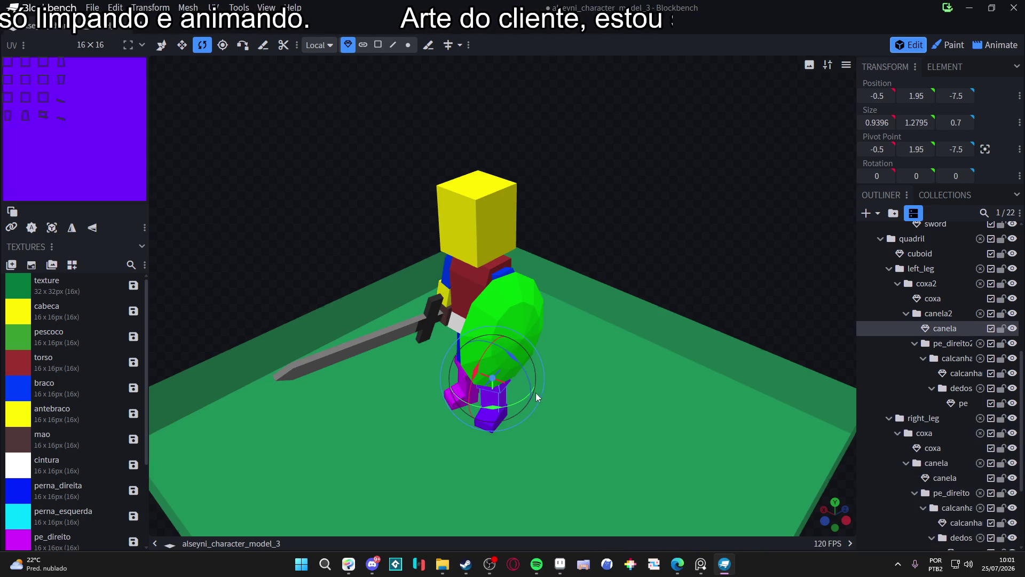
left_click(940, 270)
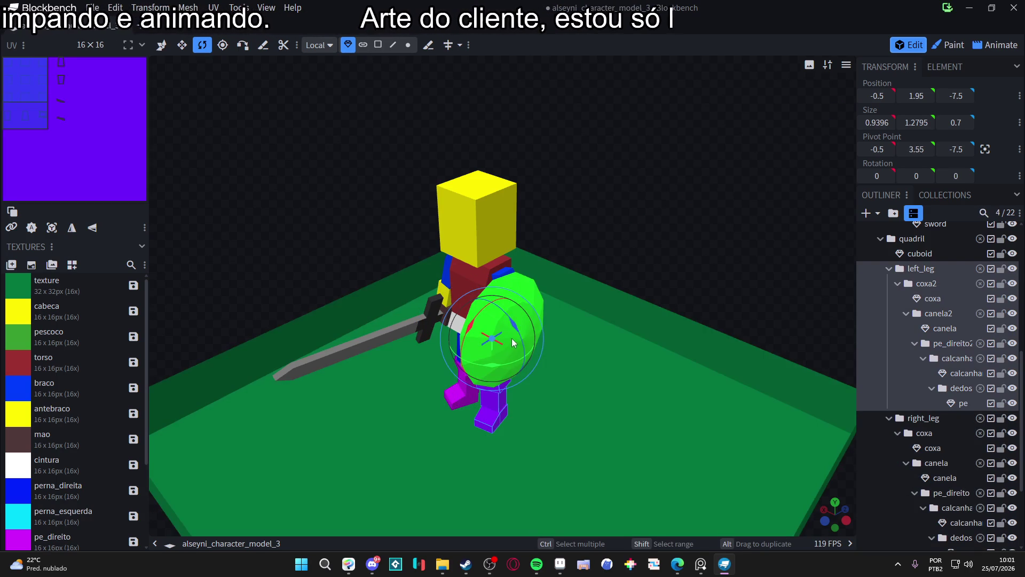
left_click_drag(513, 328, 523, 317)
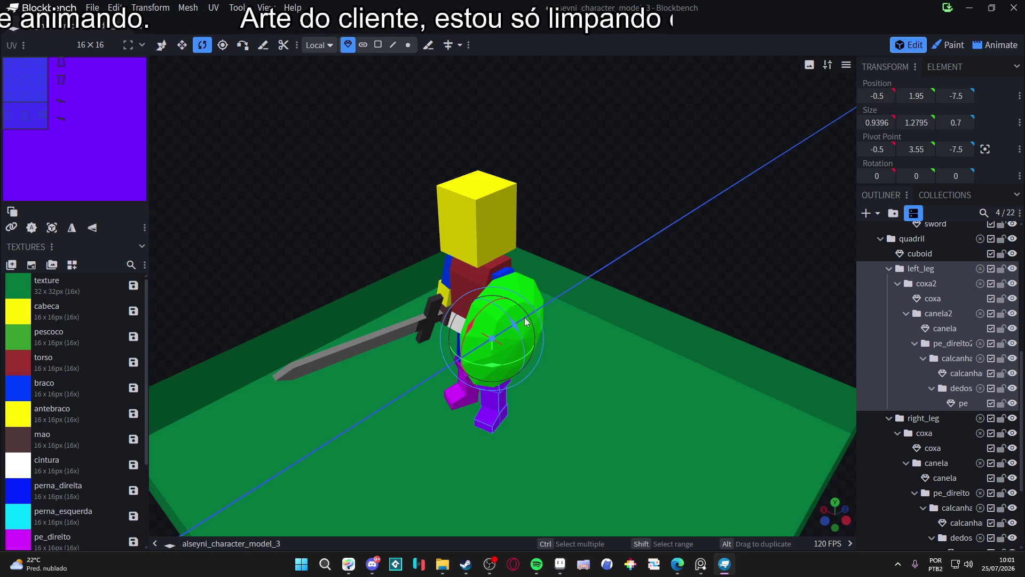
mouse_move(674, 279)
left_mouse_down()
mouse_move(693, 218)
mouse_move(690, 232)
left_mouse_up()
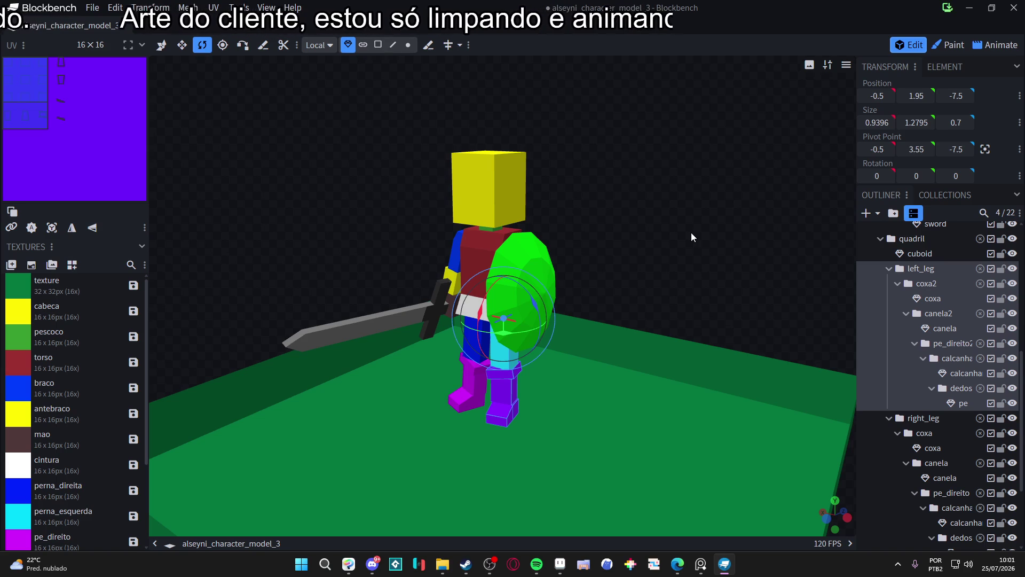
left_click(531, 299)
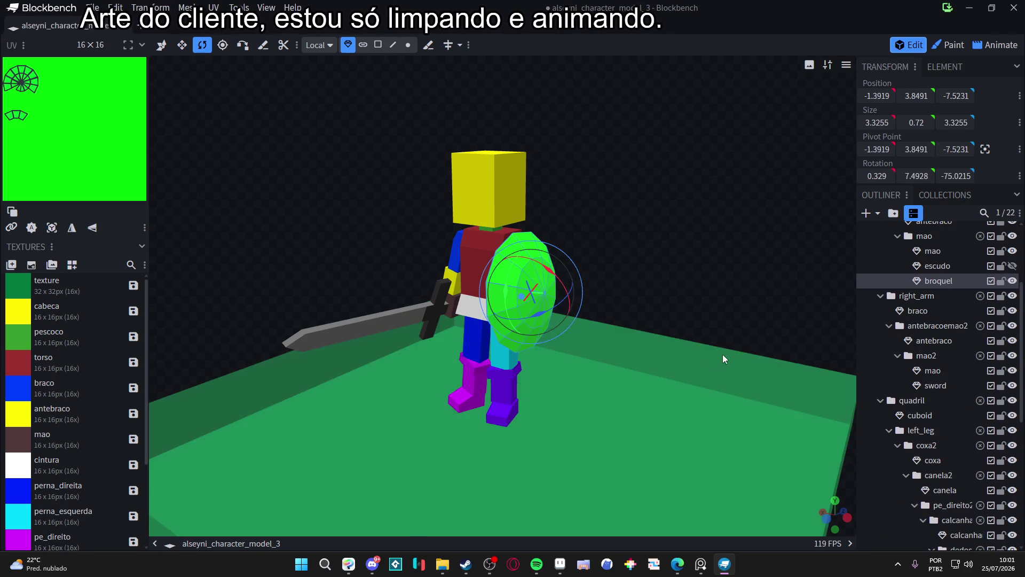
Step: Move the shield 1 unit along Z and slightly along X to -1.5919, 3.8491, -6.5231
left_click(161, 44)
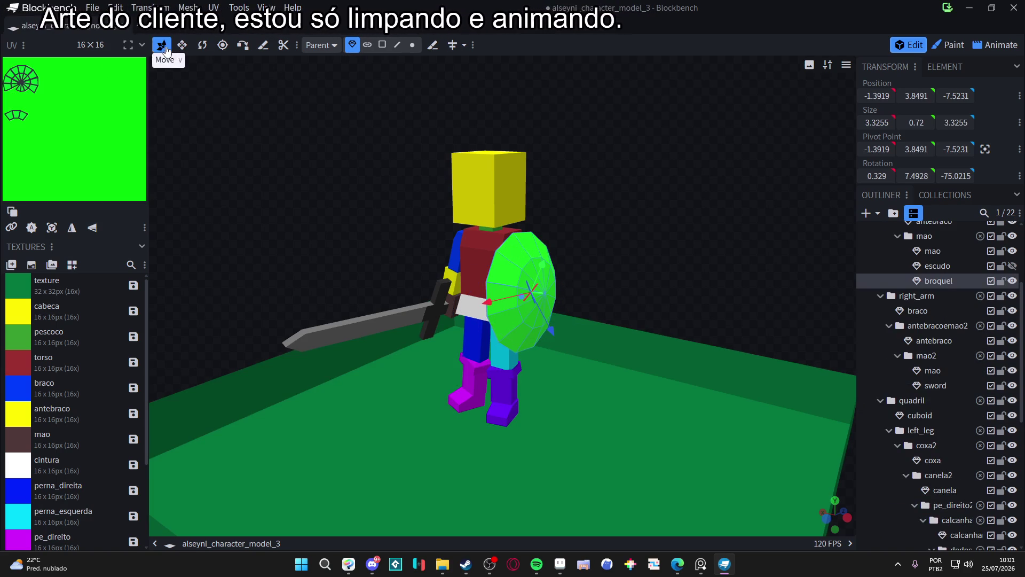
left_click_drag(551, 330, 569, 358)
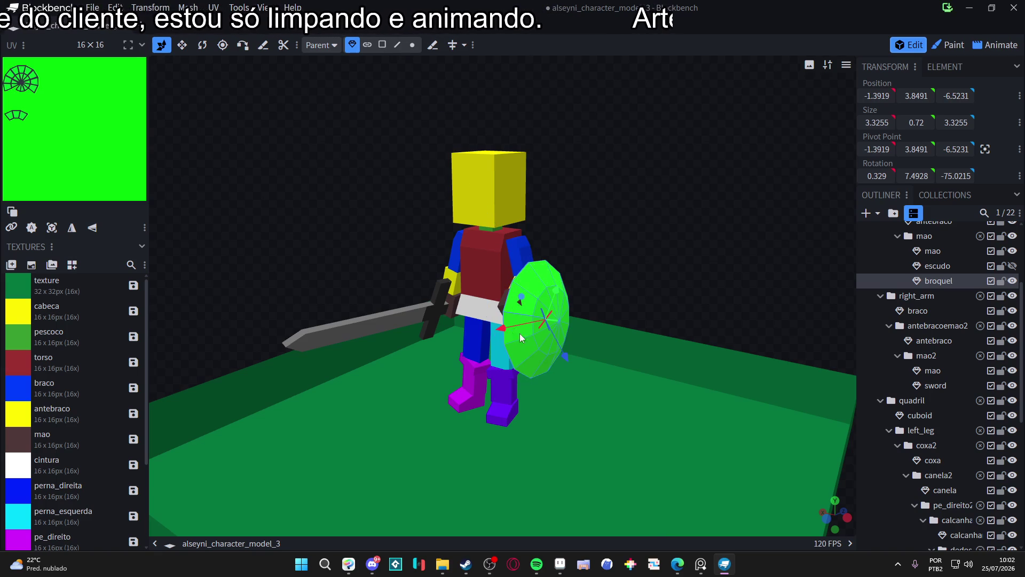
left_click_drag(515, 333, 518, 327)
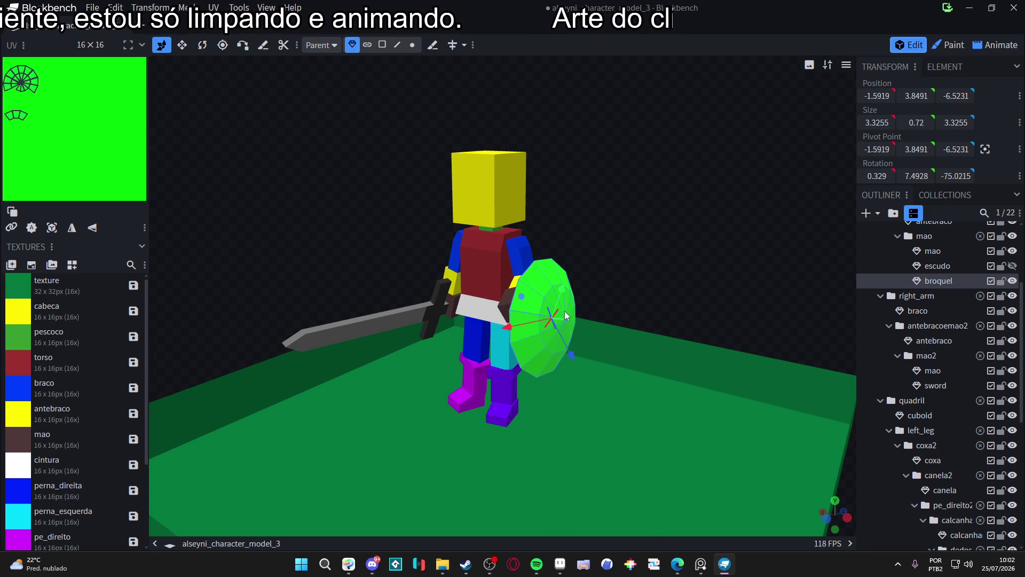
left_click_drag(569, 357, 569, 354)
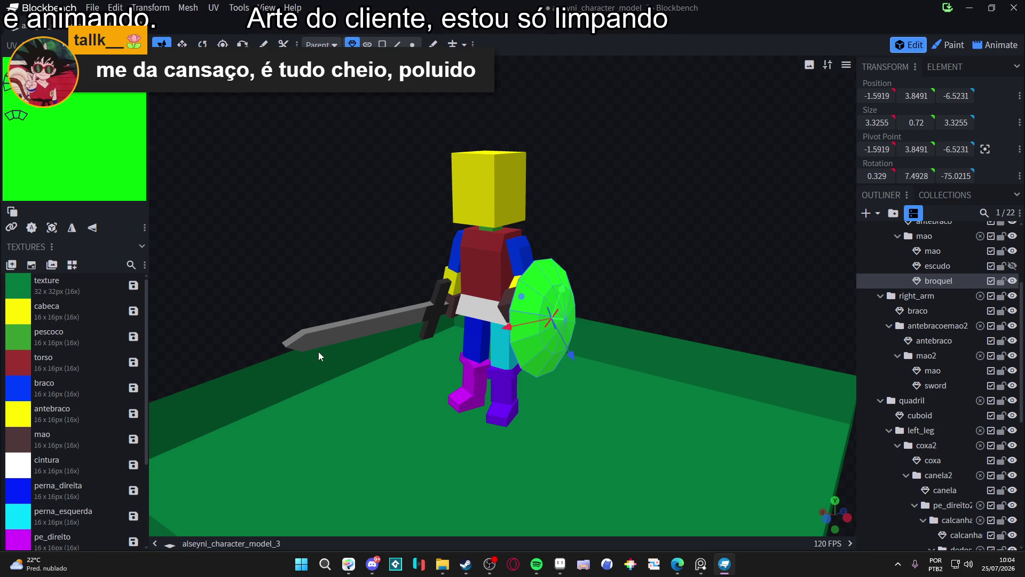
Step: Bring the pixel-art knight preview to the front, move it to the left-centre and narrow it
left_click(559, 564)
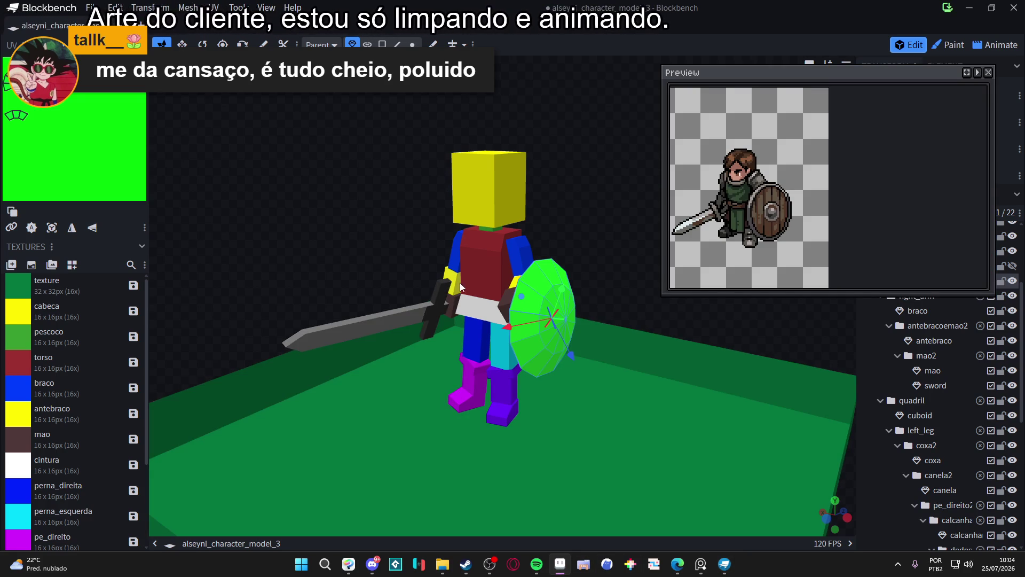
left_click(452, 261)
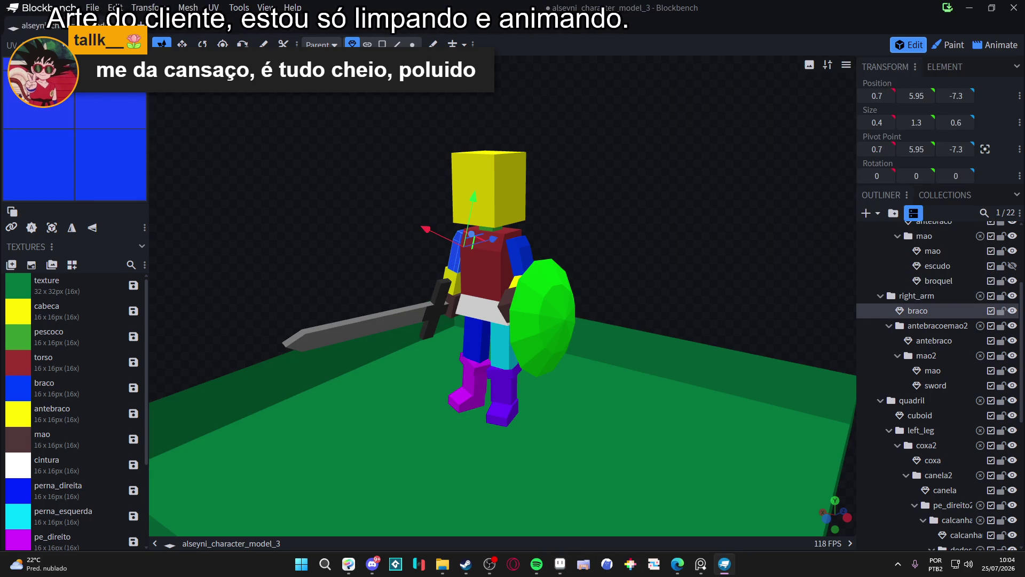
key("alt+Tab")
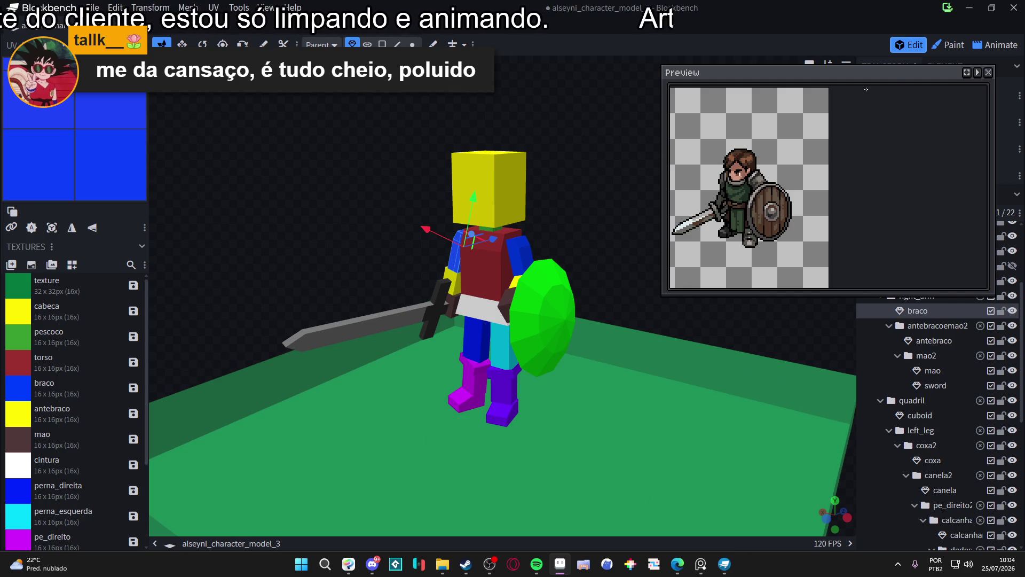
mouse_move(888, 83)
left_mouse_down()
mouse_move(794, 66)
mouse_move(417, 81)
left_mouse_up()
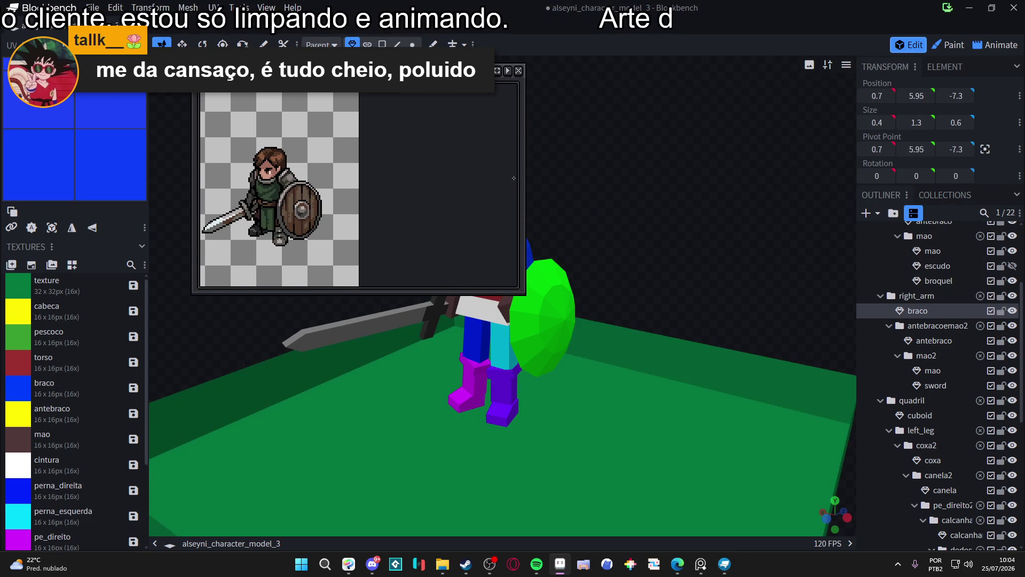
left_click_drag(525, 177, 369, 168)
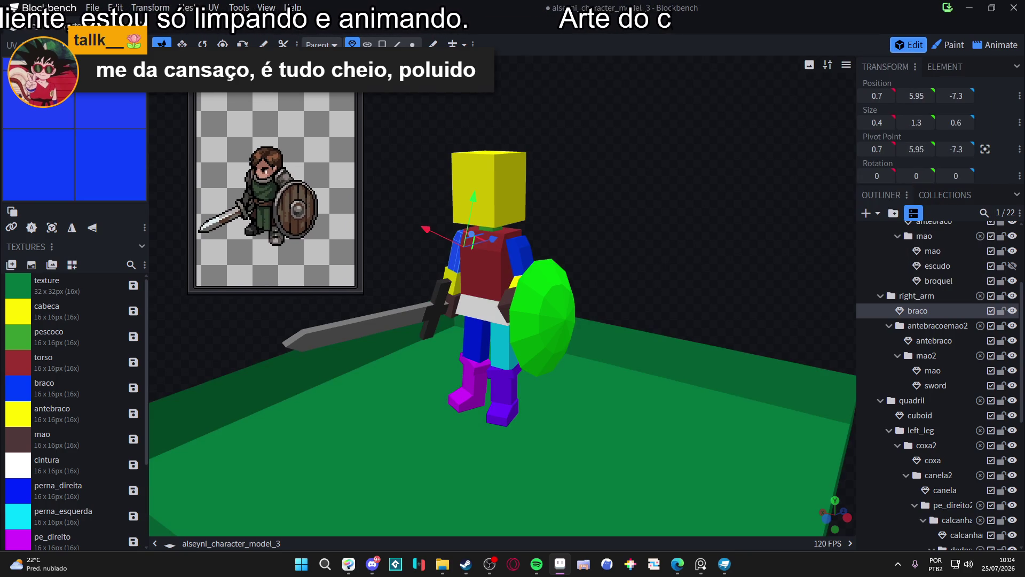
Step: Close the preview, capture the sprite with the Snipping Tool, and return to Blockbench
left_click(383, 92)
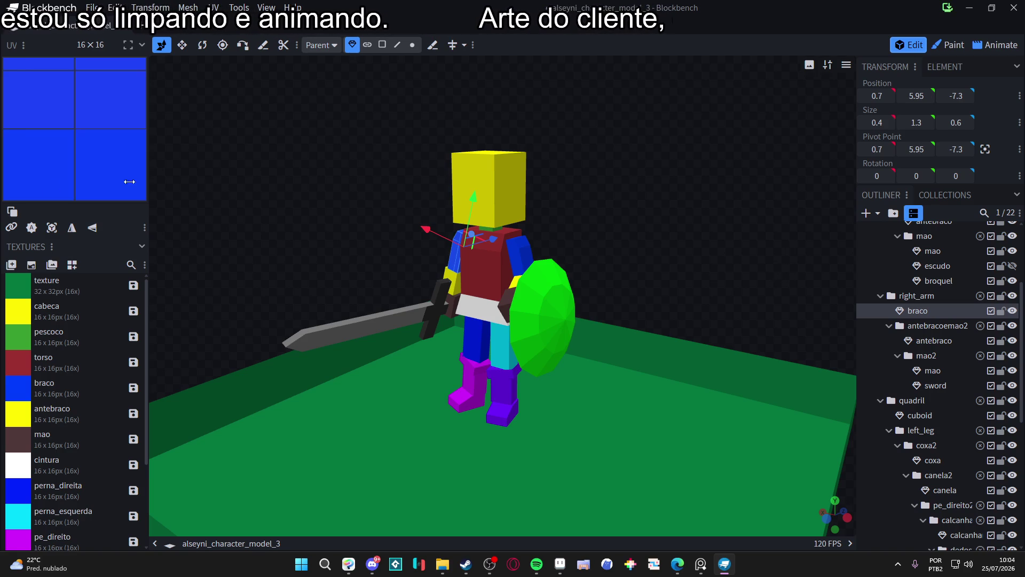
left_click(649, 561)
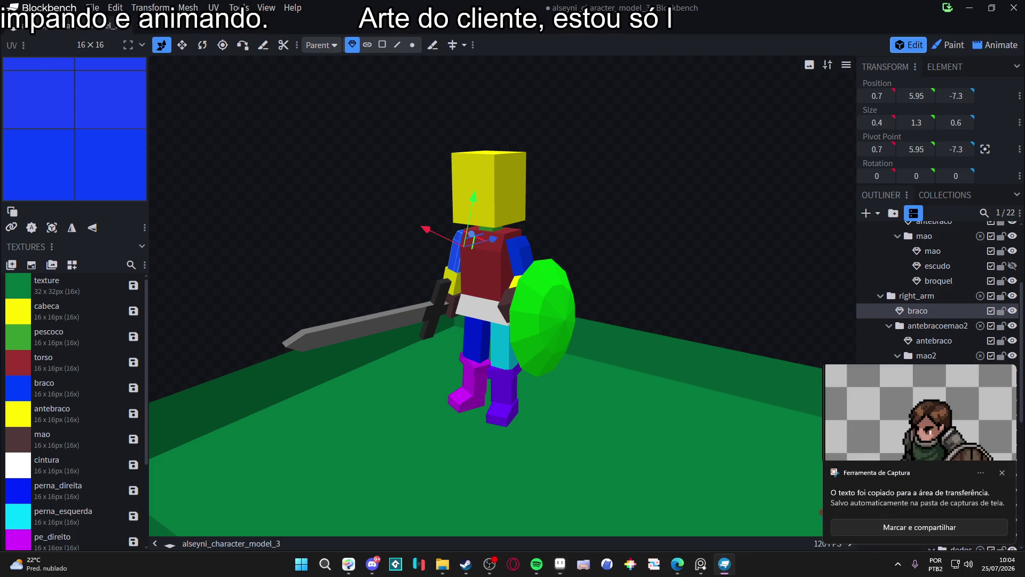
left_click(701, 563)
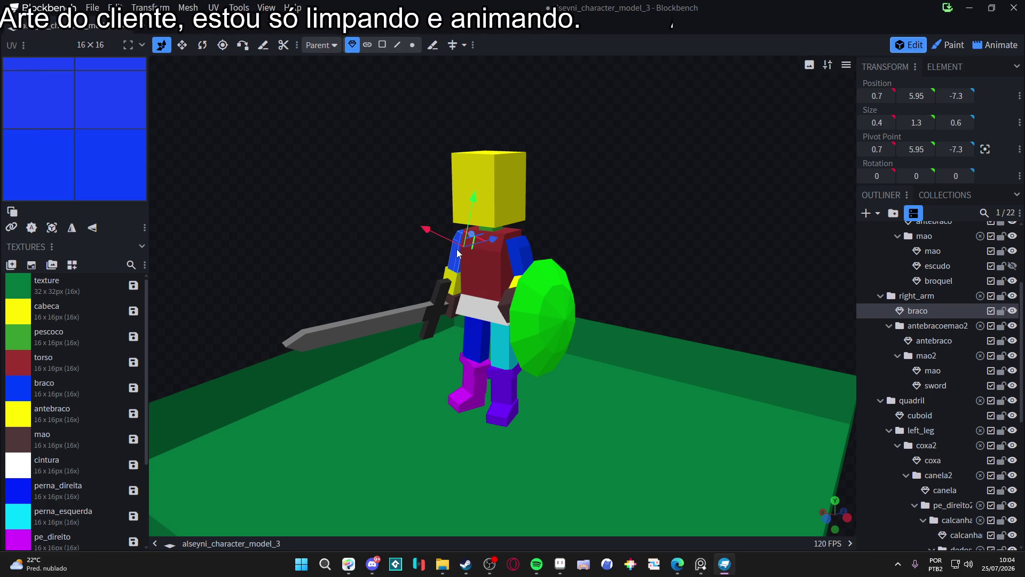
Step: Rotate the right_arm group -5 on X and tilt the antebracoemao2 forearm forward
key("r")
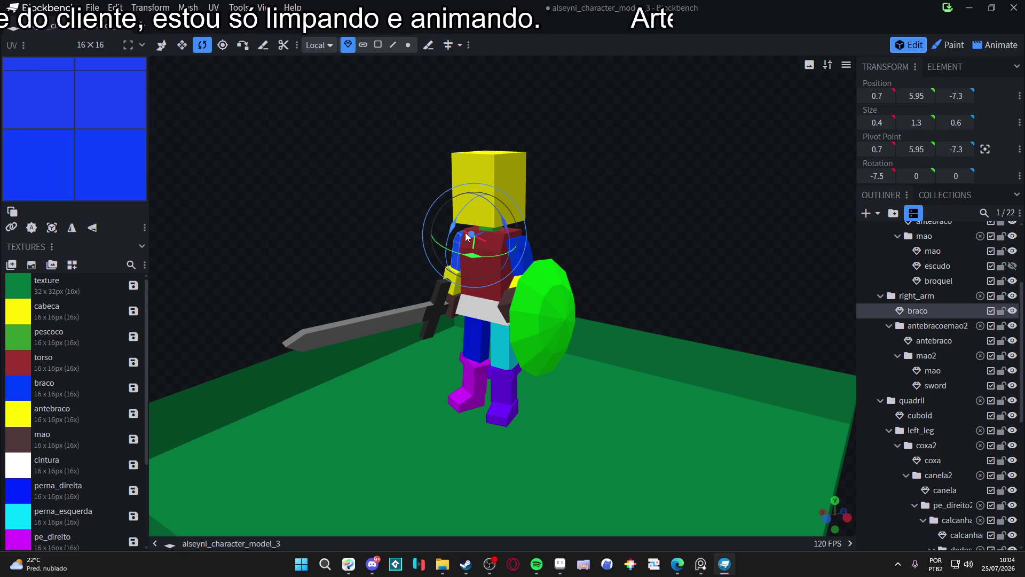
left_click(916, 295)
left_click_drag(449, 231, 448, 236)
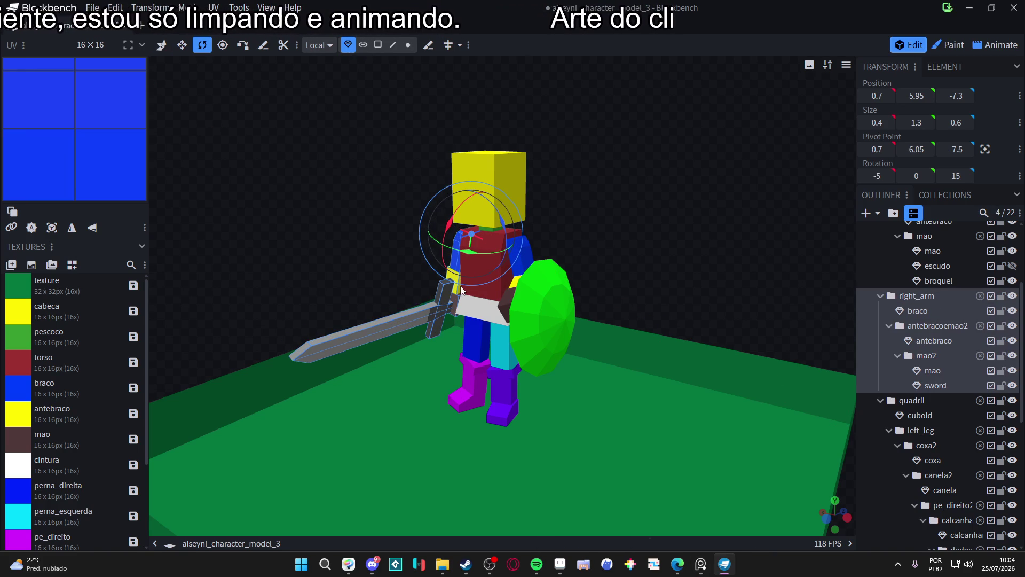
left_click(457, 294)
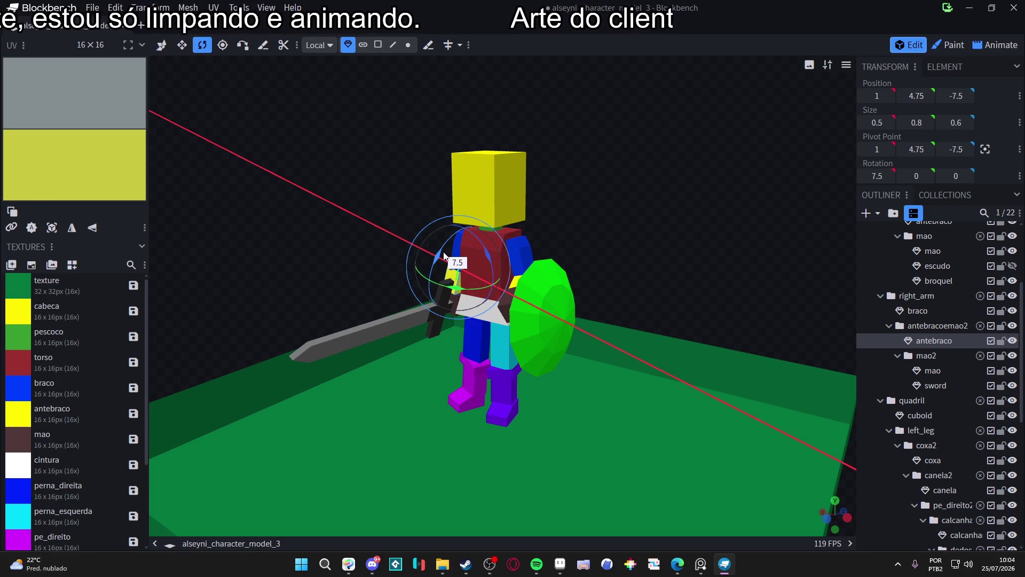
left_click(881, 325)
mouse_move(440, 257)
left_mouse_down()
mouse_move(453, 263)
mouse_move(414, 308)
left_mouse_up()
Step: Rotate the mao2 hand group to -27.5 on X to re-angle the sword
left_click(452, 307)
left_click(910, 354)
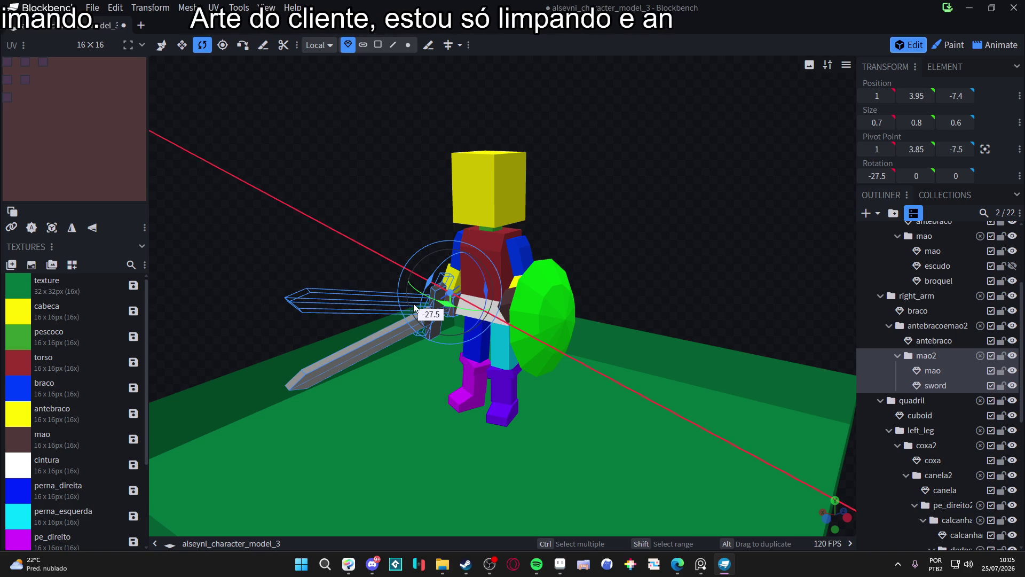
left_click_drag(415, 308, 414, 308)
mouse_move(715, 251)
left_mouse_down()
mouse_move(640, 209)
mouse_move(701, 264)
mouse_move(690, 260)
mouse_move(742, 254)
mouse_move(654, 296)
left_mouse_up()
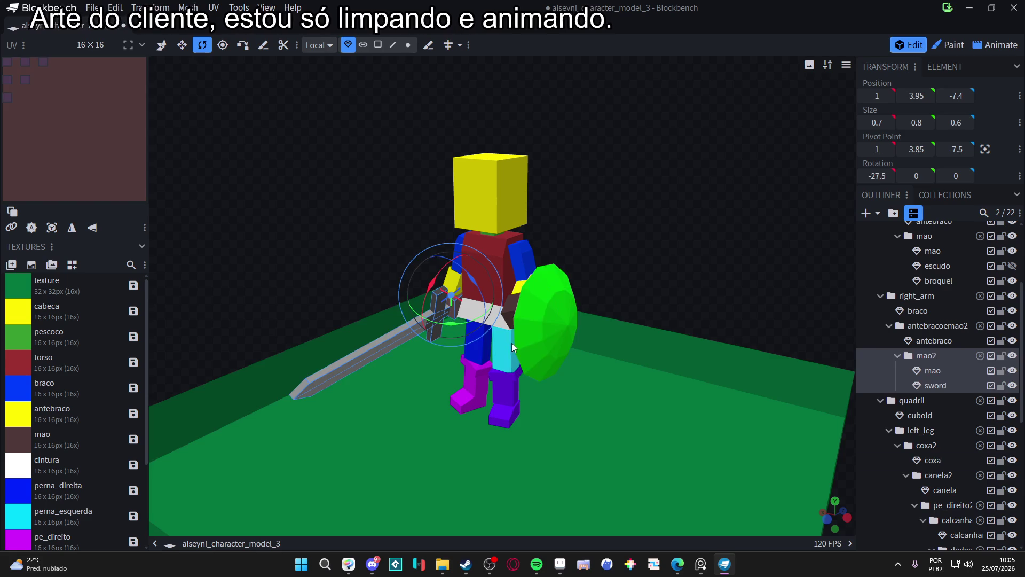
left_click(510, 343)
Step: Tilt the left_leg group sideways to -5 and twist the canela2 shin
left_click(910, 430)
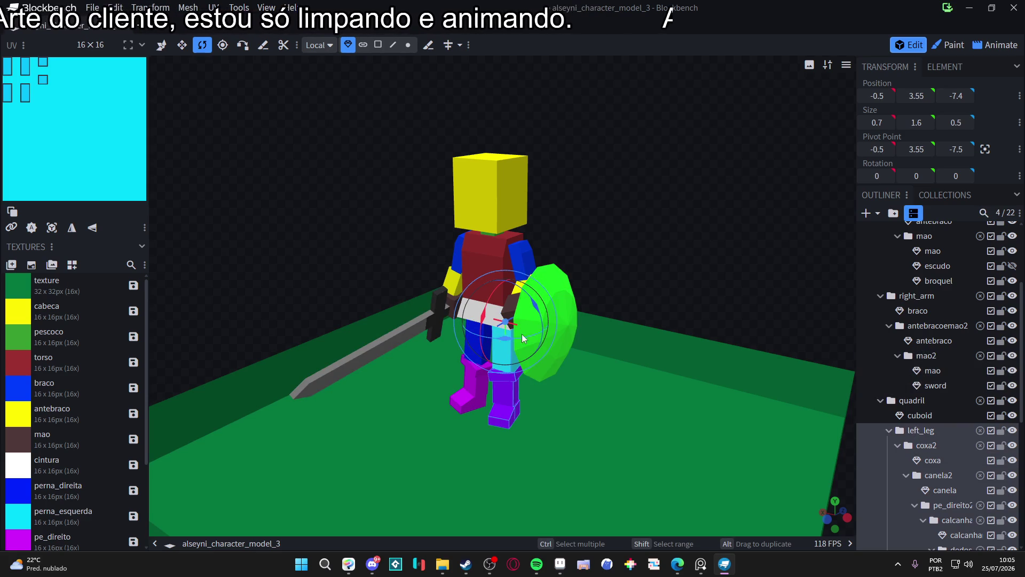
left_click_drag(535, 317, 553, 292)
mouse_move(629, 259)
left_mouse_down()
mouse_move(564, 261)
mouse_move(631, 247)
mouse_move(603, 256)
mouse_move(624, 267)
mouse_move(631, 247)
mouse_move(607, 268)
left_mouse_up()
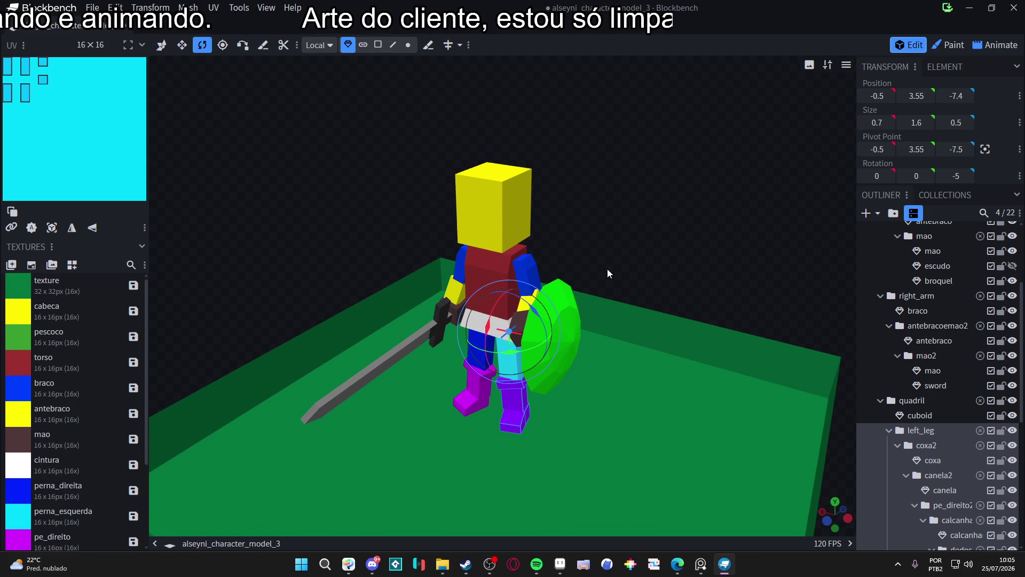
left_click(518, 396)
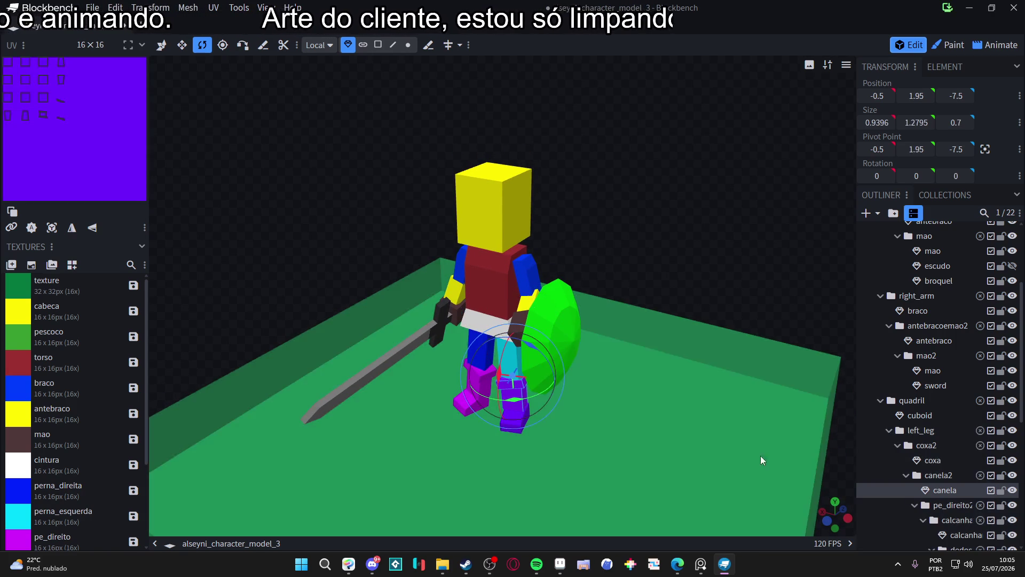
left_click(963, 479)
left_click_drag(506, 396, 515, 399)
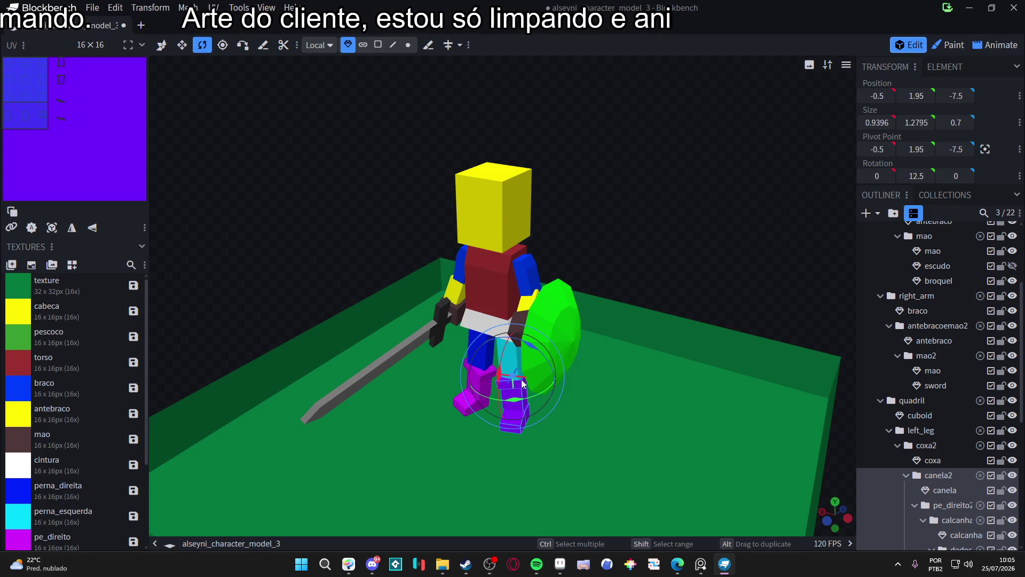
Step: Twist the left coxa2 thigh to 25 degrees and re-angle the left shin further
left_click(522, 408)
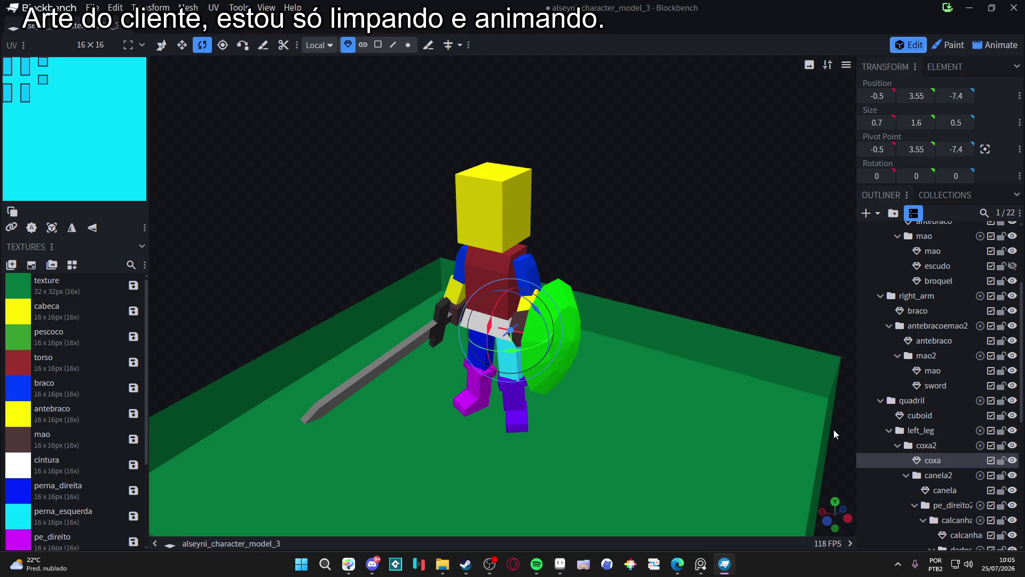
left_click(926, 445)
left_click_drag(505, 351, 538, 357)
left_click(949, 475)
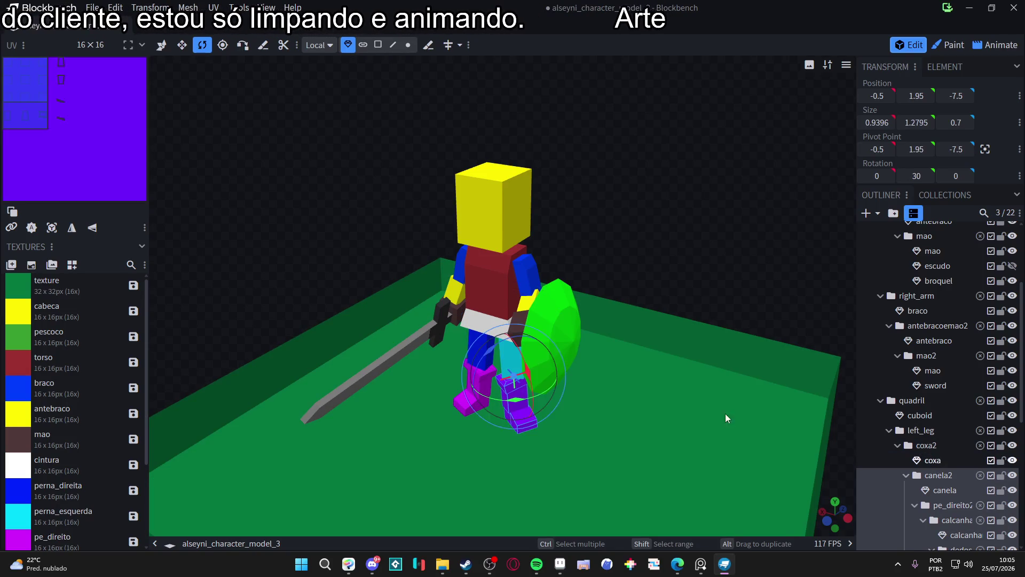
left_click_drag(518, 396, 501, 403)
left_click_drag(506, 339, 519, 341)
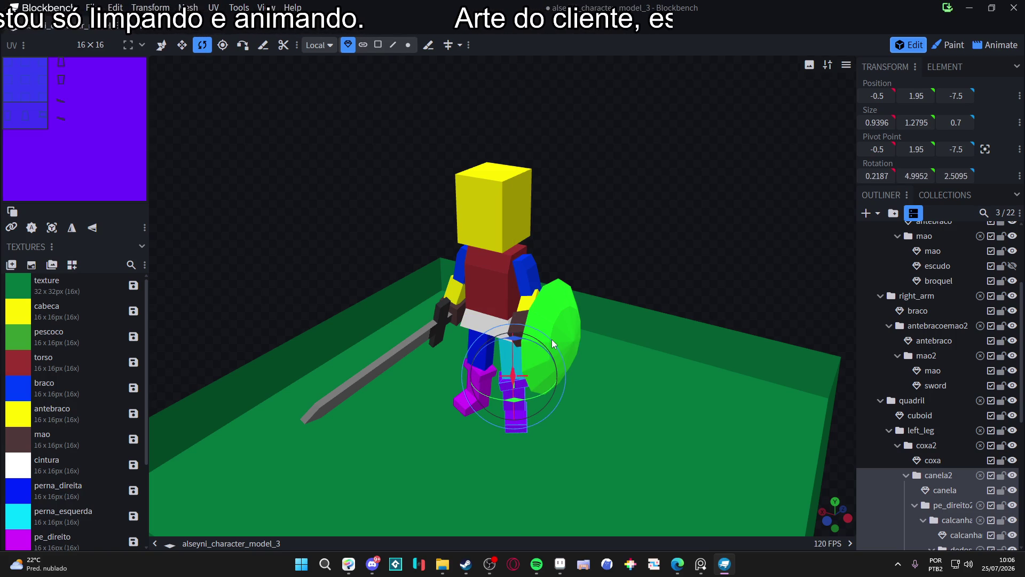
left_click(924, 430)
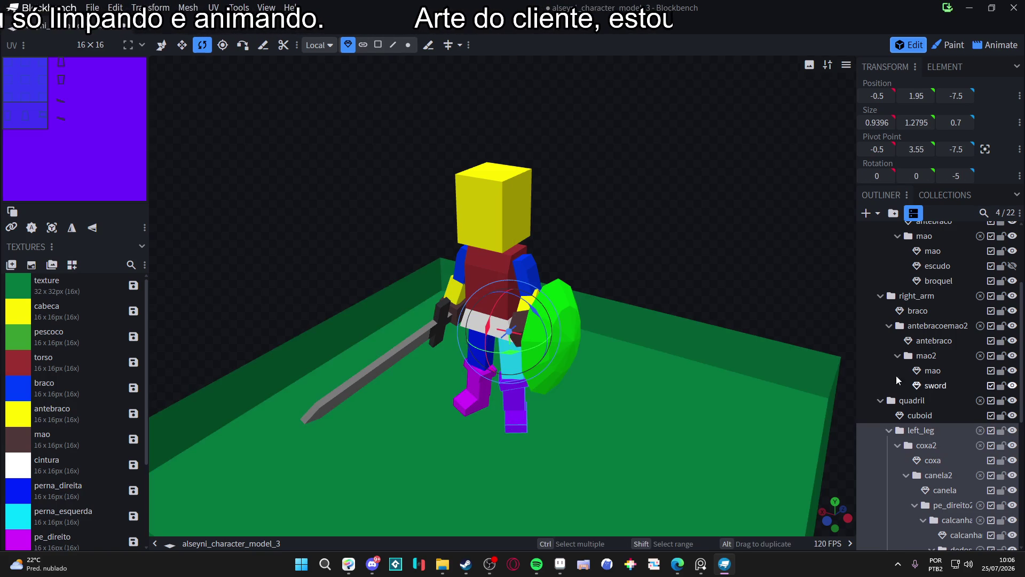
Step: Swing the right_leg forward (7.5 X, 5 Z) and bend its canela shin to -10 X, -20 Y
left_click(477, 361)
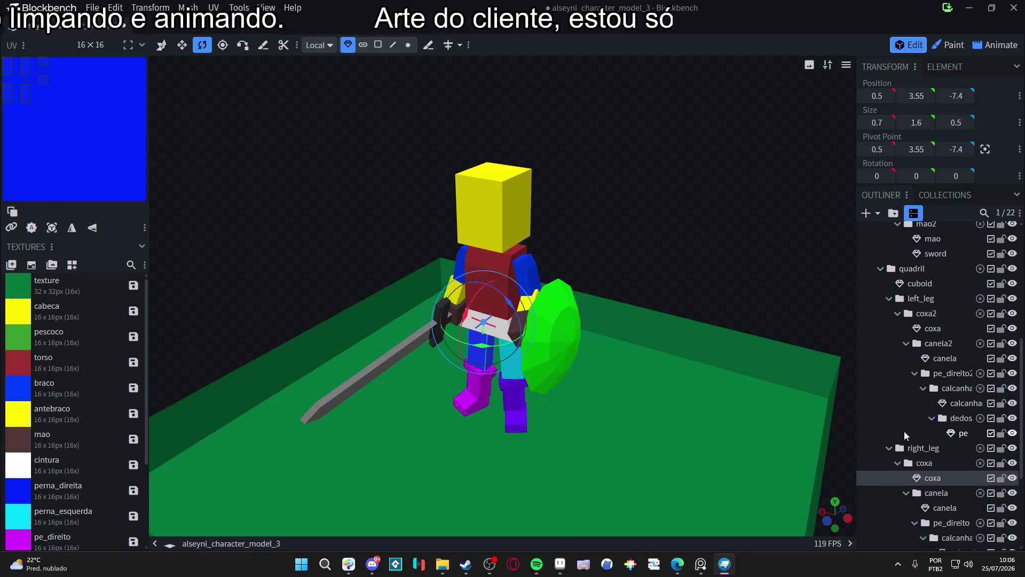
left_click(928, 448)
left_click_drag(467, 319, 469, 313)
left_click(480, 392)
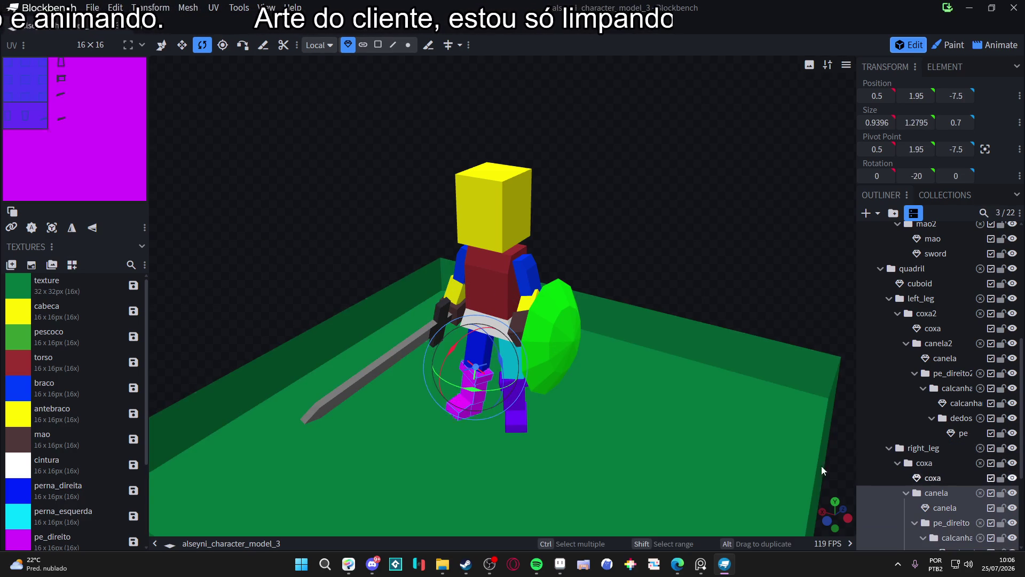
left_click(910, 491)
left_click_drag(450, 352, 443, 361)
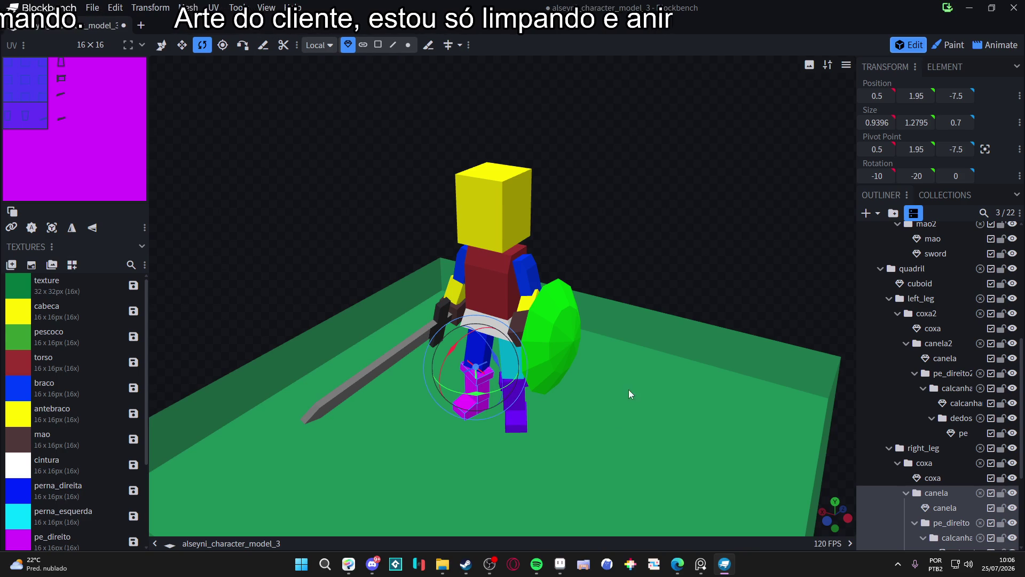
left_click(533, 272)
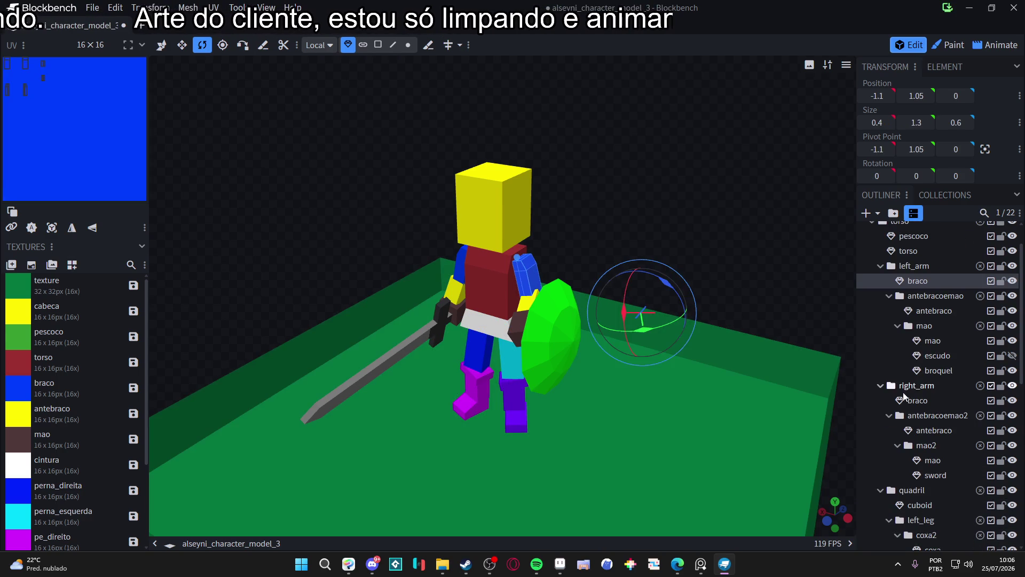
Step: Raise the left_arm forward and rotate its antebraco forearm upward
left_click(913, 266)
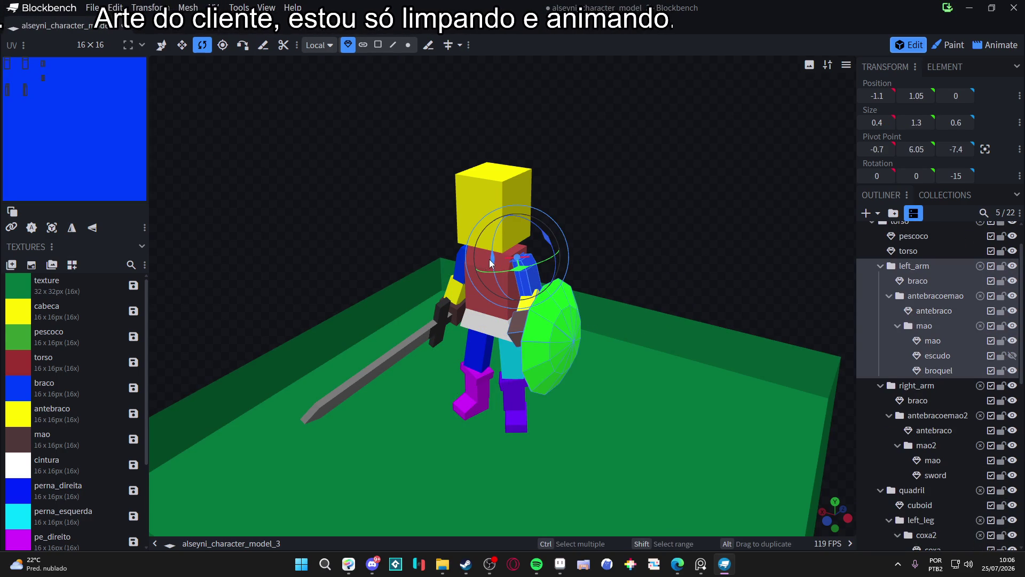
left_click_drag(493, 261, 498, 281)
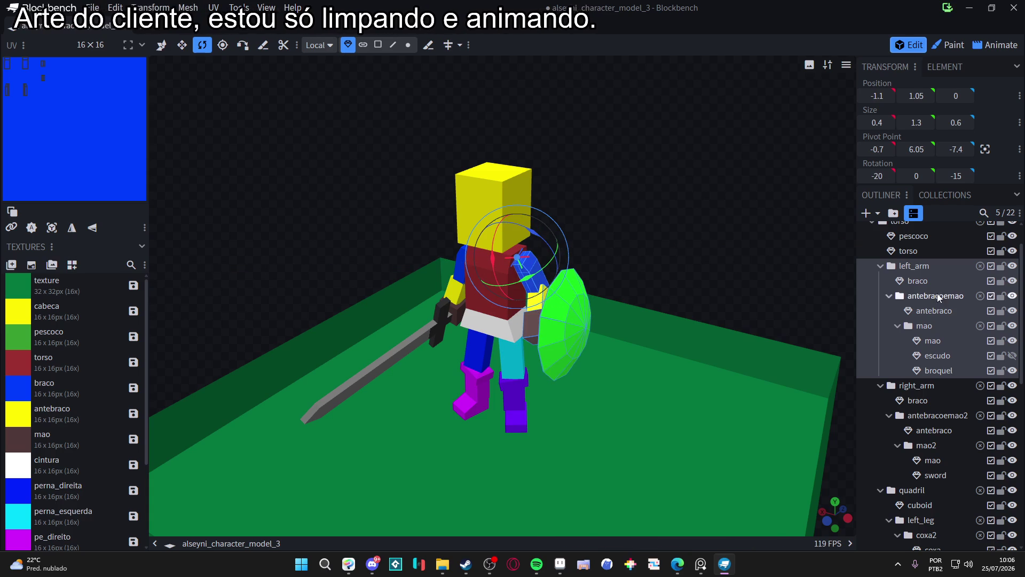
left_click(931, 311)
mouse_move(567, 309)
left_mouse_down()
mouse_move(559, 315)
mouse_move(569, 315)
left_mouse_up()
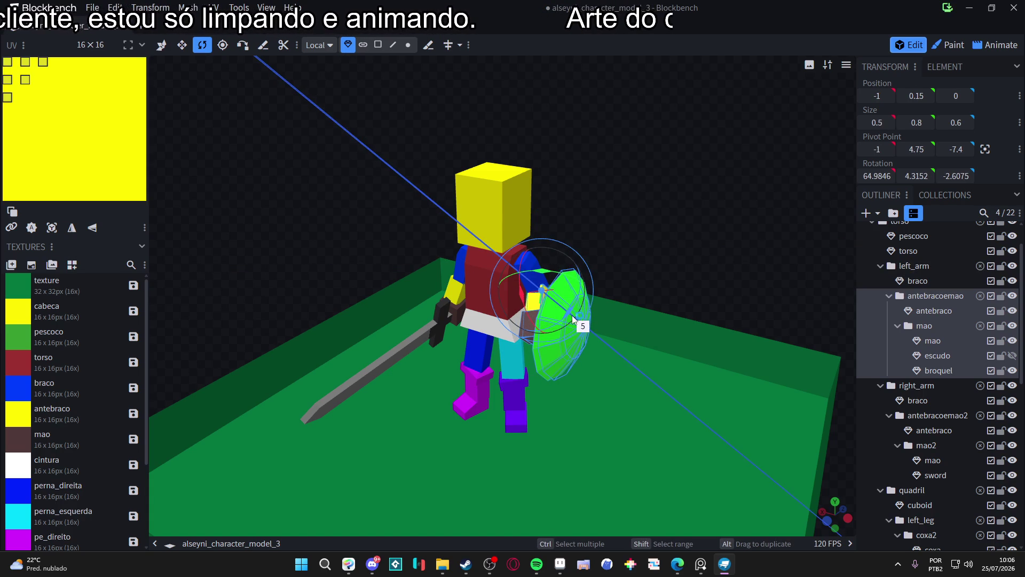
Step: Turn the broquel shield to rotation 6.19, -14.24, -74.67 and move it to -1.79, 3.85, -7.32
left_click(579, 337)
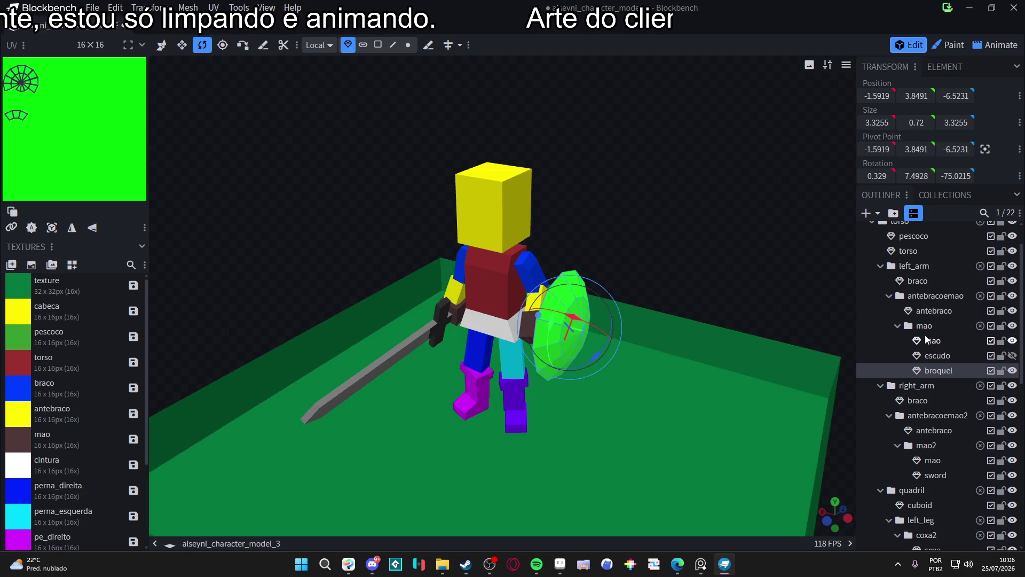
mouse_move(578, 318)
left_mouse_down()
mouse_move(553, 309)
mouse_move(515, 335)
mouse_move(581, 338)
left_mouse_up()
key("v")
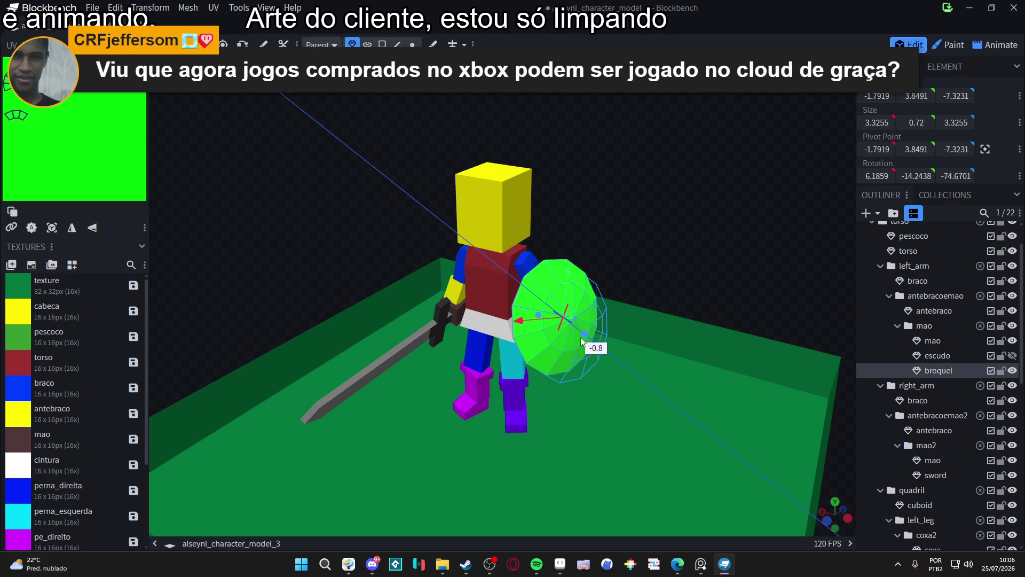
left_click_drag(582, 340, 582, 340)
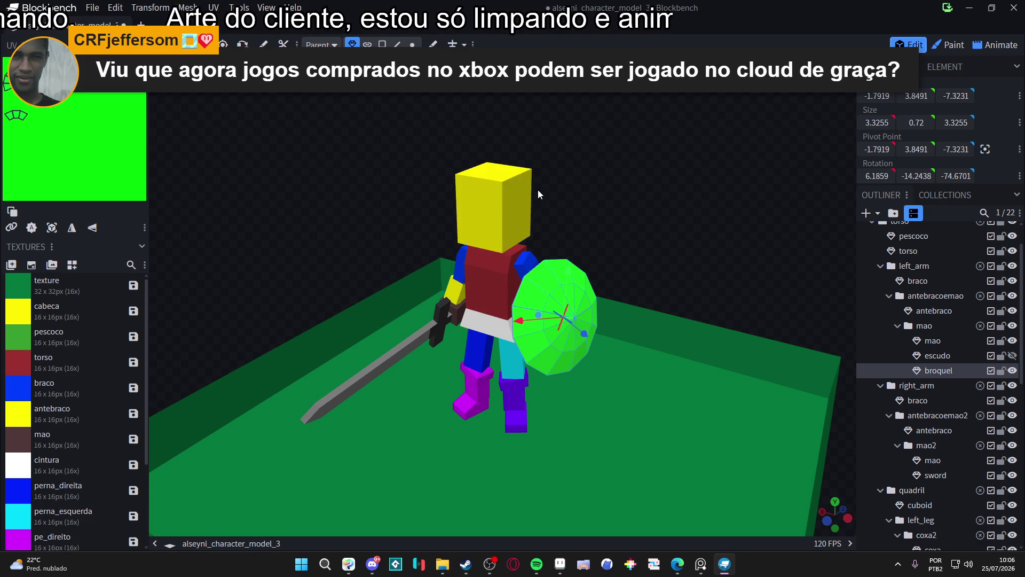
mouse_move(518, 238)
left_mouse_down()
mouse_move(547, 235)
mouse_move(562, 248)
mouse_move(558, 230)
left_mouse_up()
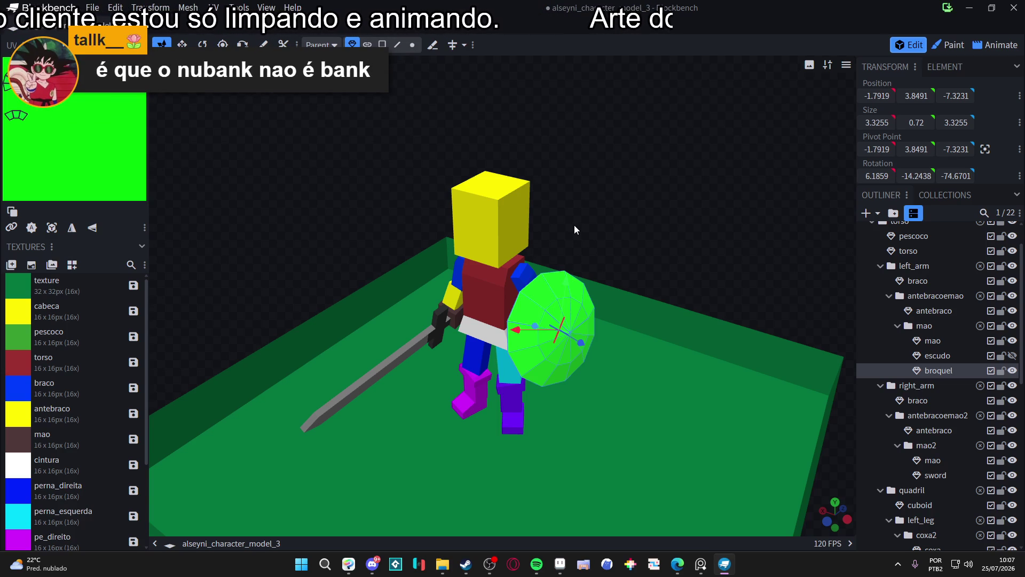
Step: In Animate mode, add a new animation and name it 'attack'
left_click(997, 45)
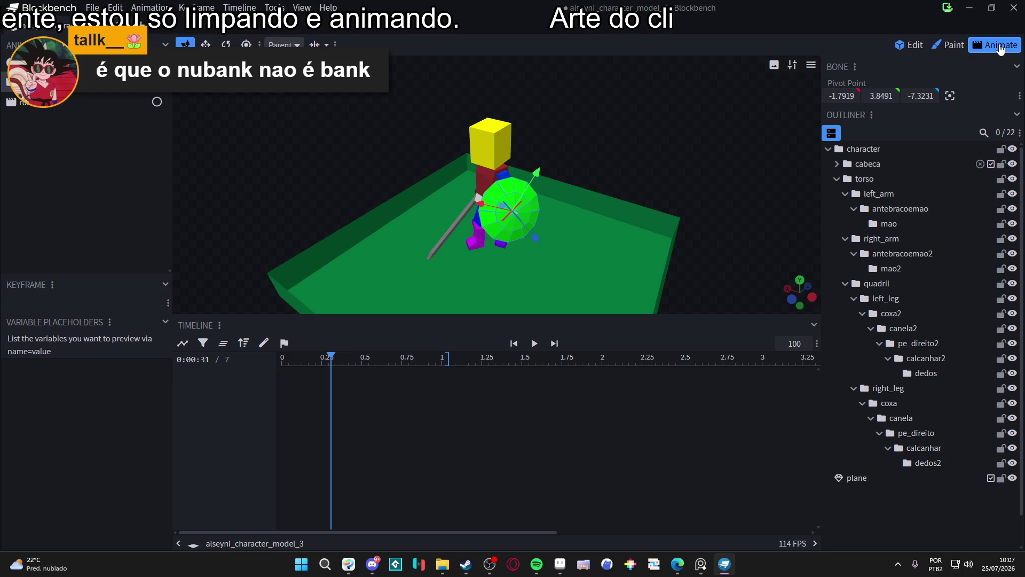
left_click(11, 62)
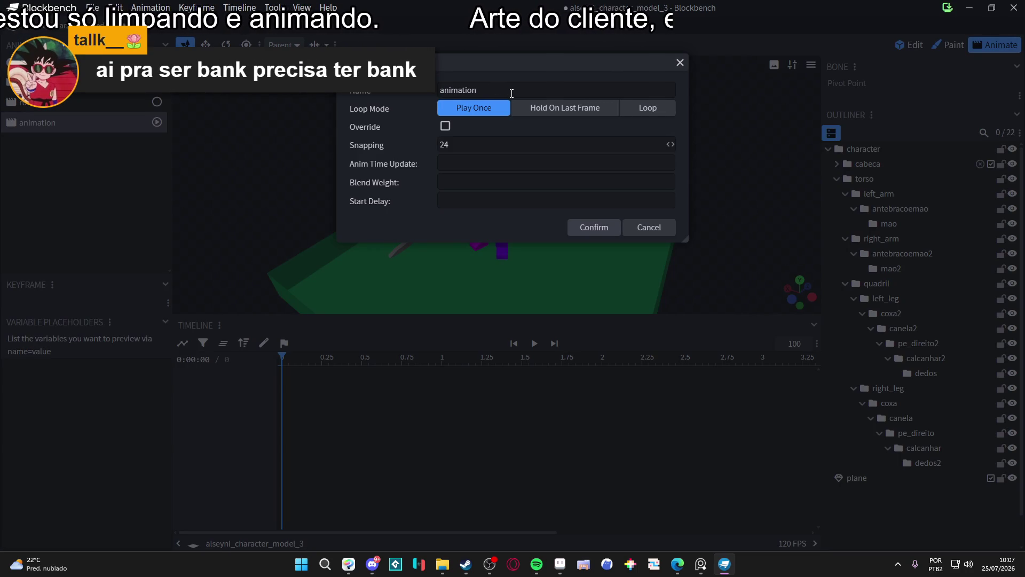
mouse_move(585, 71)
left_mouse_down()
mouse_move(936, 108)
mouse_move(941, 122)
mouse_move(824, 100)
left_mouse_up()
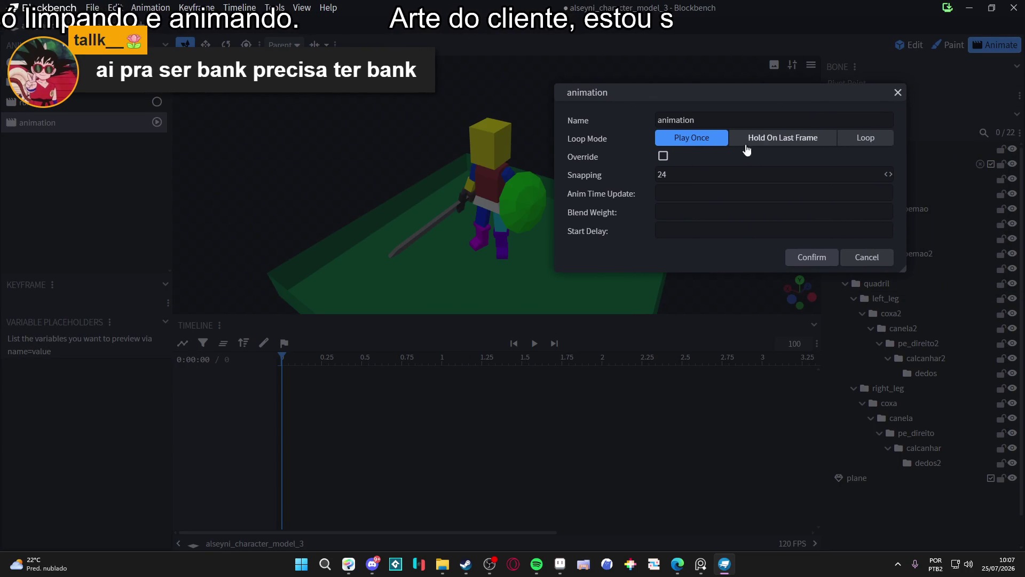
double_click(727, 119)
type("attack")
key("Return")
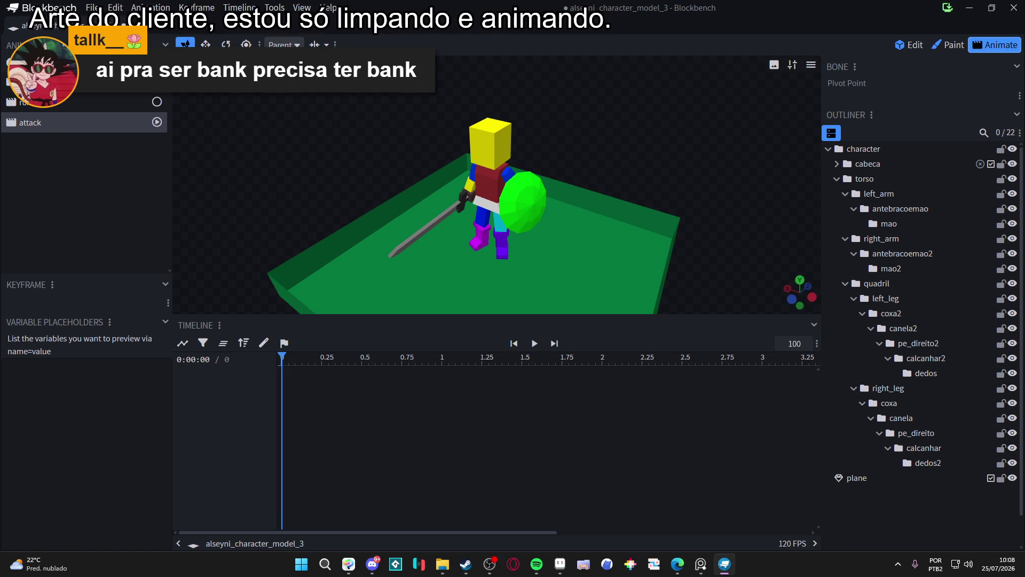
left_click(372, 564)
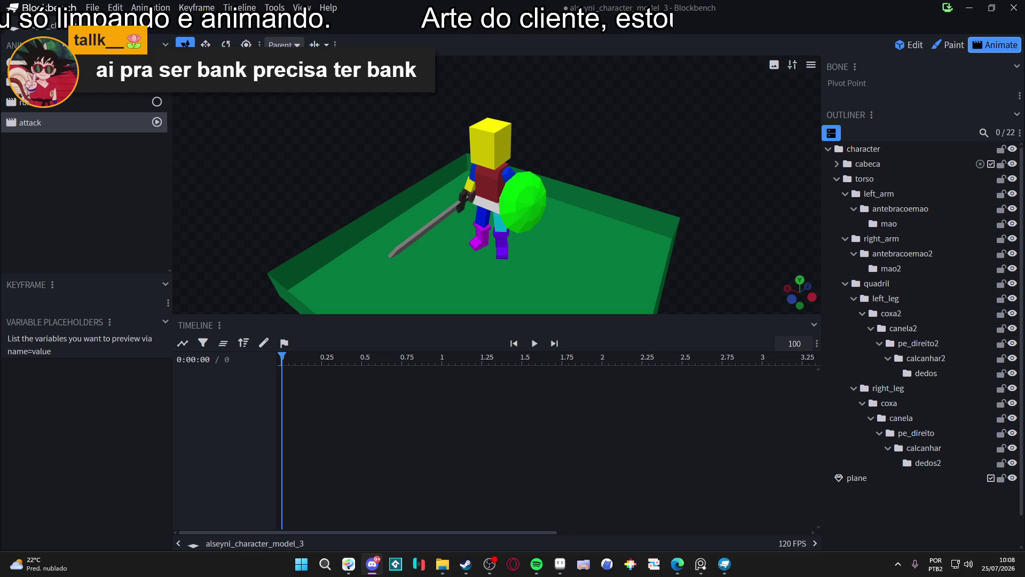
key("alt+Tab")
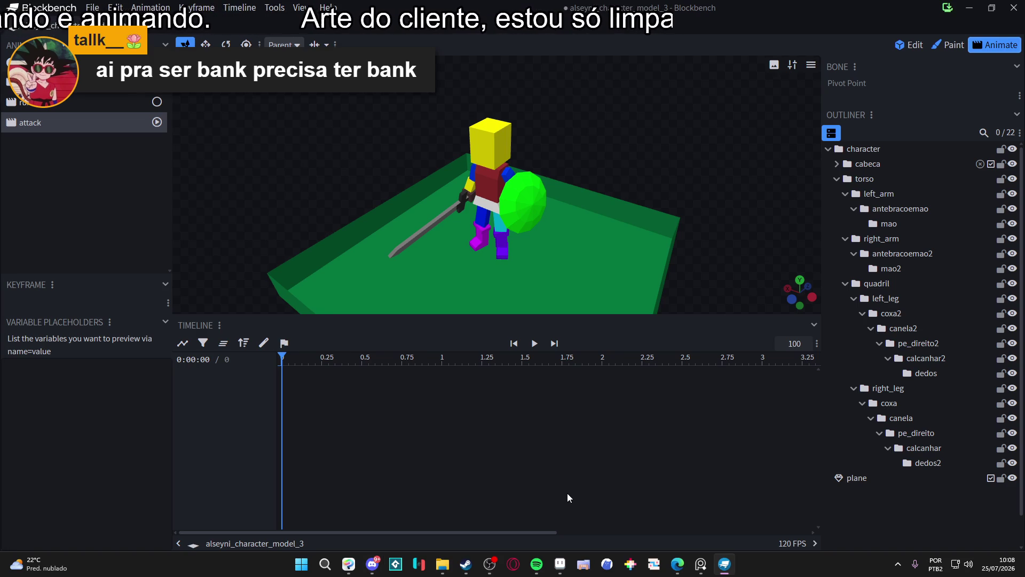
right_click_drag(571, 290, 576, 243)
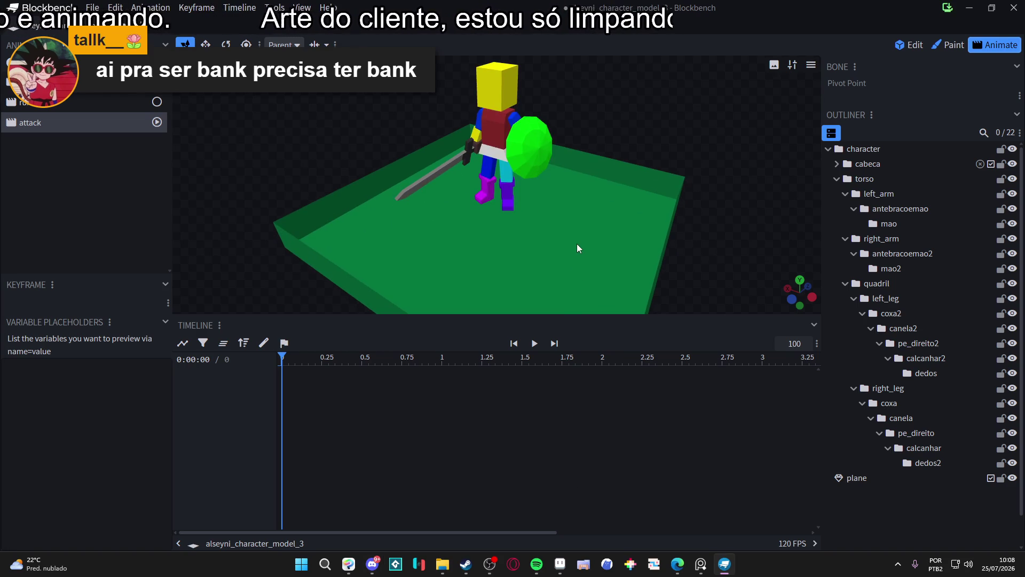
left_click(577, 244)
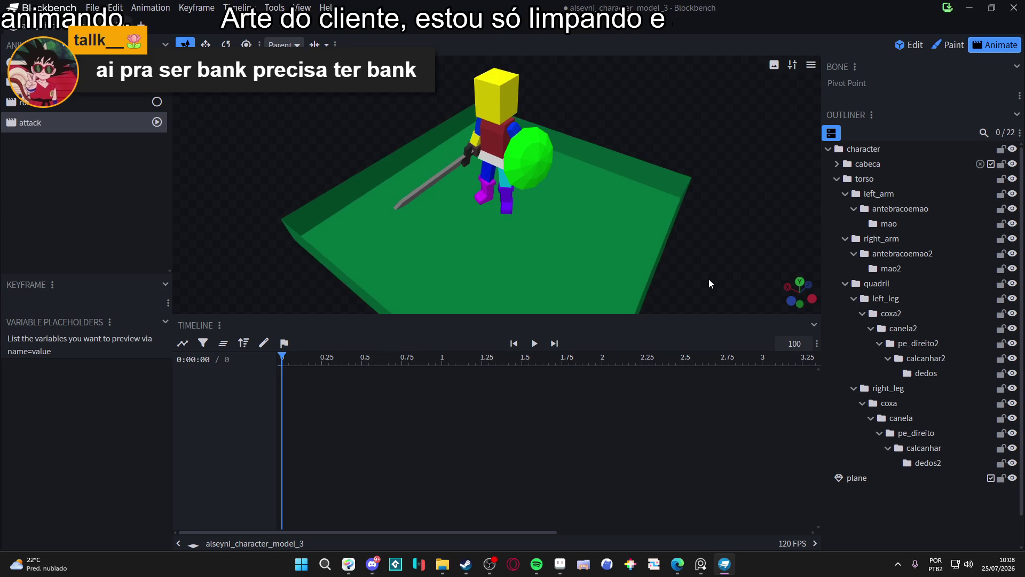
mouse_move(683, 261)
right_mouse_down()
mouse_move(688, 308)
mouse_move(689, 264)
right_mouse_up()
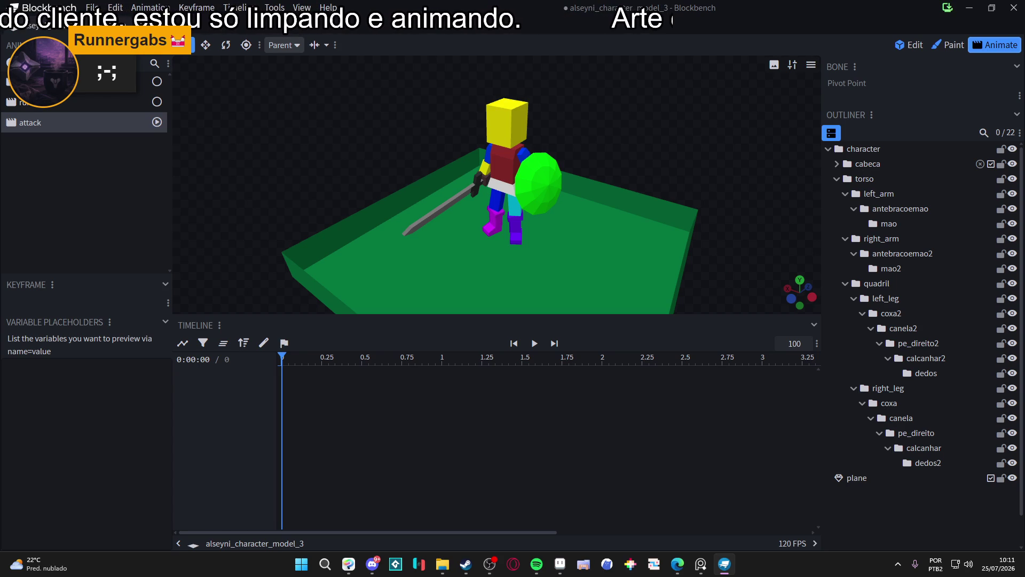
left_click(913, 45)
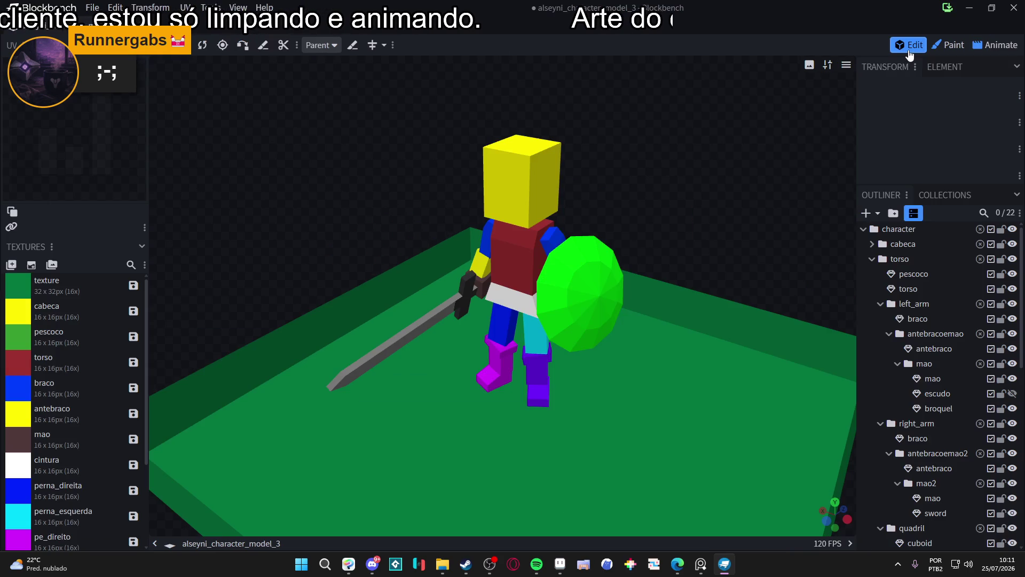
left_click(469, 299)
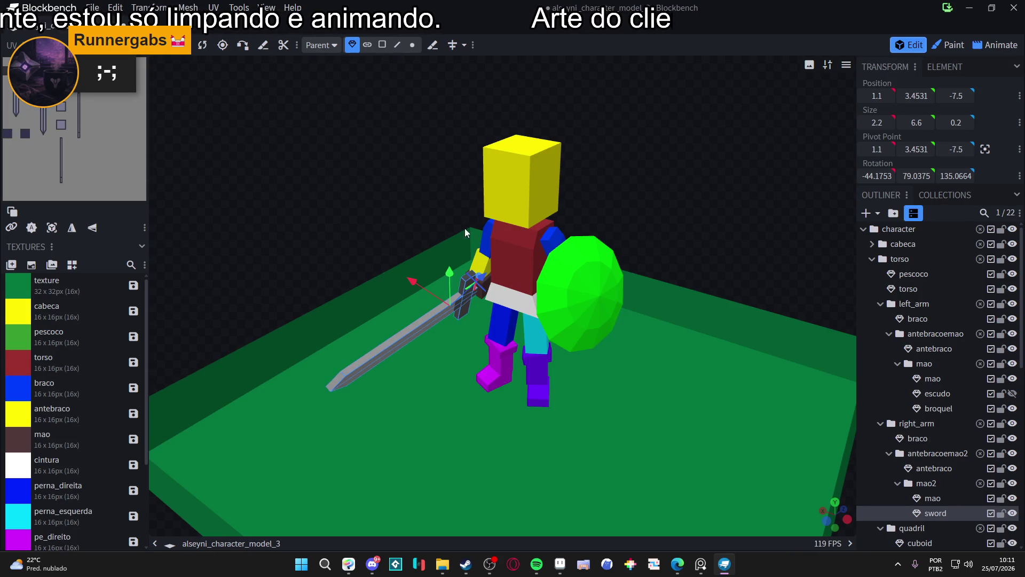
key("r")
left_click_drag(494, 271, 463, 234)
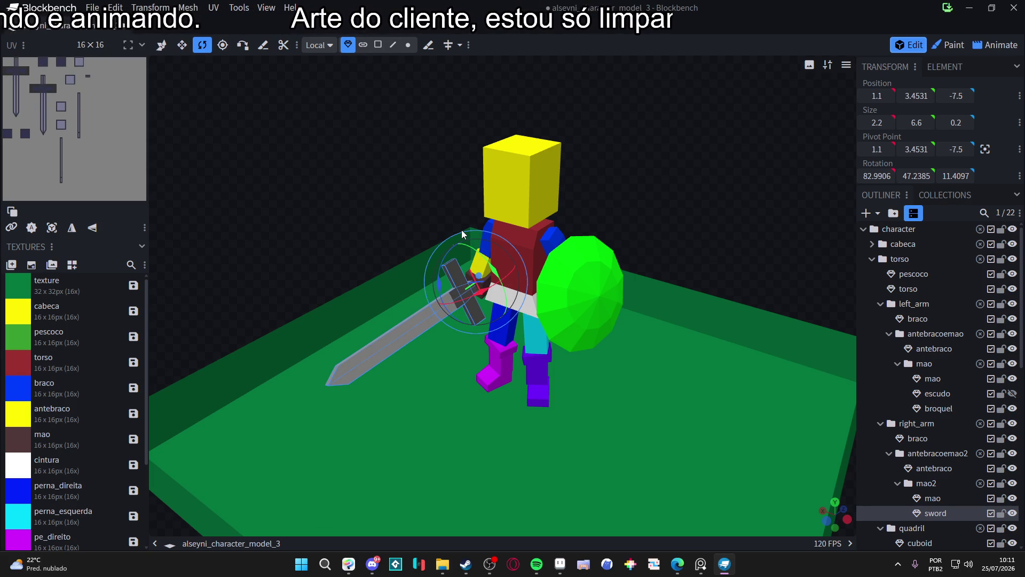
key("ctrl+z")
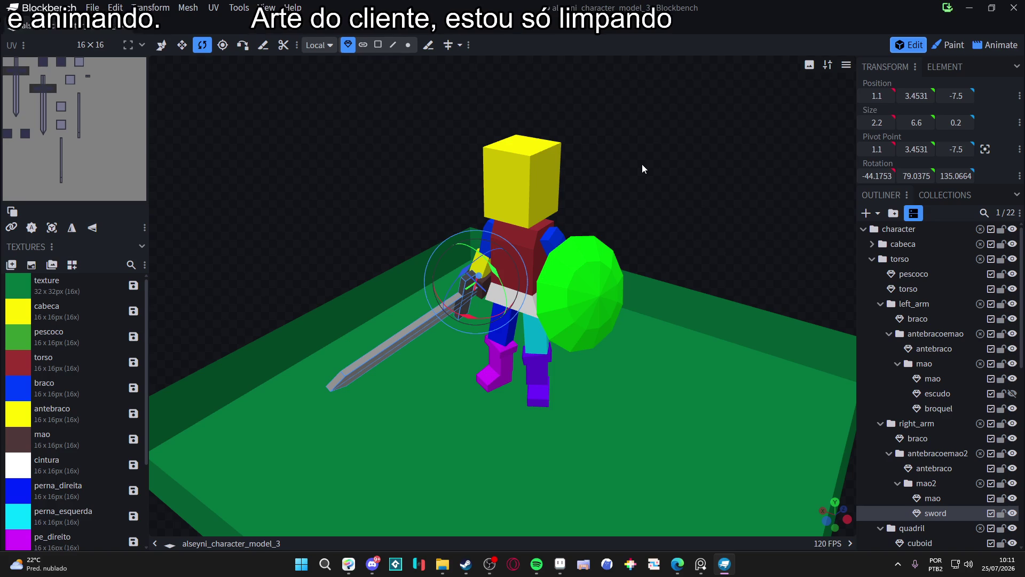
left_click(996, 45)
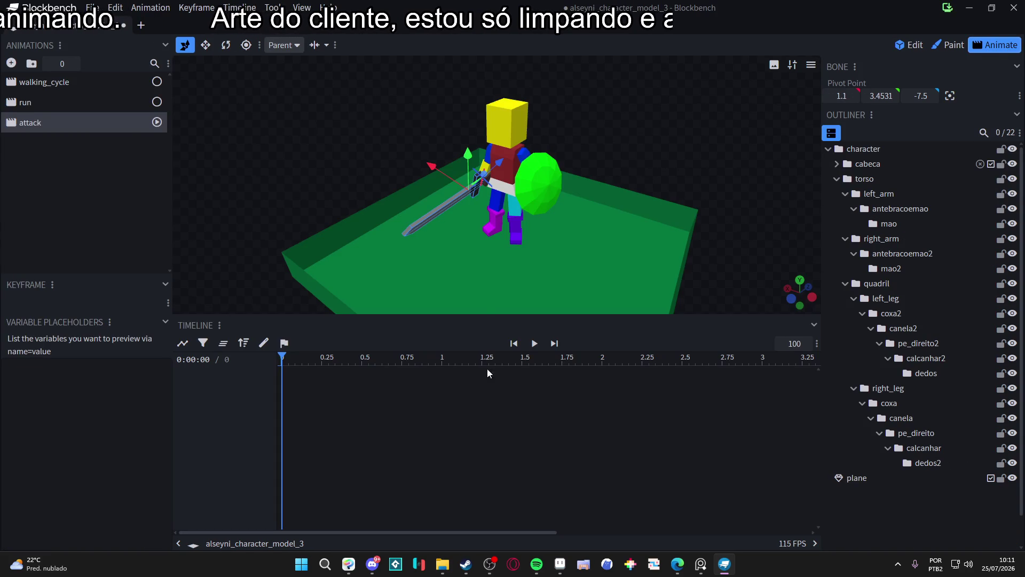
Step: Key right_arm rotation, position and scale at its rest pose at time 0
left_click(554, 343)
left_click(674, 178)
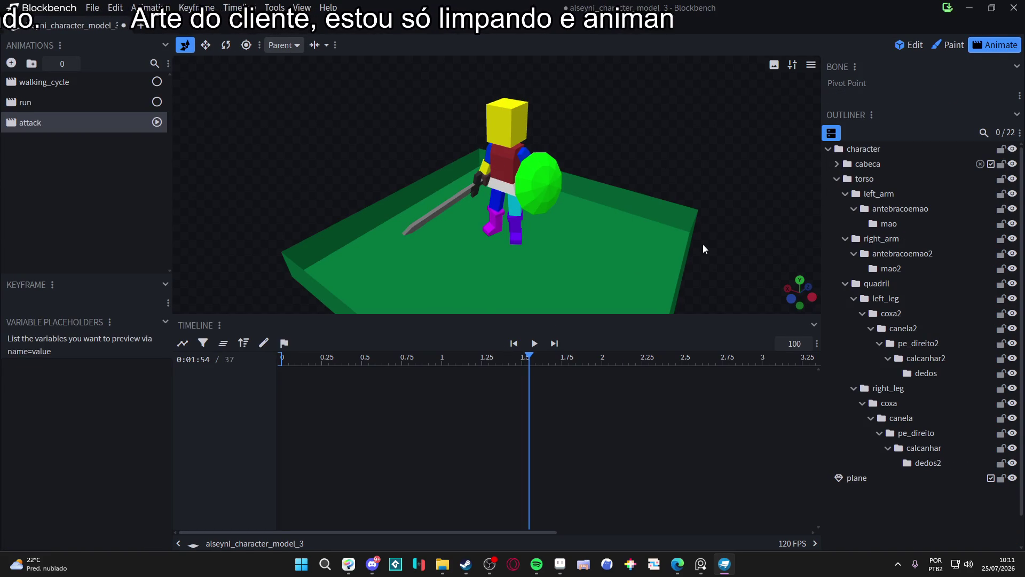
left_click(509, 170)
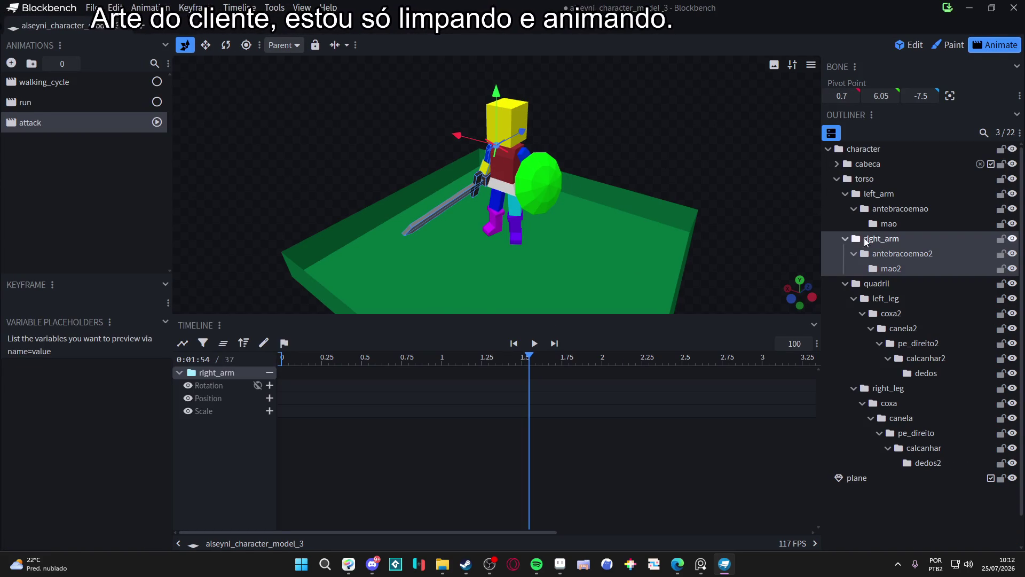
key("r")
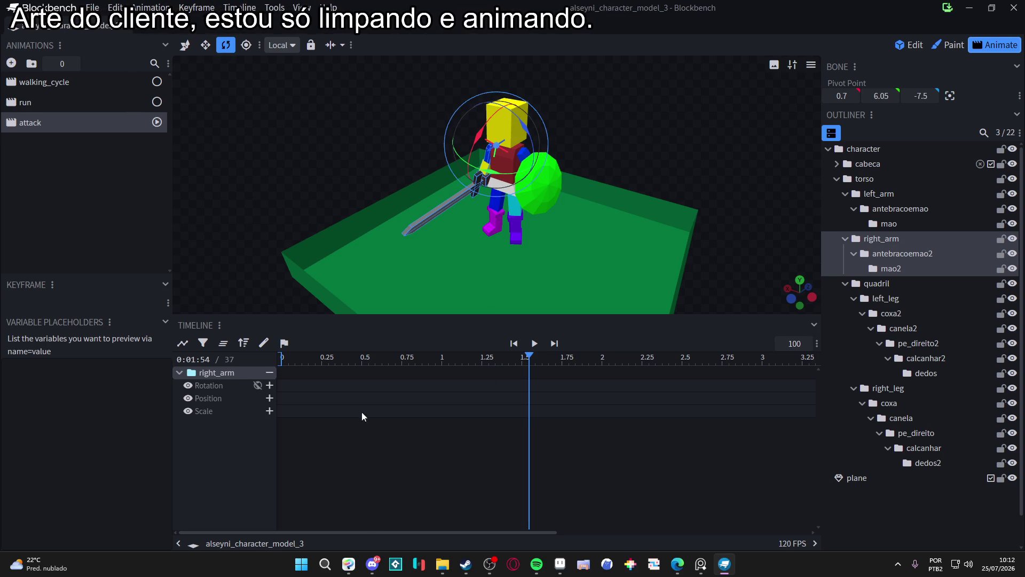
left_click_drag(351, 355, 219, 366)
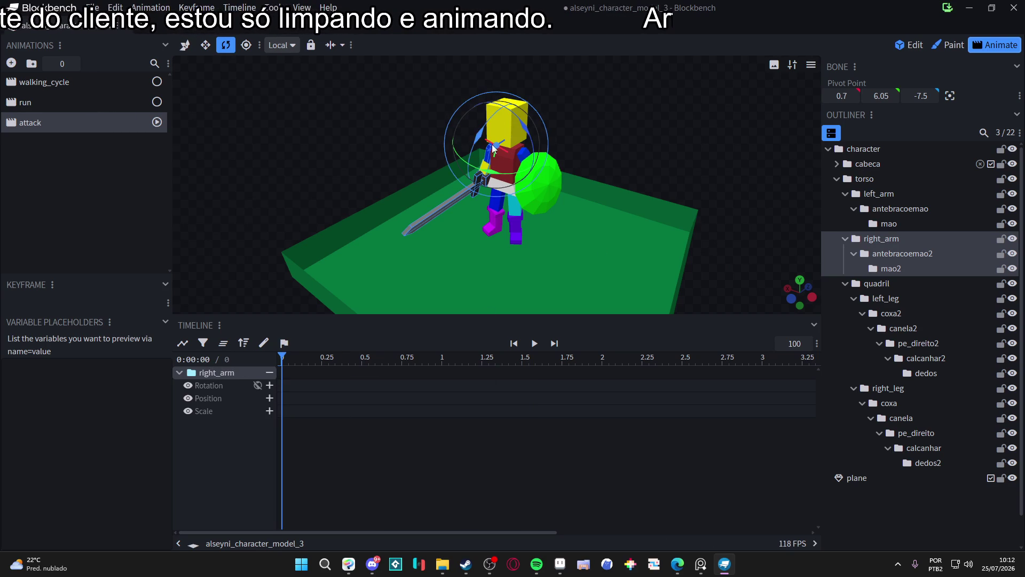
left_click(188, 385)
left_click(188, 385)
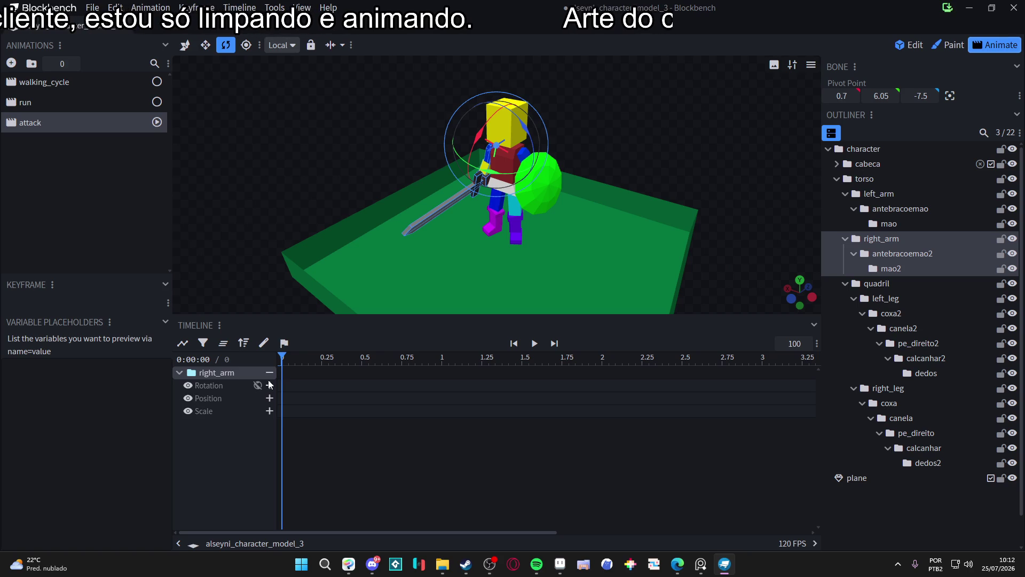
left_click(270, 385)
left_click(270, 398)
left_click(270, 411)
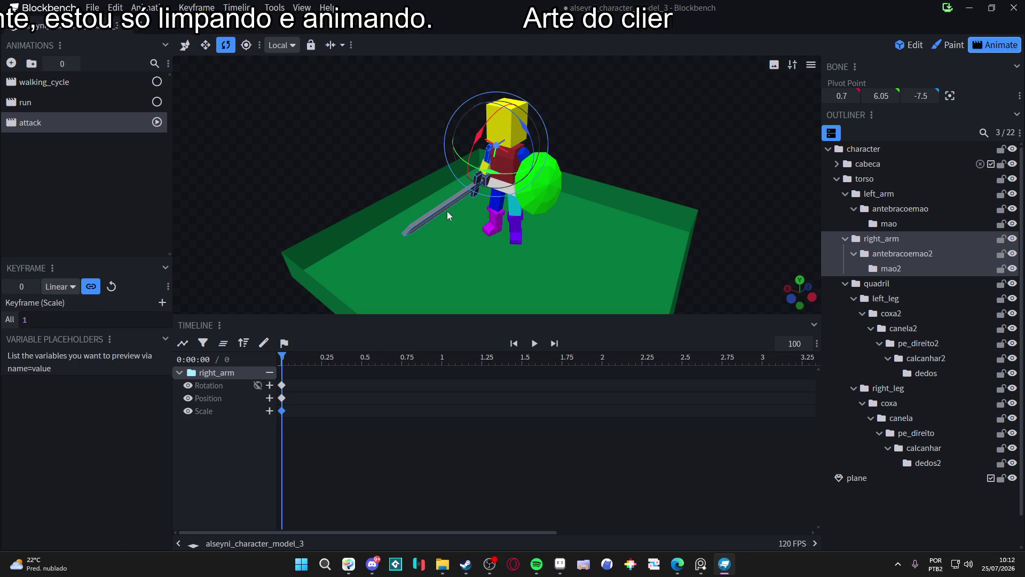
Step: At 0.25, raise the right arm and sword overhead to rotation 109.13, 6.86, 54.19
left_click_drag(479, 144, 511, 92)
key("ctrl+z")
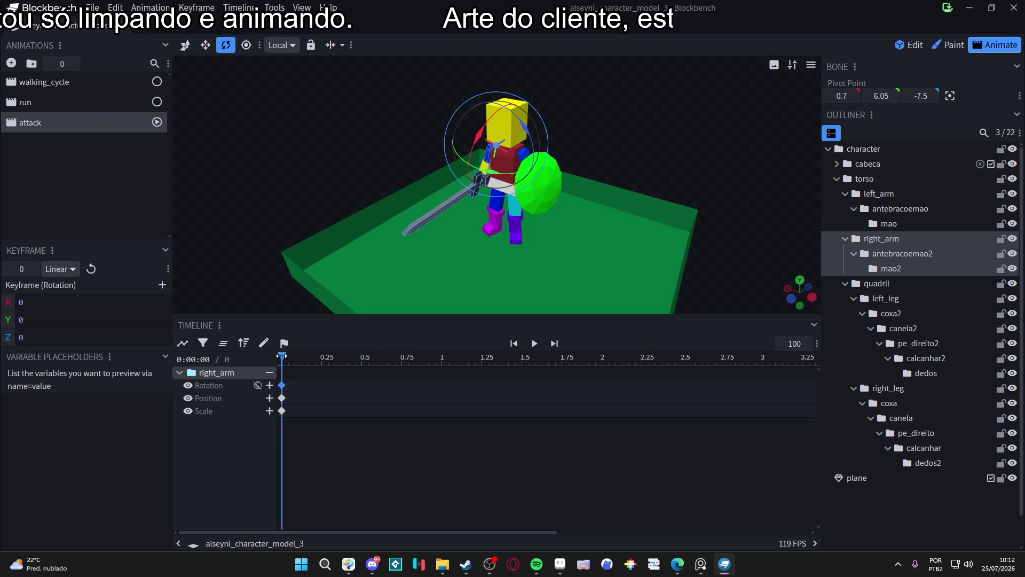
left_click_drag(282, 356, 322, 356)
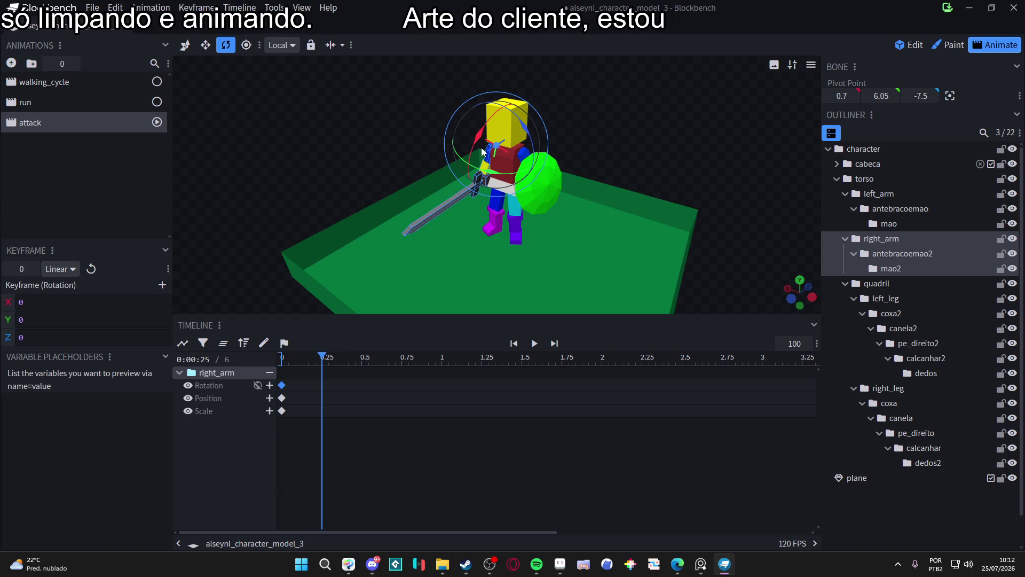
mouse_move(524, 126)
left_mouse_down()
mouse_move(550, 149)
mouse_move(505, 143)
mouse_move(511, 131)
mouse_move(546, 126)
mouse_move(502, 147)
mouse_move(531, 117)
mouse_move(525, 152)
mouse_move(539, 160)
mouse_move(501, 154)
mouse_move(519, 154)
left_mouse_up()
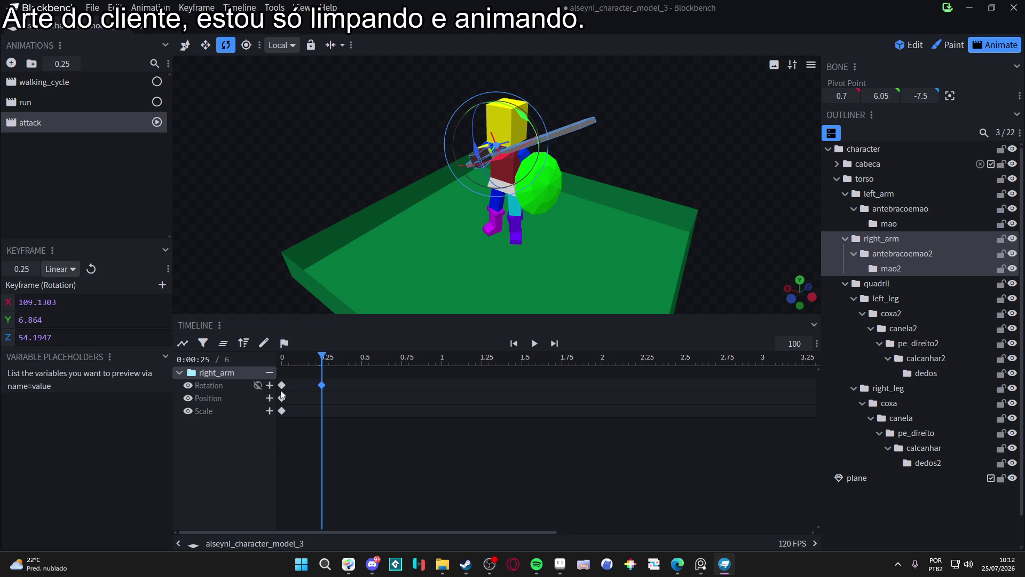
left_click(511, 175)
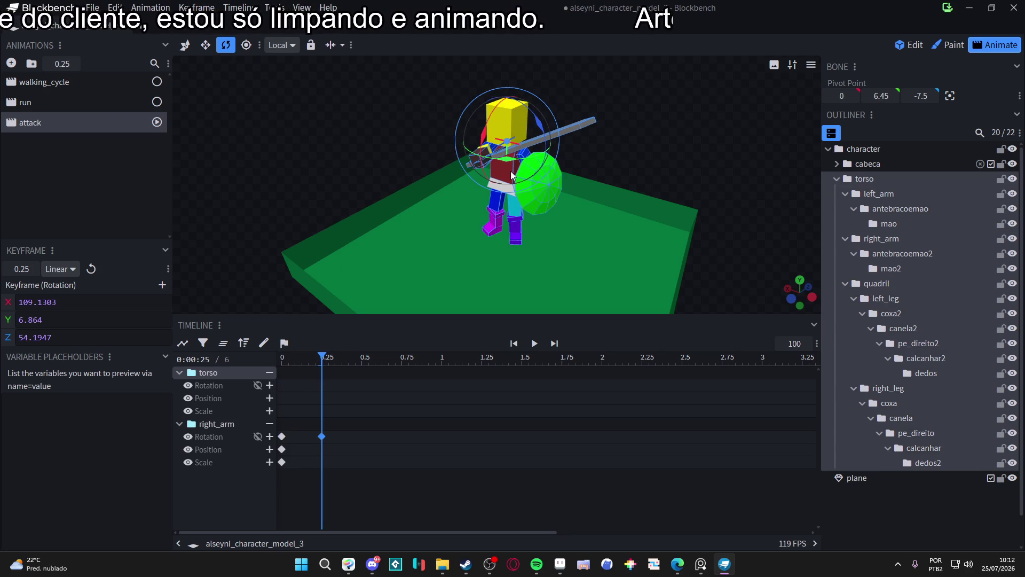
Step: Key the torso rotated 12.5 degrees on Y at 0.25
left_click(517, 126)
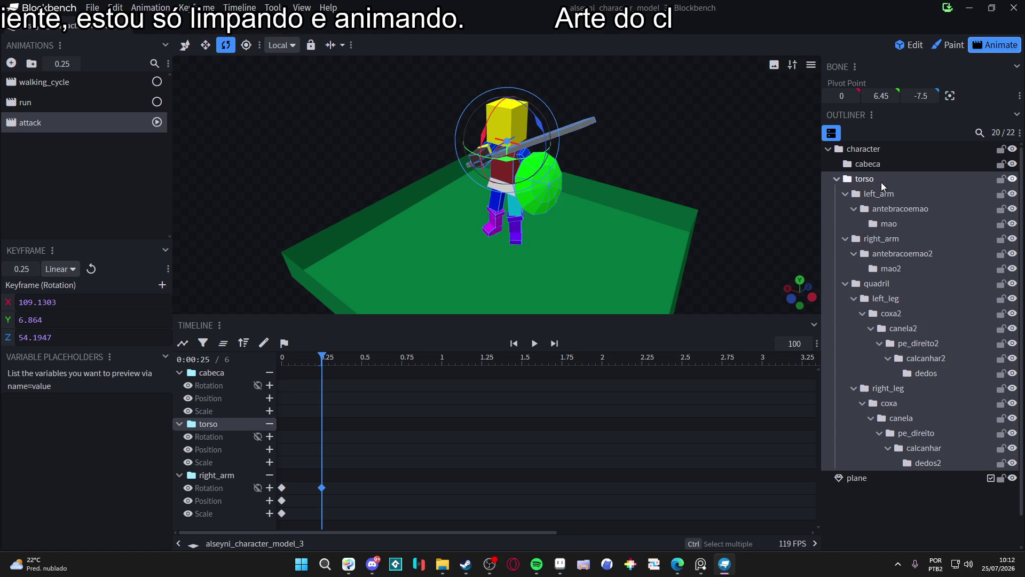
left_click(850, 183)
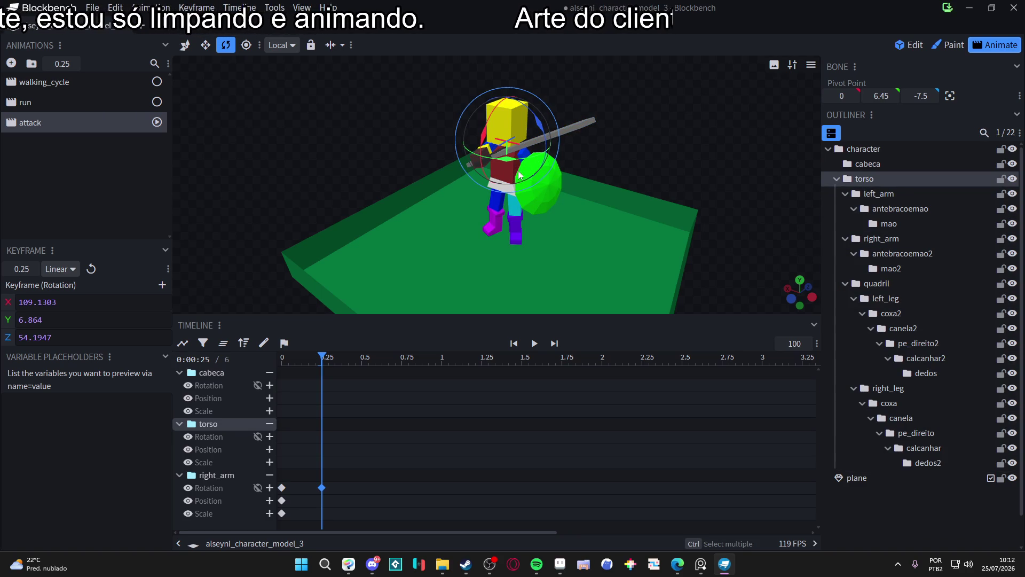
left_click_drag(508, 163, 518, 162)
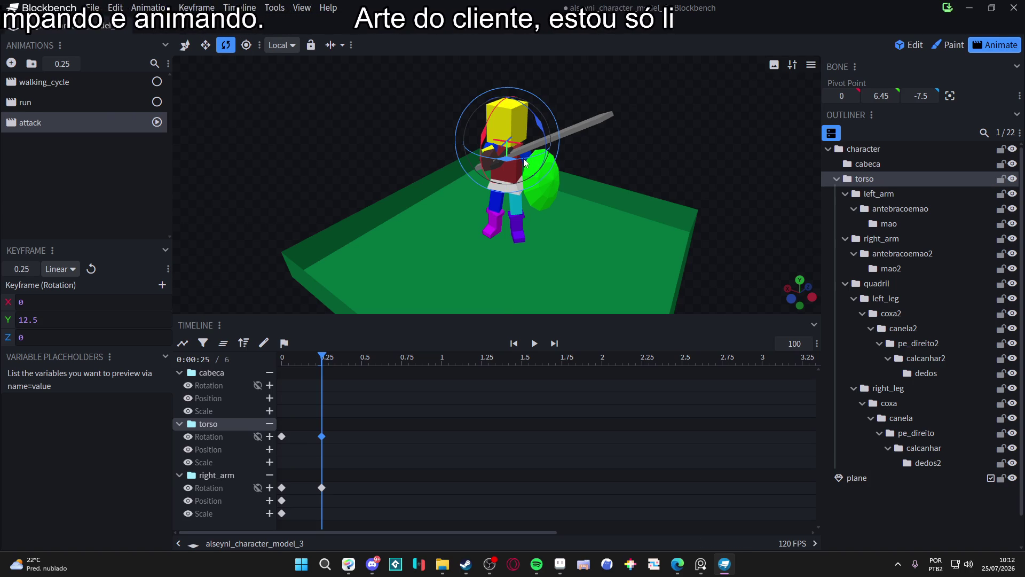
left_click(530, 167)
left_click_drag(686, 153, 606, 163)
left_click(510, 167)
mouse_move(511, 167)
left_mouse_down()
mouse_move(777, 136)
mouse_move(763, 150)
mouse_move(779, 174)
mouse_move(752, 166)
left_mouse_up()
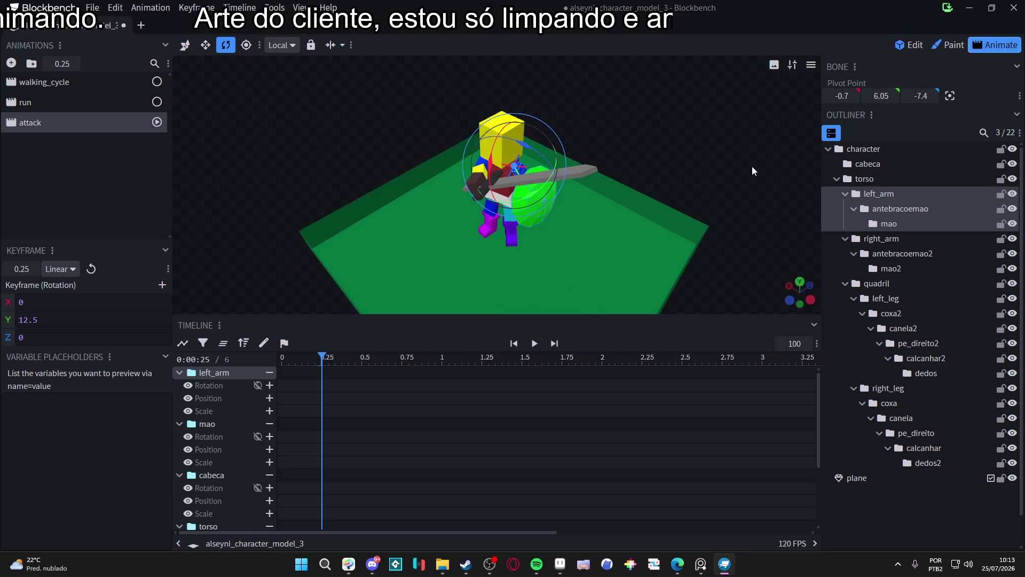
left_click(487, 177)
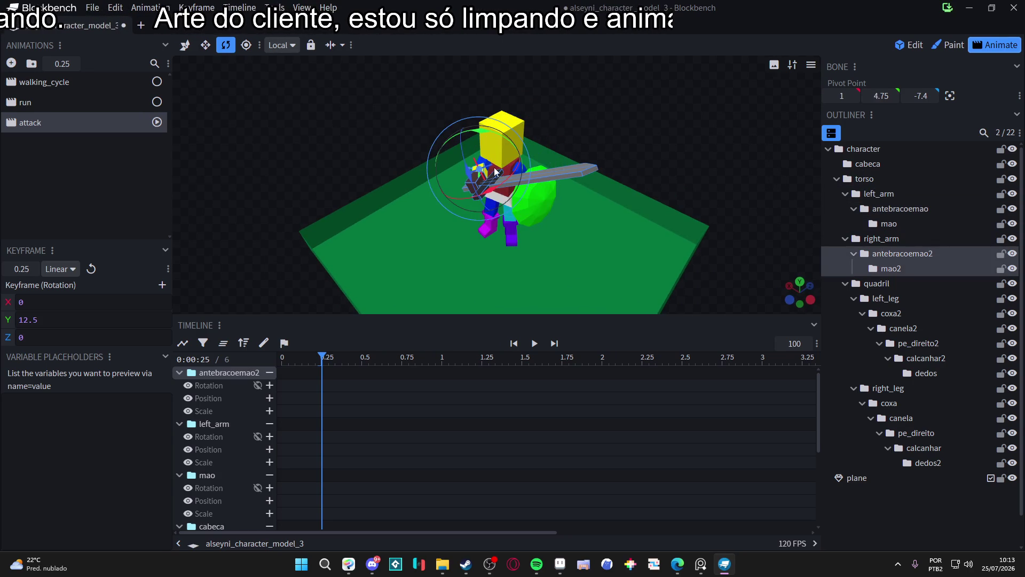
Step: At 0.25, bend antebracoemao2 to 22.5 on X and turn the left_arm 15 degrees to angle the shield
left_click_drag(492, 194, 601, 197)
mouse_move(630, 157)
left_mouse_down()
mouse_move(662, 126)
mouse_move(641, 143)
left_mouse_up()
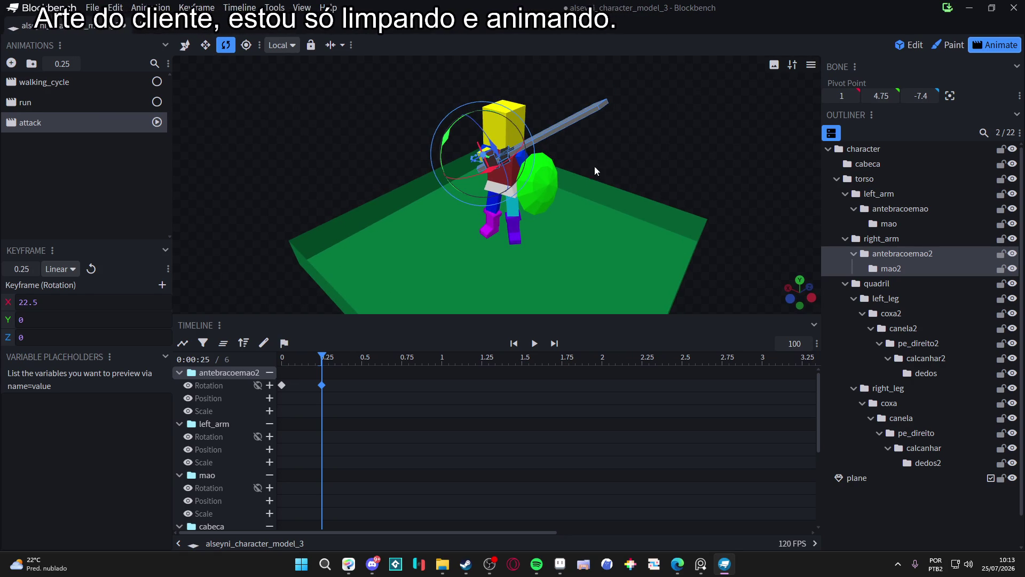
left_click(540, 177)
left_click(520, 161)
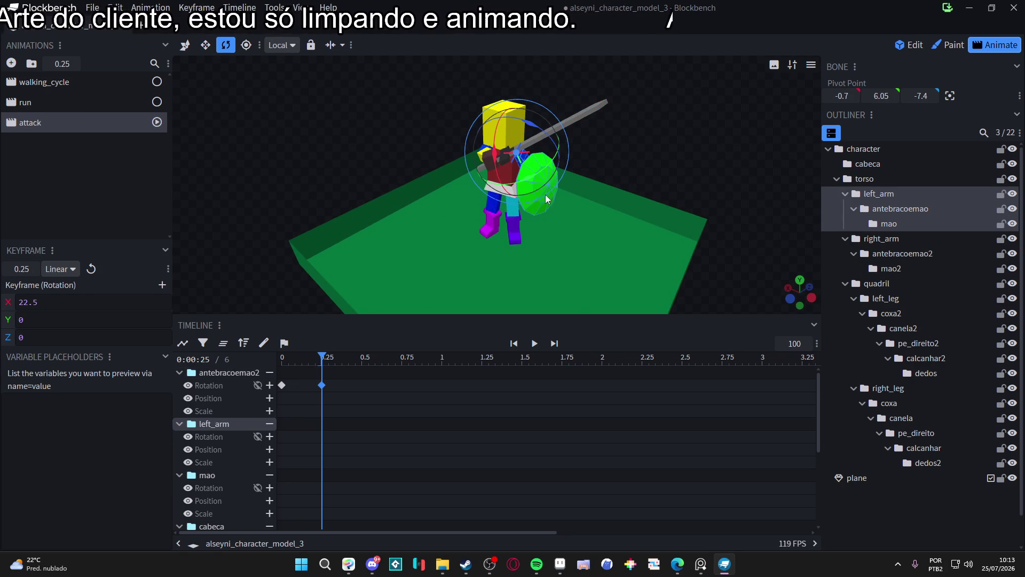
left_click_drag(524, 181, 535, 175)
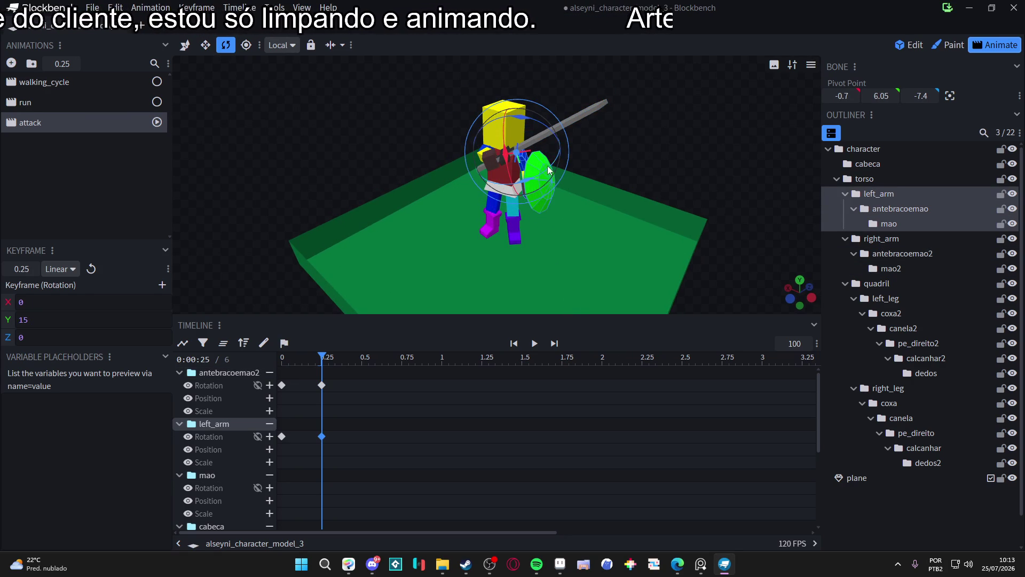
left_click_drag(521, 117, 499, 106)
mouse_move(576, 143)
left_mouse_down()
mouse_move(648, 144)
mouse_move(578, 216)
left_mouse_up()
Step: Scrub the timeline between 0 and 0.5 to preview the swing
mouse_move(282, 357)
left_mouse_down()
mouse_move(357, 332)
mouse_move(267, 353)
mouse_move(334, 355)
mouse_move(323, 355)
left_mouse_up()
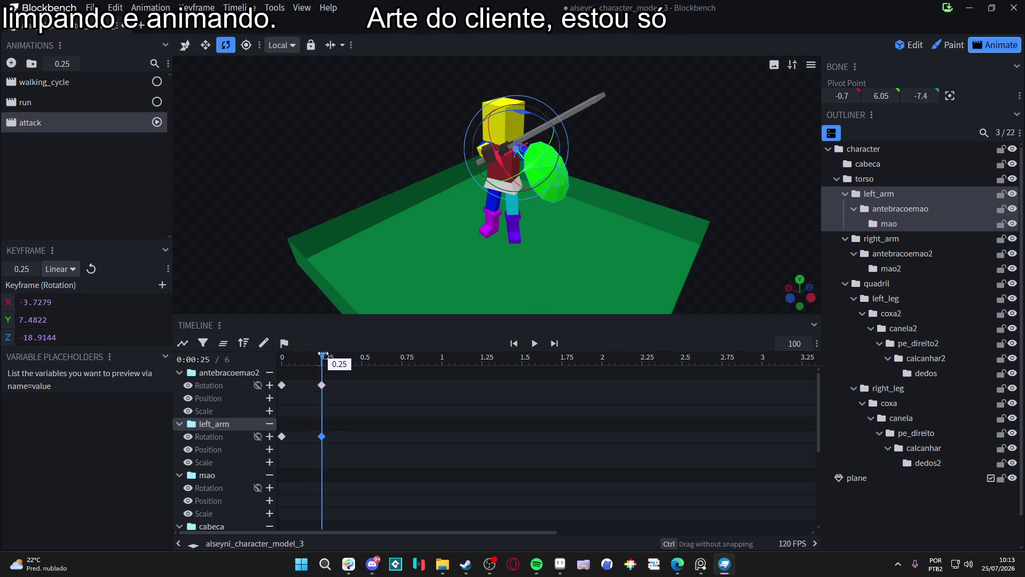
left_click(324, 386)
mouse_move(322, 357)
left_mouse_down()
mouse_move(334, 357)
mouse_move(321, 361)
left_mouse_up()
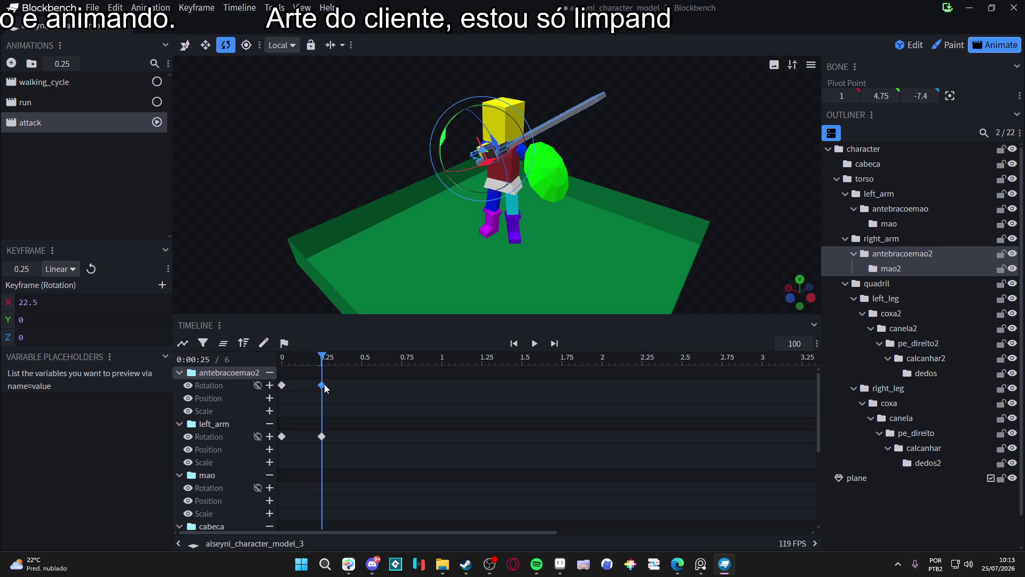
scroll(325, 384, "down", 2)
scroll(325, 384, "up", 1)
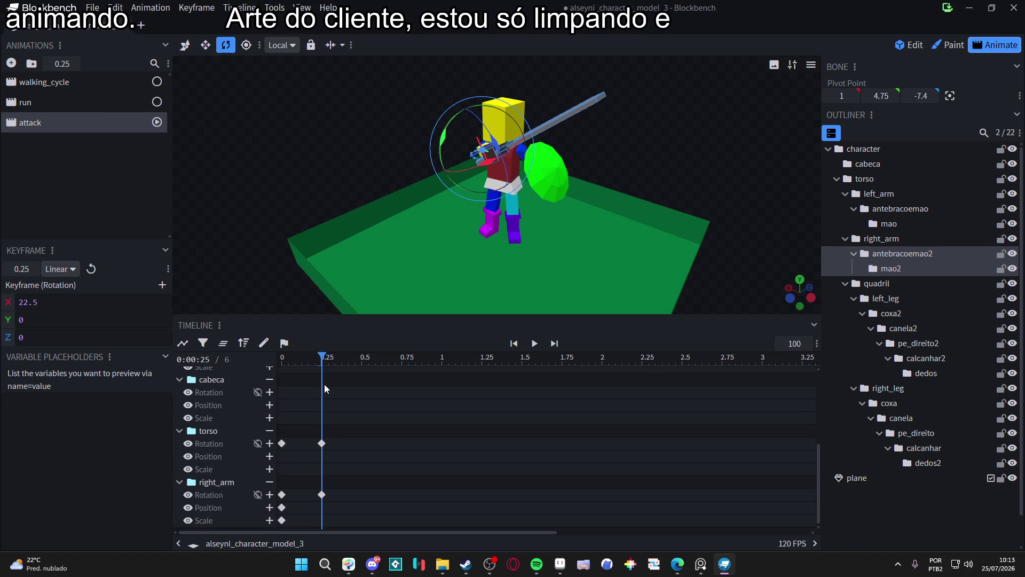
scroll(325, 384, "up", 3)
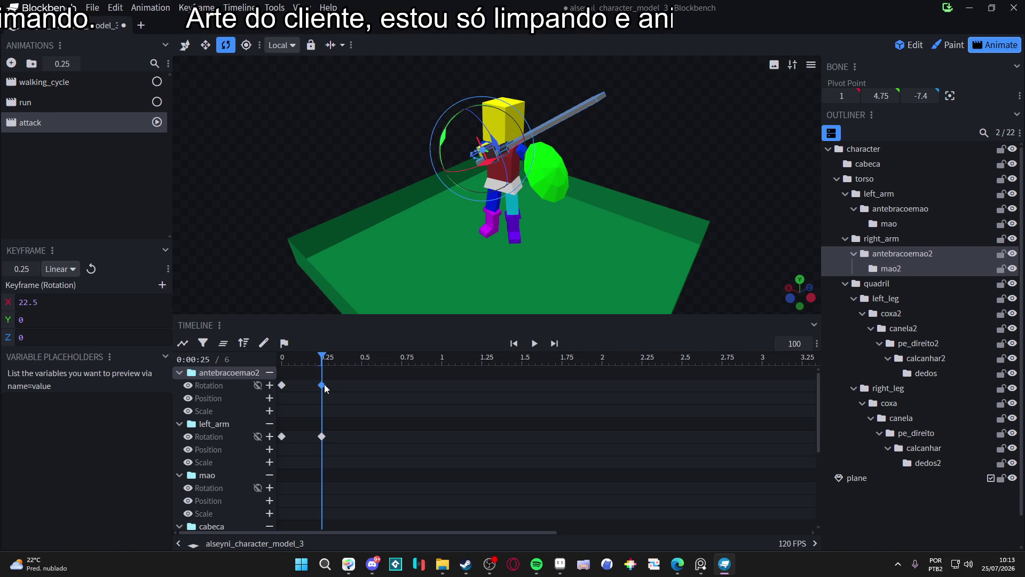
mouse_move(319, 356)
left_mouse_down()
mouse_move(279, 357)
mouse_move(332, 371)
mouse_move(320, 383)
mouse_move(323, 366)
mouse_move(343, 357)
mouse_move(291, 374)
left_mouse_up()
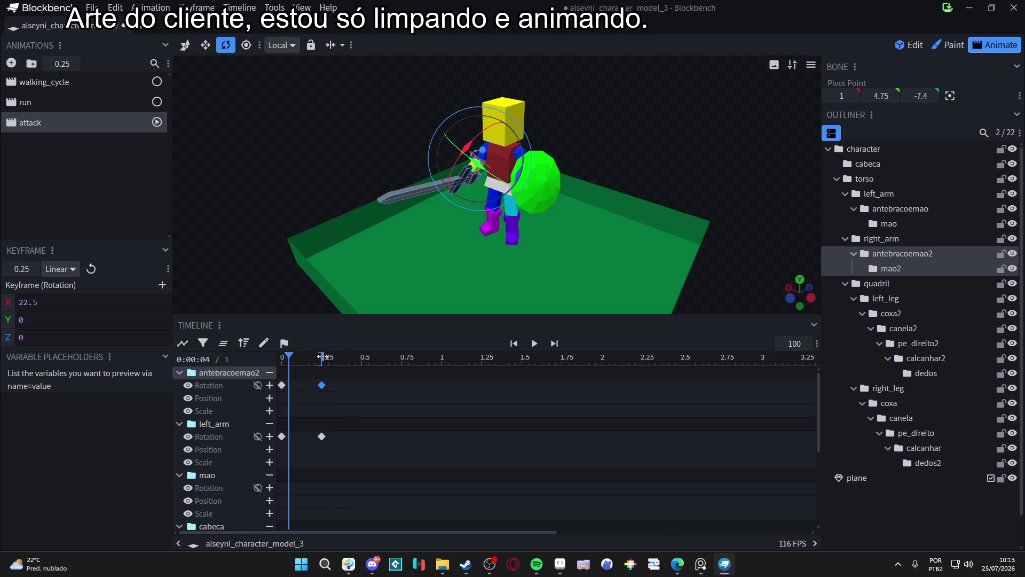
Step: Extend the animation length to 1 second and delete the stray keyframe at 0.333
left_click_drag(420, 370, 441, 372)
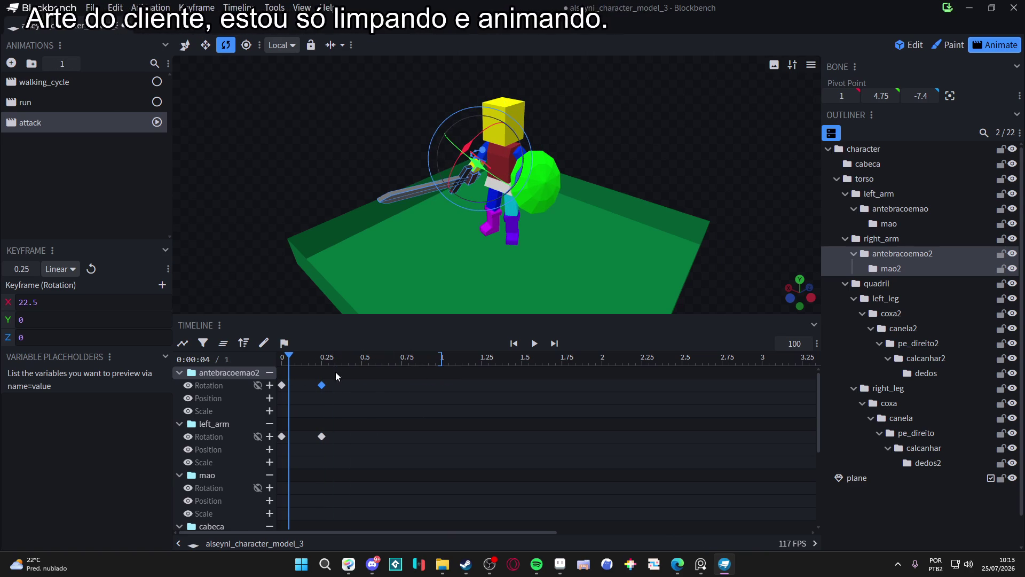
mouse_move(294, 365)
left_mouse_down()
mouse_move(345, 361)
mouse_move(323, 362)
mouse_move(336, 362)
left_mouse_up()
mouse_move(487, 165)
left_mouse_down()
mouse_move(662, 156)
mouse_move(690, 166)
left_mouse_up()
key("Delete")
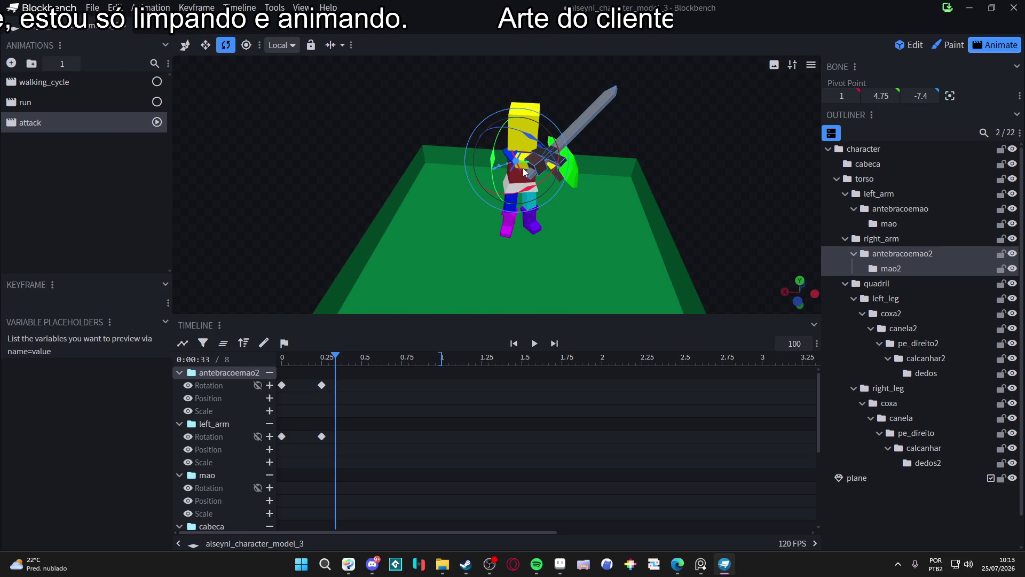
left_click_drag(529, 190, 539, 185)
left_click(575, 174)
left_click_drag(688, 104, 589, 134)
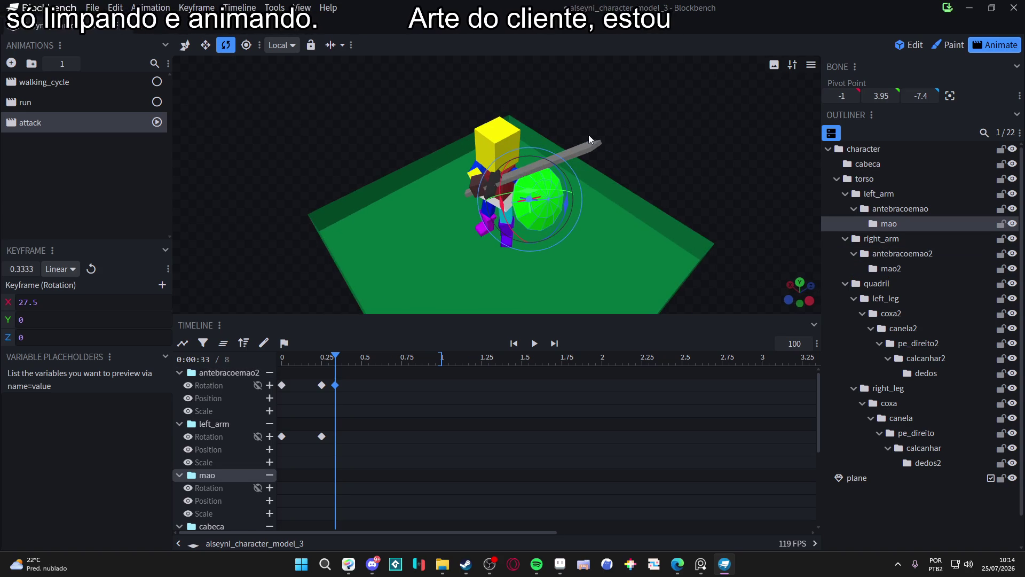
left_click(525, 174)
mouse_move(712, 146)
left_mouse_down()
mouse_move(568, 146)
mouse_move(745, 114)
mouse_move(691, 142)
left_mouse_up()
left_click(452, 152)
mouse_move(594, 140)
left_mouse_down()
mouse_move(652, 158)
mouse_move(652, 142)
mouse_move(639, 156)
left_mouse_up()
left_click_drag(534, 181, 534, 180)
left_click_drag(649, 114, 650, 135)
mouse_move(332, 354)
left_mouse_down()
mouse_move(315, 350)
mouse_move(340, 346)
left_mouse_up()
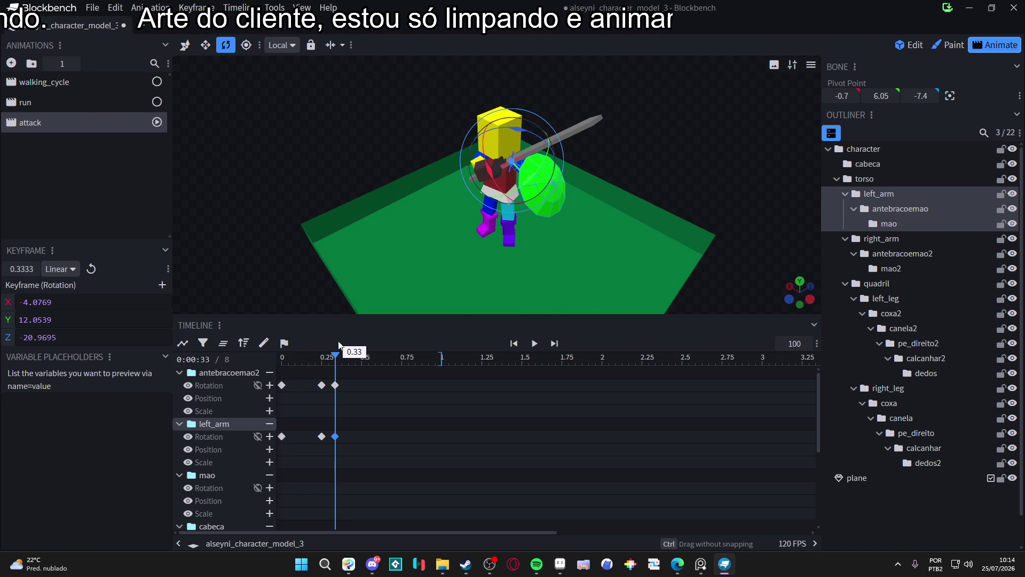
mouse_move(339, 346)
left_mouse_down()
mouse_move(319, 335)
mouse_move(338, 337)
mouse_move(281, 347)
mouse_move(333, 348)
left_mouse_up()
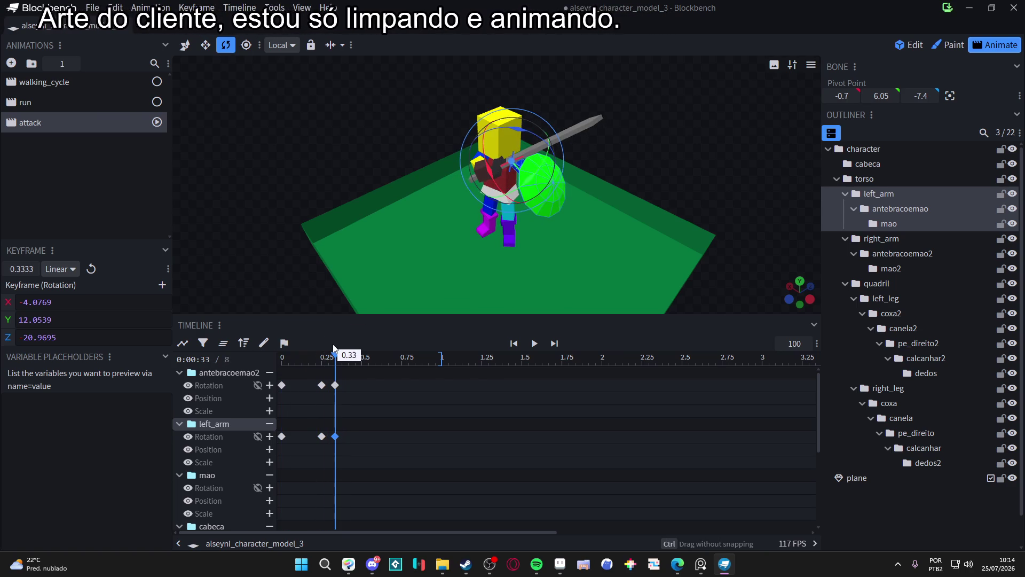
left_click(630, 224)
mouse_move(647, 181)
left_mouse_down()
mouse_move(658, 129)
mouse_move(415, 322)
left_mouse_up()
mouse_move(331, 358)
left_mouse_down()
mouse_move(286, 352)
mouse_move(336, 347)
mouse_move(302, 354)
mouse_move(335, 356)
left_mouse_up()
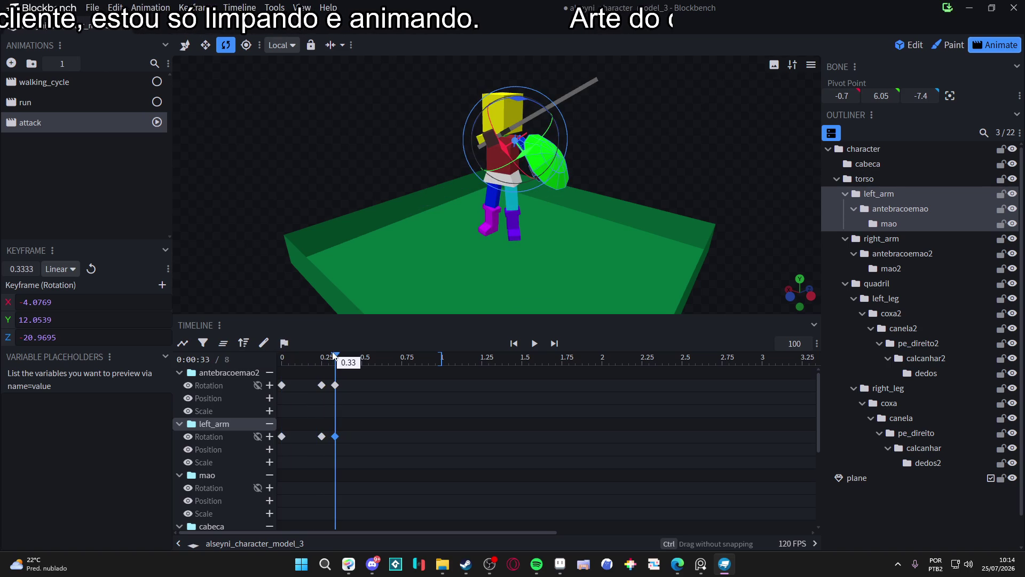
mouse_move(335, 356)
left_mouse_down()
mouse_move(281, 357)
mouse_move(338, 355)
left_mouse_up()
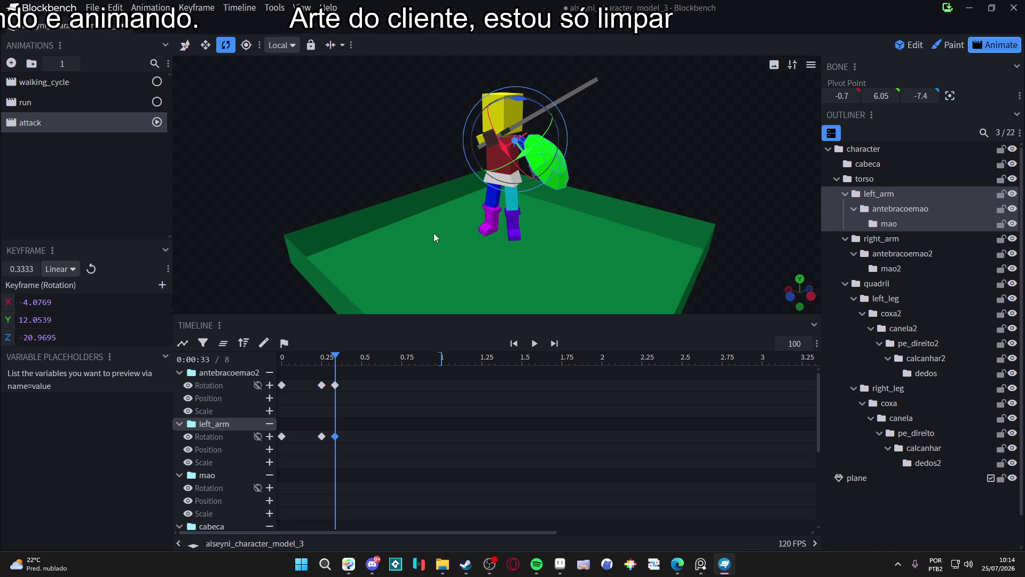
mouse_move(665, 181)
left_mouse_down()
mouse_move(639, 139)
mouse_move(631, 161)
left_mouse_up()
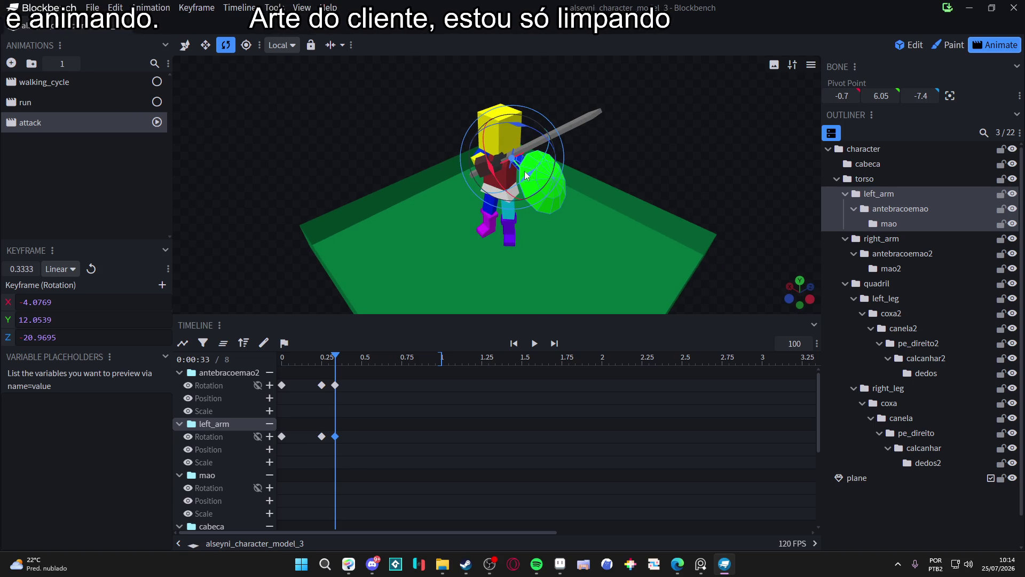
mouse_move(334, 357)
left_mouse_down()
mouse_move(299, 356)
mouse_move(322, 357)
left_mouse_up()
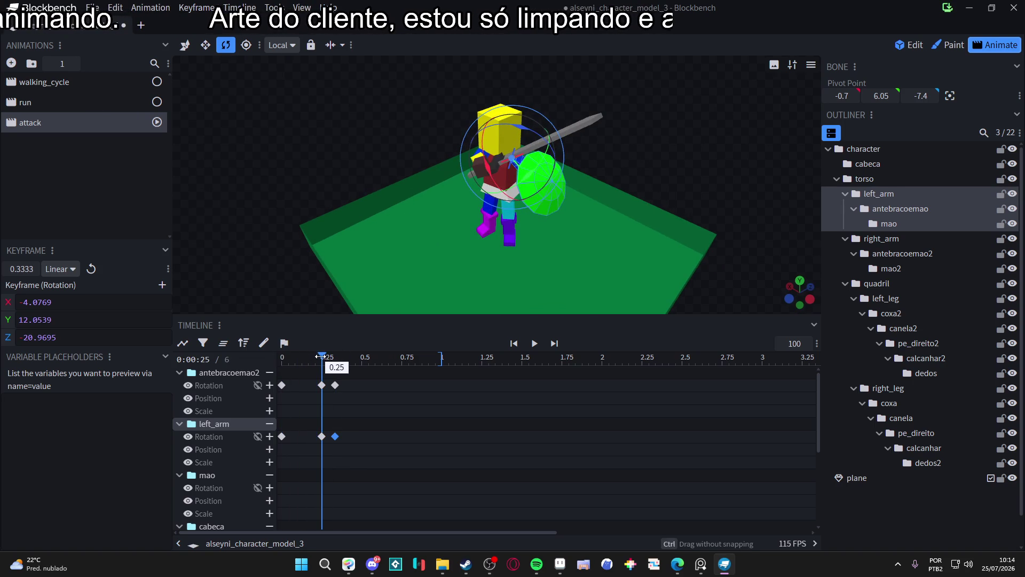
Step: Re-pose the left arm and shield at 0.25, tilting it to X 13.97
mouse_move(536, 174)
left_mouse_down()
mouse_move(503, 190)
mouse_move(479, 123)
left_mouse_up()
mouse_move(645, 138)
left_mouse_down()
mouse_move(703, 117)
mouse_move(679, 137)
left_mouse_up()
mouse_move(311, 357)
left_mouse_down()
mouse_move(280, 357)
mouse_move(336, 346)
mouse_move(322, 350)
left_mouse_up()
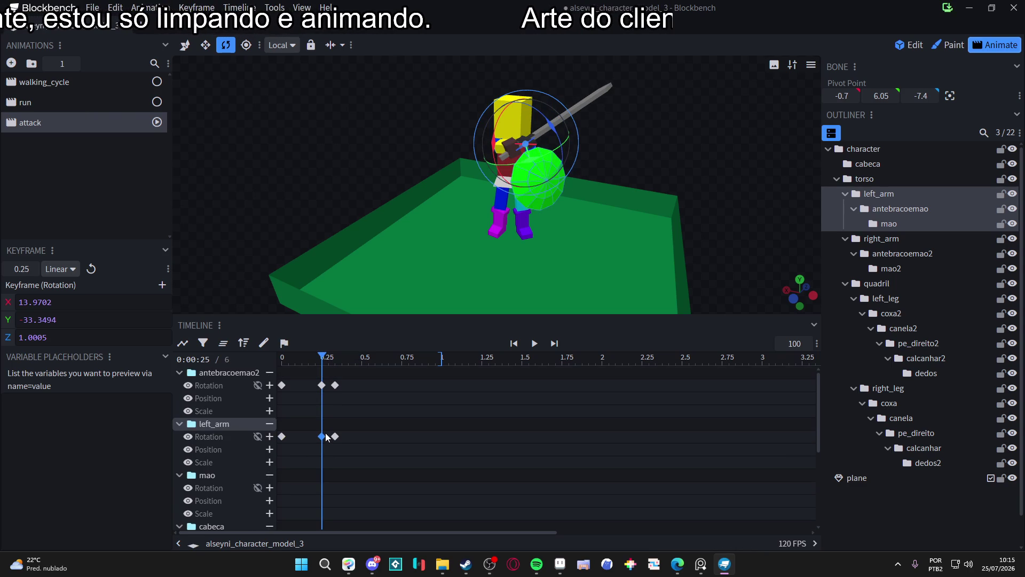
Step: Delete the 0.33 rotation keyframes on antebracoemao2 and left_arm
left_click(336, 384)
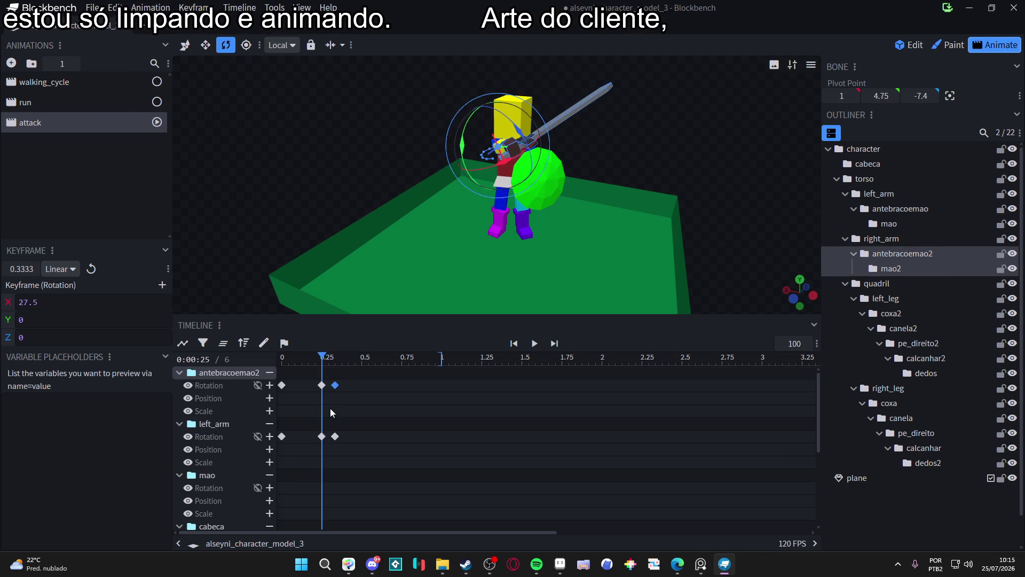
key("Delete")
left_click(336, 437)
key("Delete")
scroll(340, 447, "down", 5)
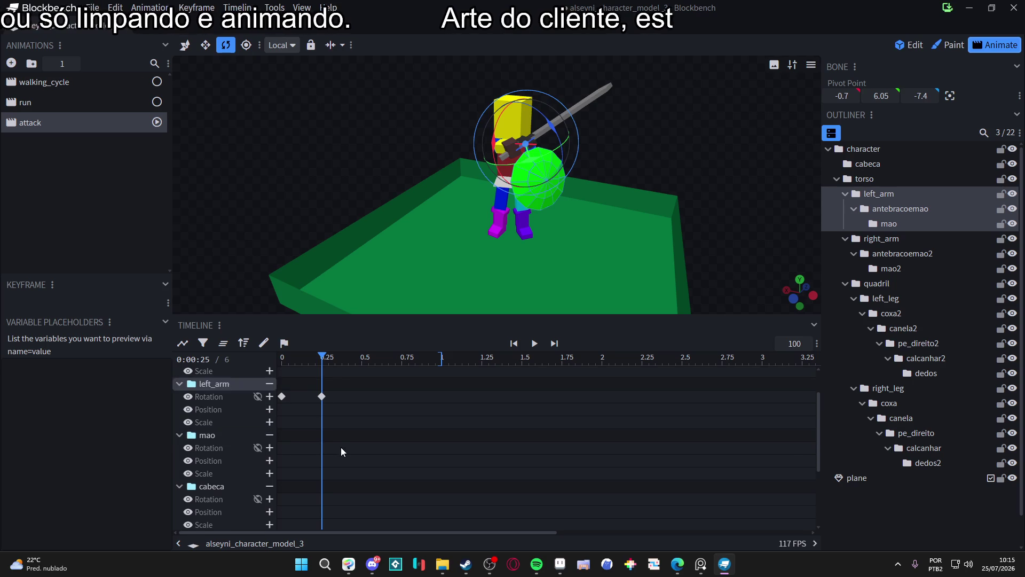
scroll(331, 443, "up", 5)
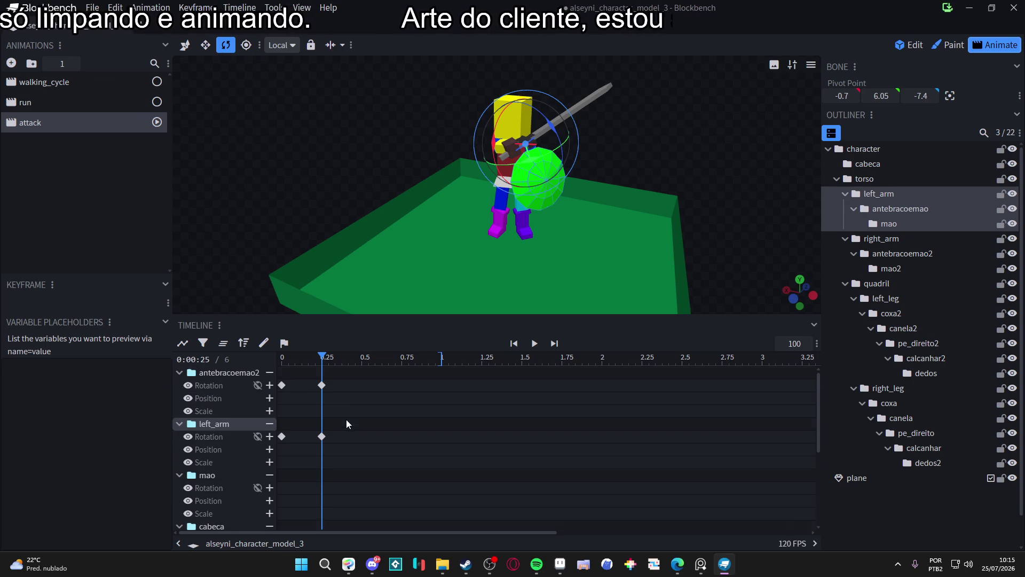
mouse_move(317, 361)
left_mouse_down()
mouse_move(283, 361)
mouse_move(337, 361)
left_mouse_up()
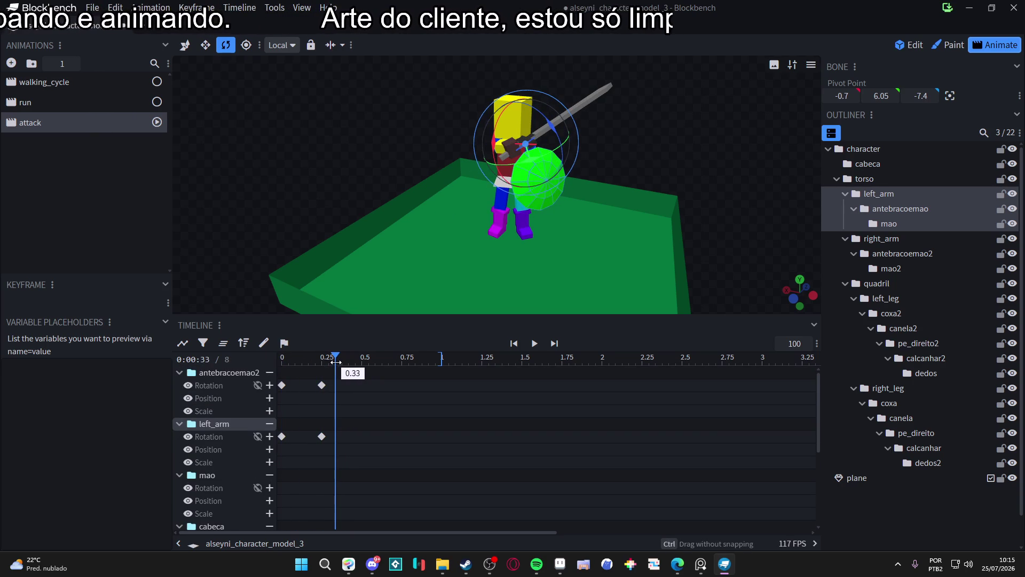
Step: Swing the right sword arm at 0.33 to create its keyframe
mouse_move(619, 138)
left_mouse_down()
mouse_move(585, 153)
mouse_move(477, 153)
left_mouse_up()
left_click(482, 160)
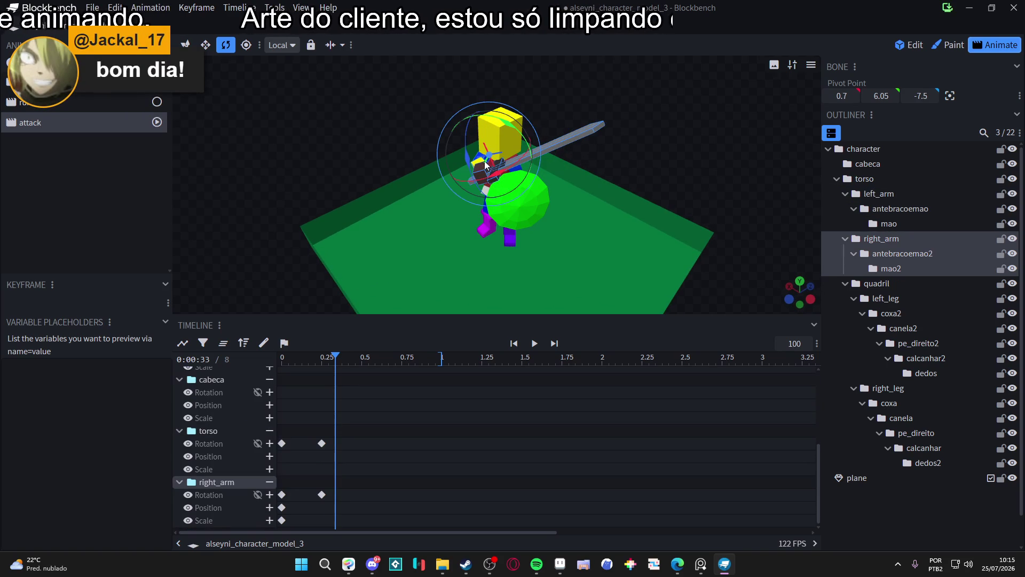
left_click_drag(497, 179, 507, 181)
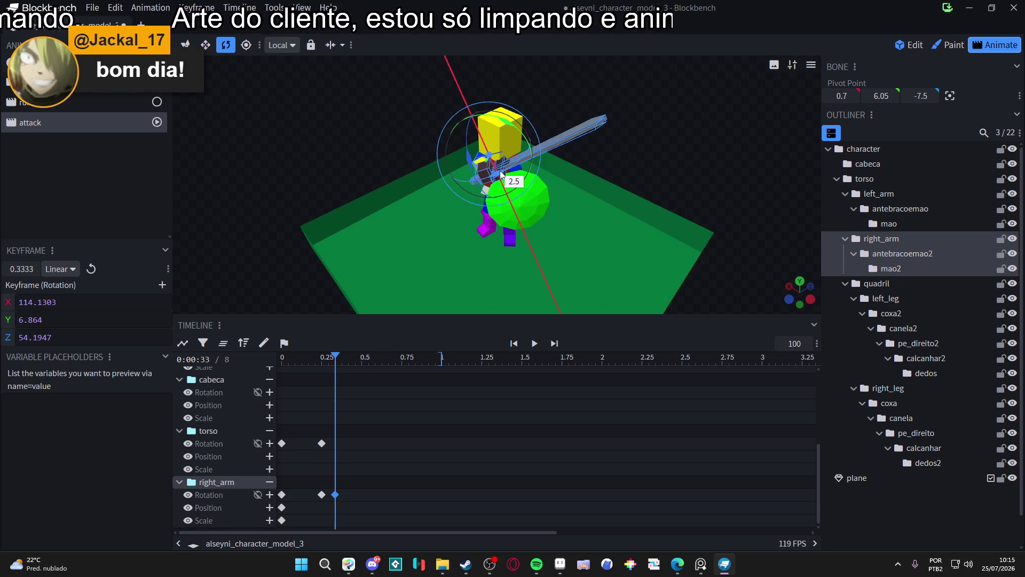
left_click(524, 195)
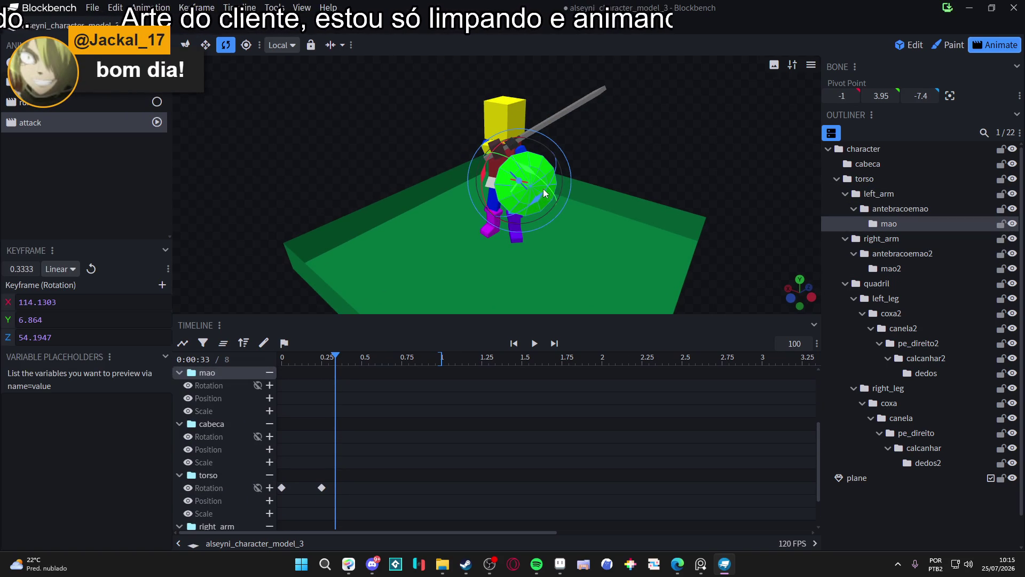
mouse_move(577, 170)
left_mouse_down()
mouse_move(631, 134)
mouse_move(672, 140)
mouse_move(685, 146)
mouse_move(693, 207)
mouse_move(576, 225)
mouse_move(499, 221)
left_mouse_up()
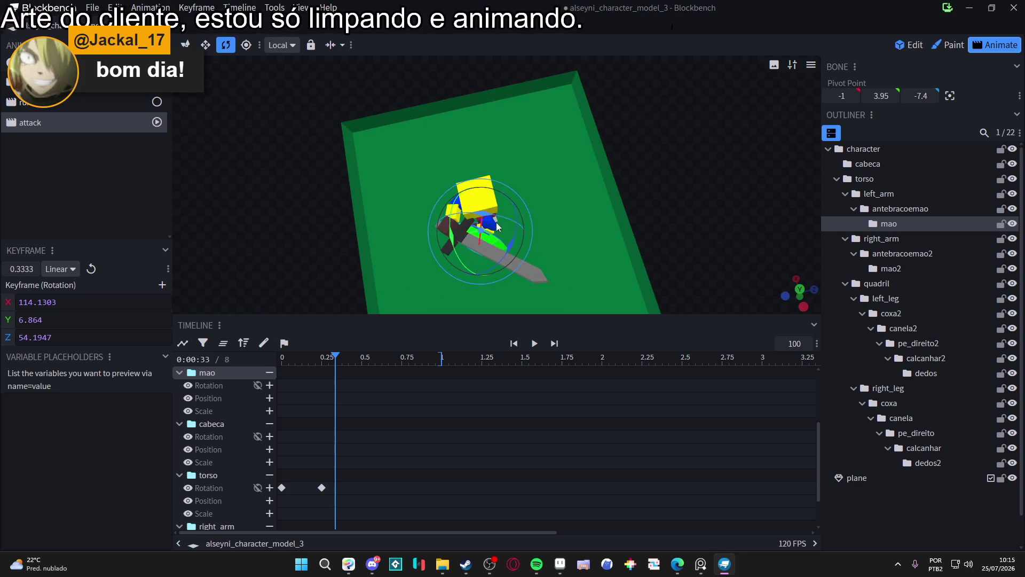
Step: At 0.33, rotate left_arm to 13.58, -38.32, 1.67 and tilt the mao hand to Z 2.5
left_click(489, 226)
left_click(566, 229)
mouse_move(687, 136)
left_mouse_down()
mouse_move(664, 159)
mouse_move(722, 99)
left_mouse_up()
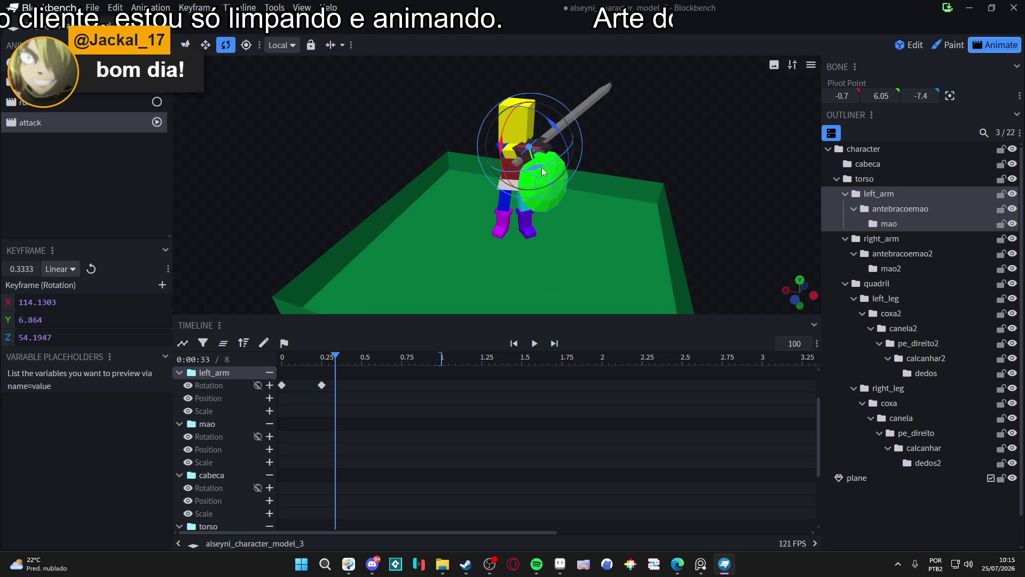
left_click_drag(540, 164, 618, 152)
left_click(543, 205)
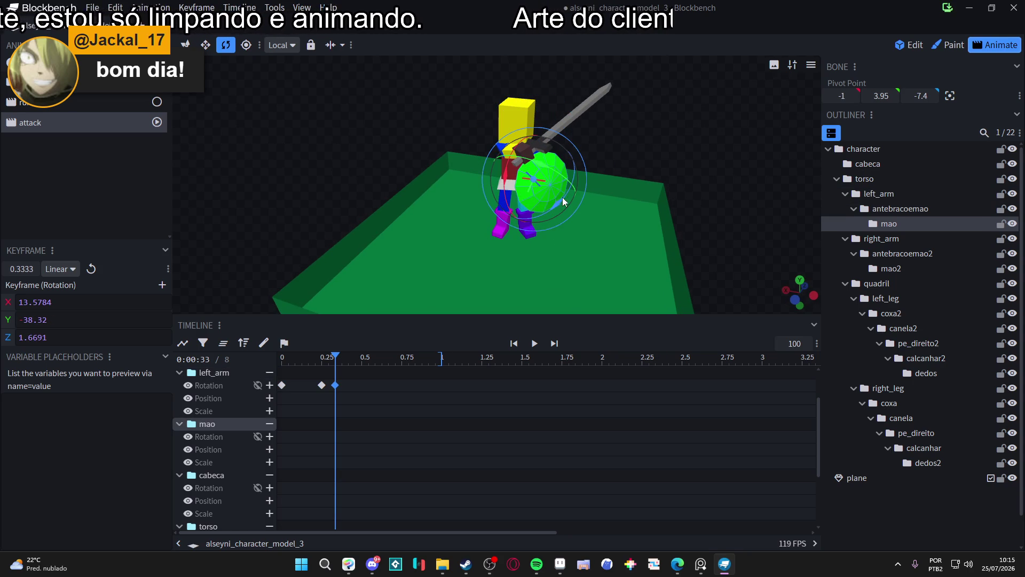
mouse_move(559, 202)
left_mouse_down()
mouse_move(630, 130)
mouse_move(613, 143)
mouse_move(616, 124)
mouse_move(603, 123)
left_mouse_up()
mouse_move(306, 350)
left_mouse_down()
mouse_move(266, 353)
mouse_move(401, 352)
mouse_move(364, 354)
left_mouse_up()
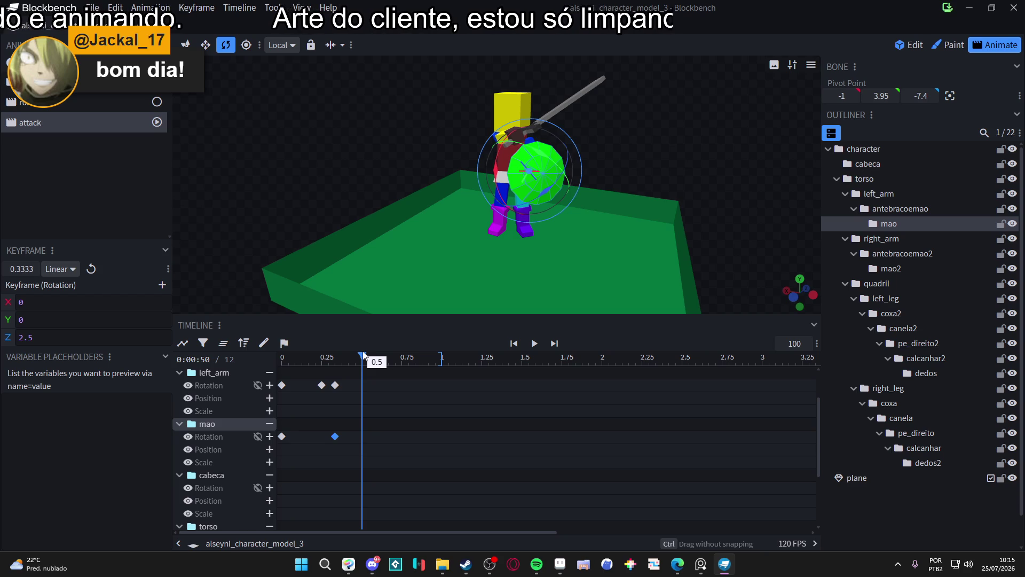
Step: At 0.5 s, swing the right arm left and bend forearm antebracoemao2 to -22.5
left_click_drag(362, 355, 364, 355)
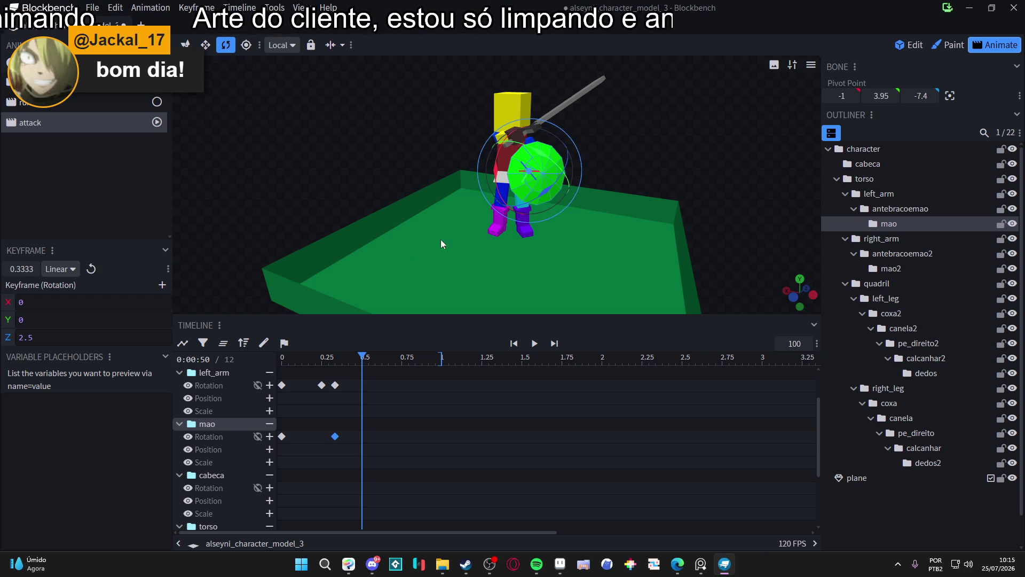
mouse_move(652, 142)
left_mouse_down()
mouse_move(595, 124)
mouse_move(691, 138)
mouse_move(667, 136)
left_mouse_up()
left_click(518, 168)
mouse_move(521, 183)
left_mouse_down()
mouse_move(408, 190)
mouse_move(327, 127)
mouse_move(342, 88)
mouse_move(347, 106)
left_mouse_up()
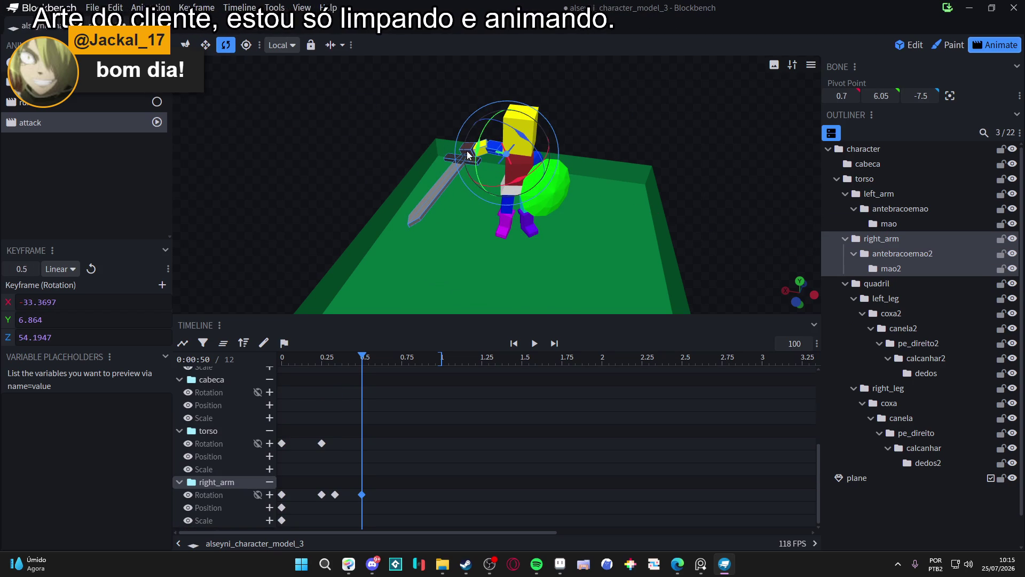
left_click(483, 156)
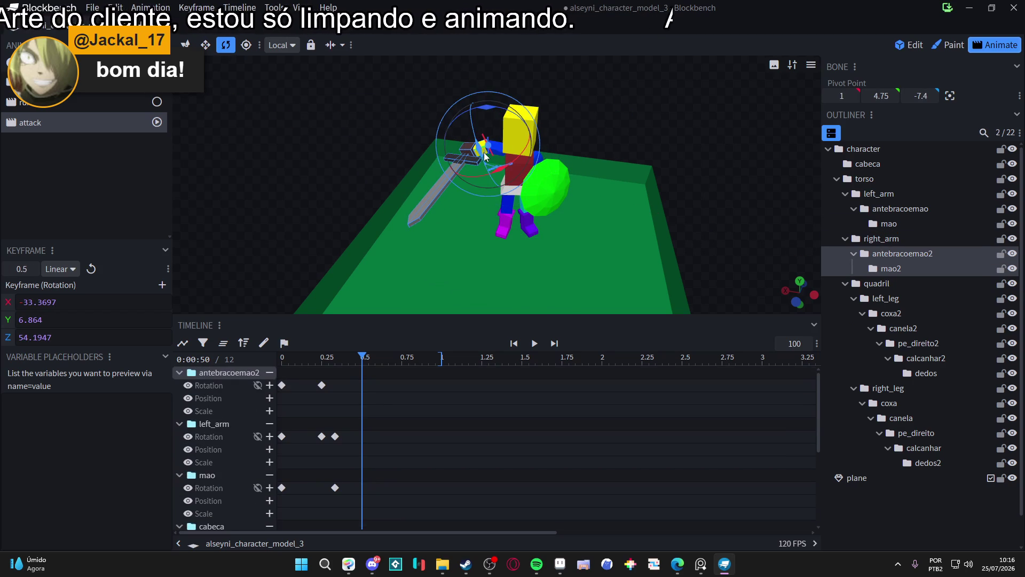
mouse_move(501, 179)
left_mouse_down()
mouse_move(460, 182)
mouse_move(481, 180)
left_mouse_up()
Step: At 0.5 s, tilt quadril, twist the torso to -17.5, 12.5, 0, and tilt cabeca
mouse_move(560, 138)
left_mouse_down()
mouse_move(546, 95)
mouse_move(594, 99)
mouse_move(556, 99)
mouse_move(577, 91)
mouse_move(572, 118)
left_mouse_up()
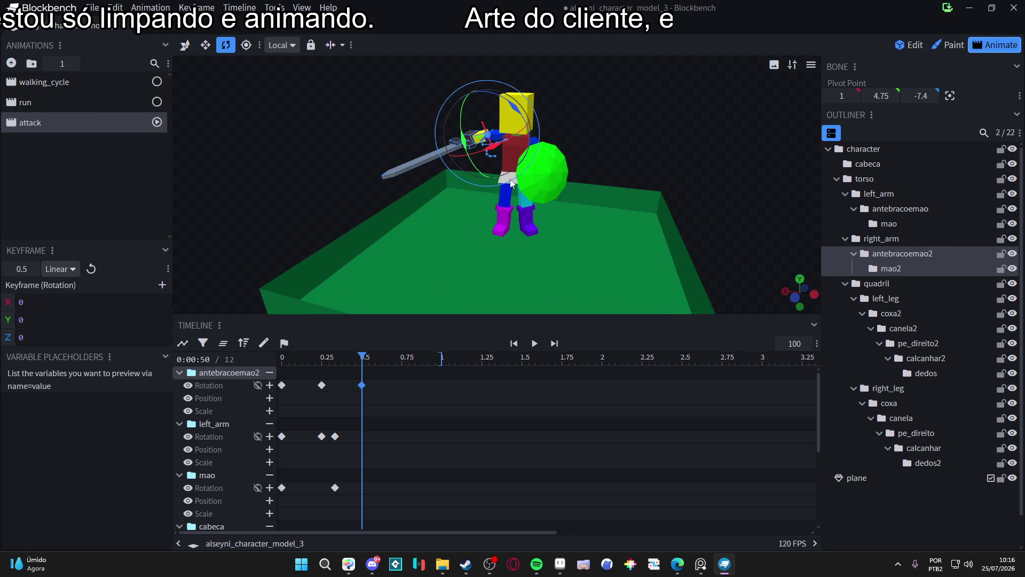
left_click(496, 217)
mouse_move(515, 172)
left_mouse_down()
mouse_move(630, 110)
mouse_move(530, 177)
left_mouse_up()
left_click(522, 168)
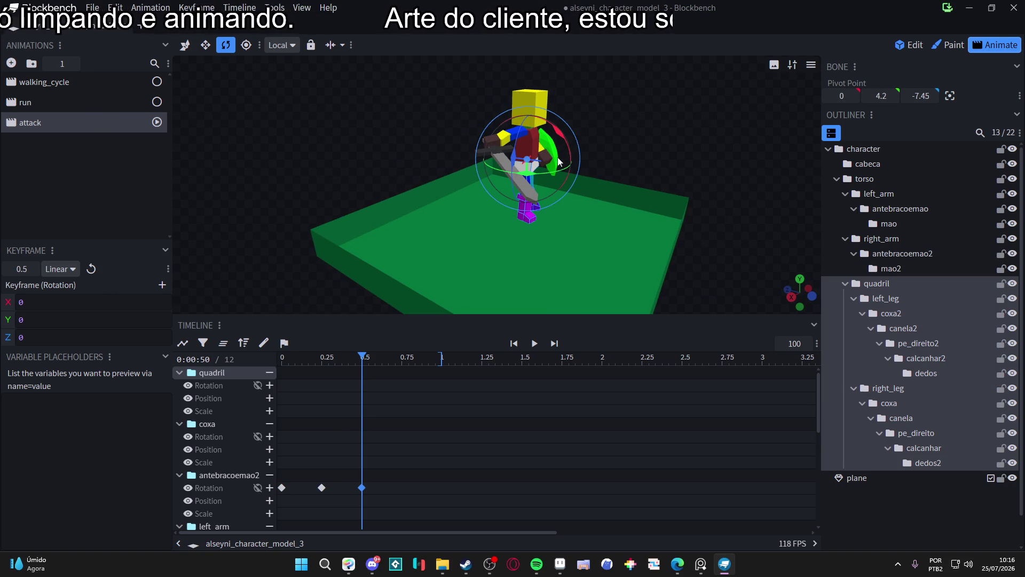
left_click_drag(558, 128, 582, 147)
left_click(531, 143)
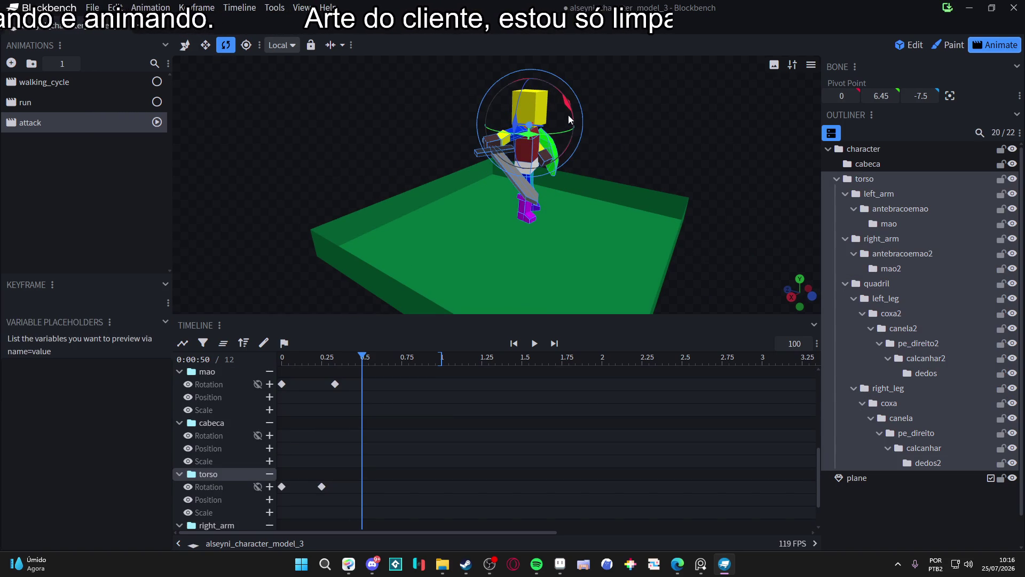
mouse_move(567, 105)
left_mouse_down()
mouse_move(588, 136)
mouse_move(590, 117)
mouse_move(601, 126)
mouse_move(574, 124)
mouse_move(576, 138)
mouse_move(571, 122)
mouse_move(579, 158)
mouse_move(571, 152)
mouse_move(584, 149)
left_mouse_up()
left_click(529, 107)
left_click(523, 156)
Step: With the Move tool, shift the character root to Z -1.8 at 0.5 s
key("v")
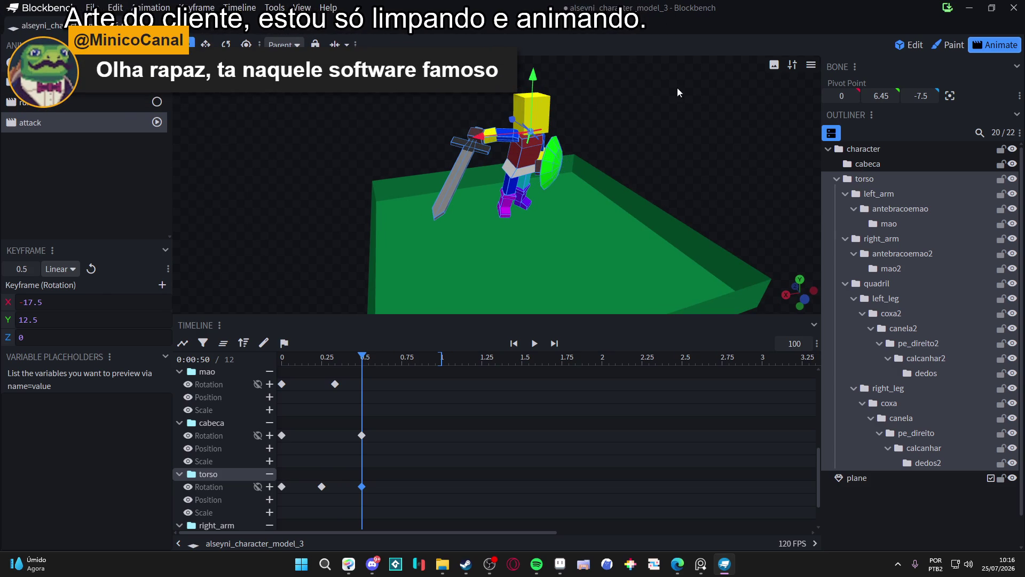
left_click(874, 152)
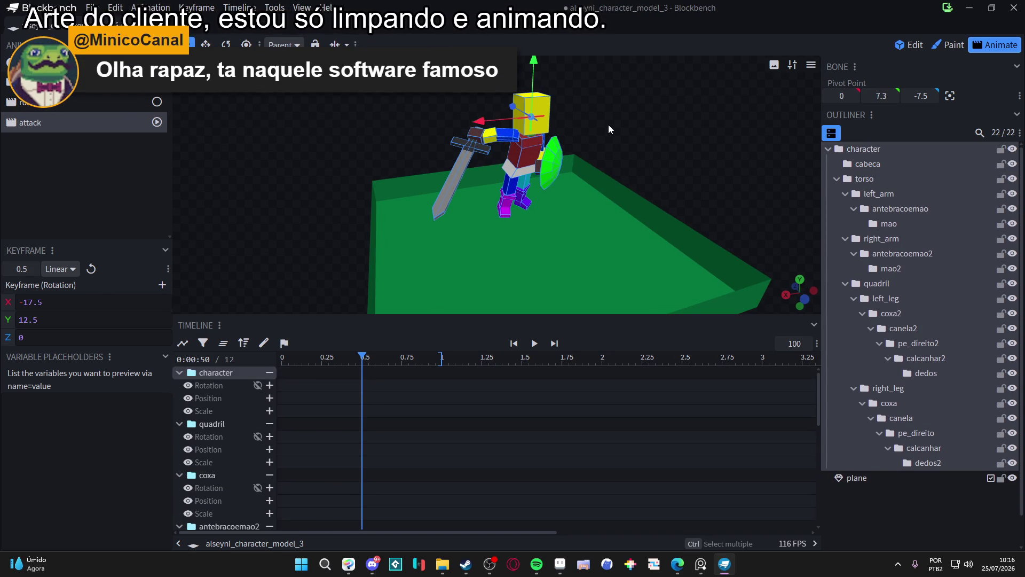
left_click_drag(606, 128, 629, 127)
left_click_drag(506, 107, 518, 114)
mouse_move(588, 112)
left_mouse_down()
mouse_move(668, 111)
mouse_move(569, 110)
mouse_move(649, 107)
mouse_move(630, 112)
left_mouse_up()
Step: Scrub the timeline to preview the attack swing and return to the start
left_click_drag(399, 352, 277, 347)
scroll(320, 304, "down", 3)
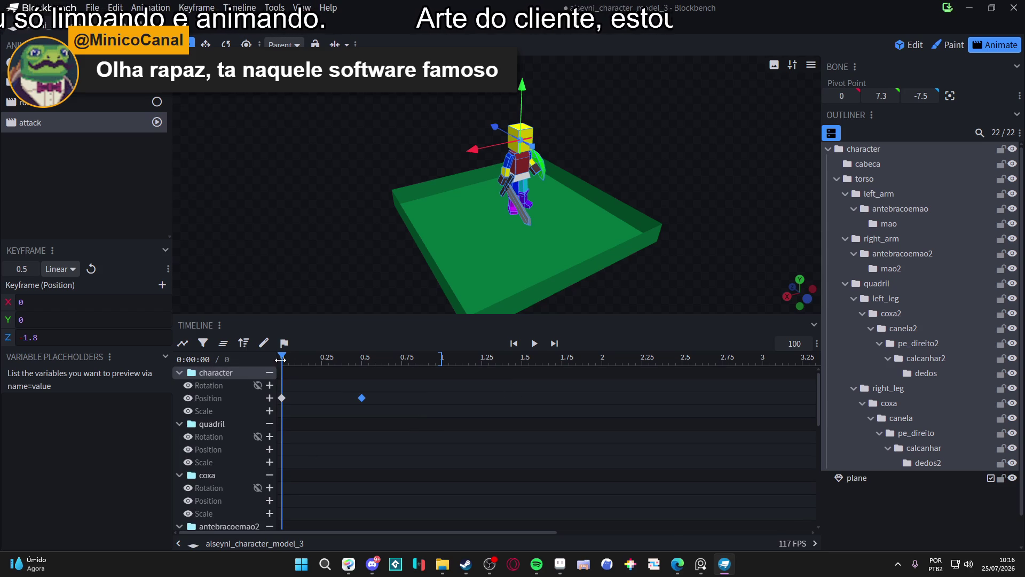
mouse_move(288, 356)
left_mouse_down()
mouse_move(331, 357)
mouse_move(253, 347)
mouse_move(383, 363)
mouse_move(282, 374)
left_mouse_up()
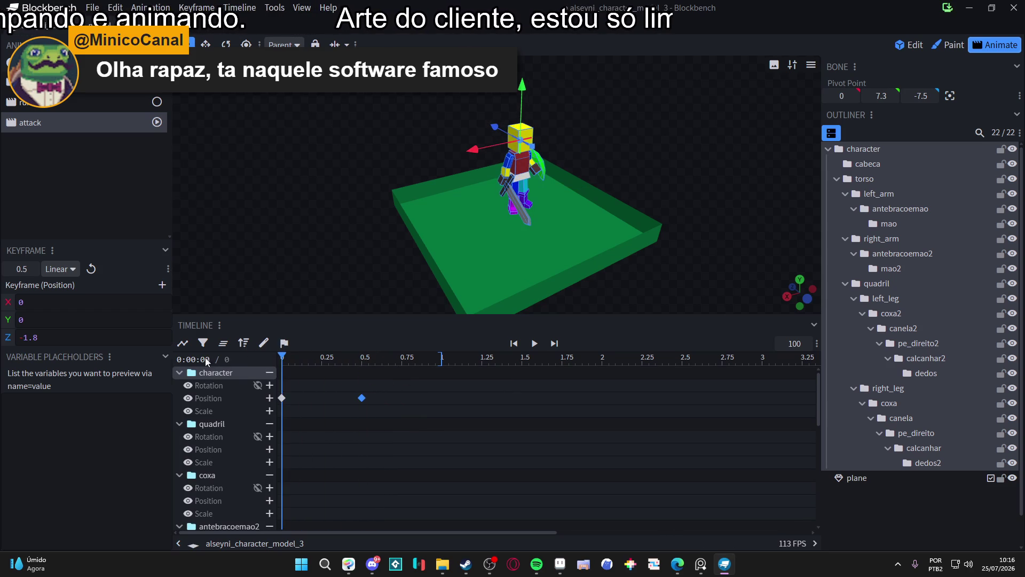
key("ctrl+z")
mouse_move(352, 365)
left_mouse_down()
mouse_move(315, 356)
mouse_move(382, 356)
mouse_move(274, 352)
mouse_move(359, 360)
left_mouse_up()
scroll(384, 457, "down", 4)
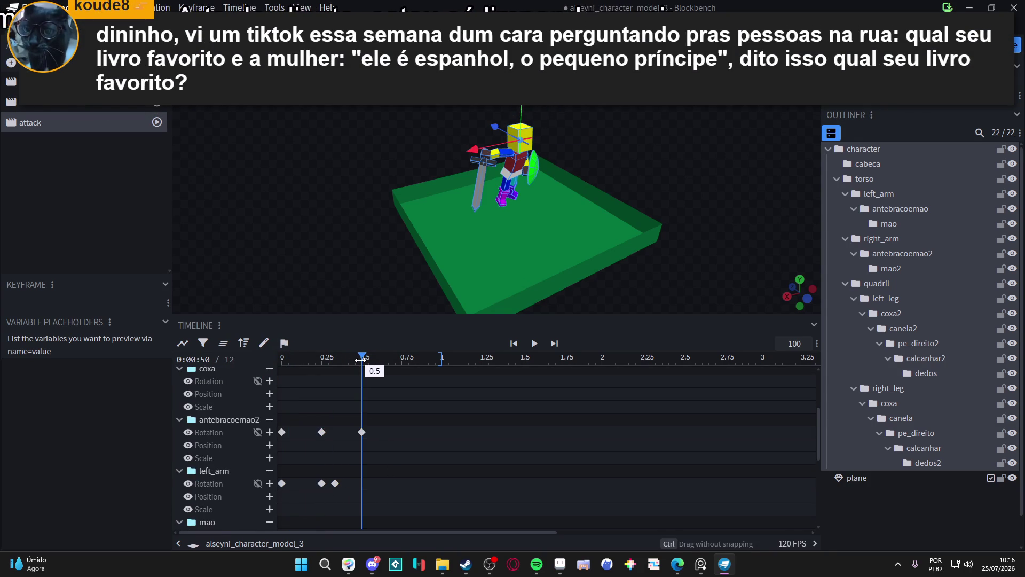
Step: At 0.5 s, rotate the right thigh coxa up to 52.5 on X
left_click_drag(361, 360, 361, 360)
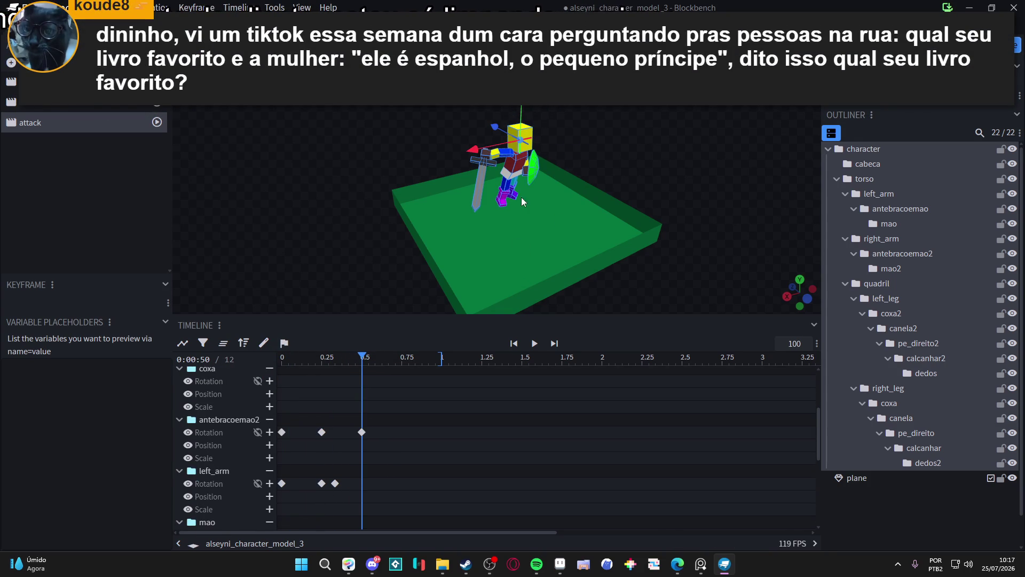
left_click(507, 190)
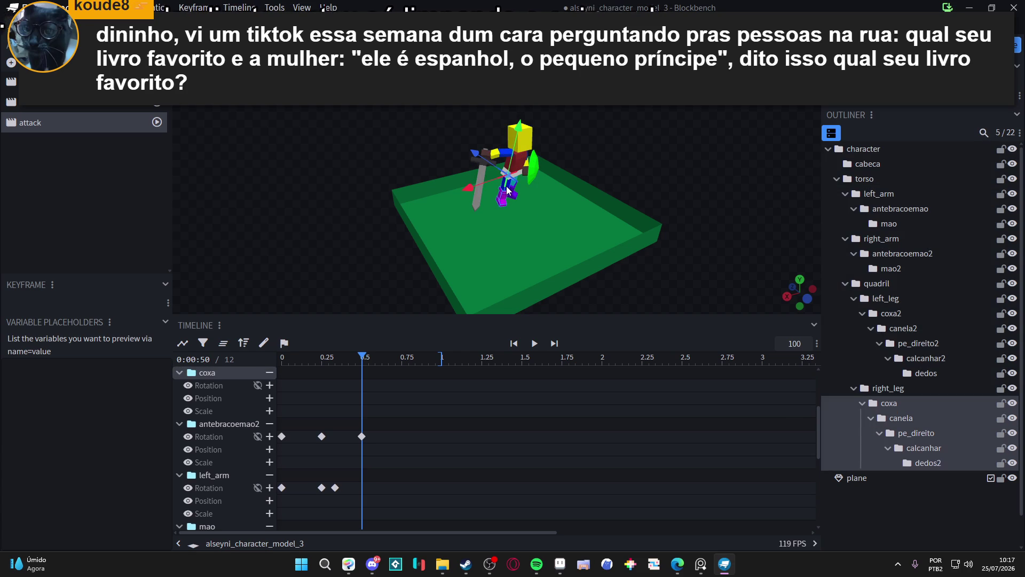
key("r")
mouse_move(506, 201)
left_mouse_down()
mouse_move(531, 203)
mouse_move(508, 184)
mouse_move(539, 156)
mouse_move(534, 106)
left_mouse_up()
key("ctrl+z")
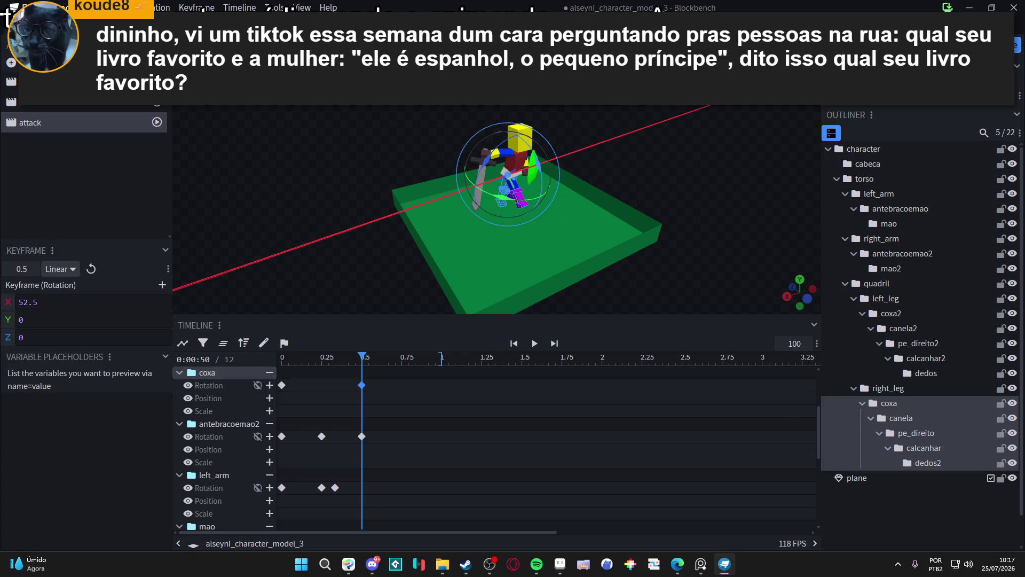
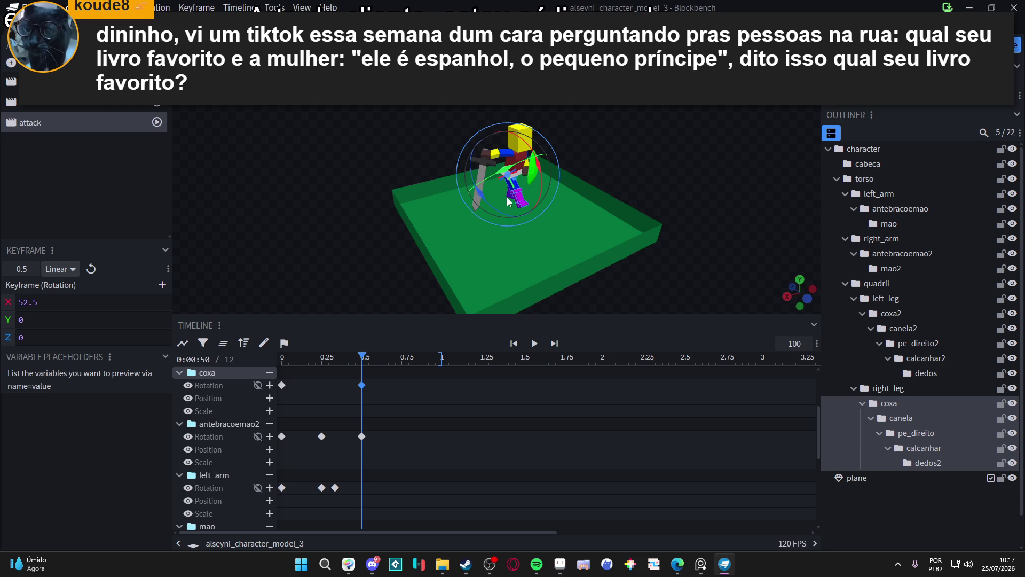
Step: At 0.5 s, bend the shins: canela to -25 and canela2 to -37.5 degrees
scroll(518, 200, "up", 5)
left_click(552, 216)
mouse_move(720, 180)
left_mouse_down()
mouse_move(561, 155)
mouse_move(557, 112)
mouse_move(539, 85)
mouse_move(529, 90)
left_mouse_up()
left_click_drag(454, 201, 448, 232)
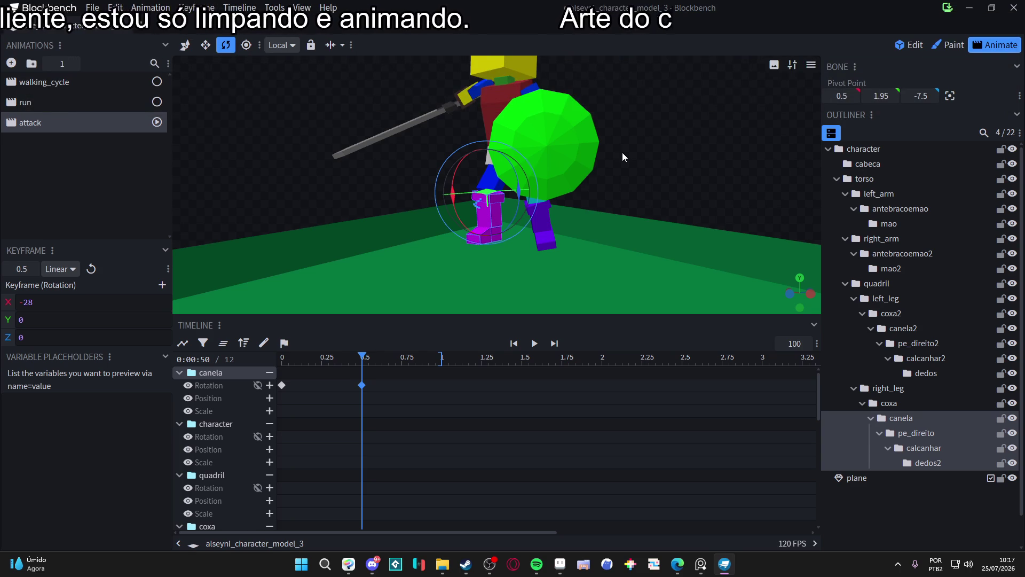
mouse_move(623, 152)
left_mouse_down()
mouse_move(754, 174)
mouse_move(809, 171)
mouse_move(903, 137)
mouse_move(936, 168)
mouse_move(585, 226)
mouse_move(685, 195)
mouse_move(761, 200)
mouse_move(671, 217)
left_mouse_up()
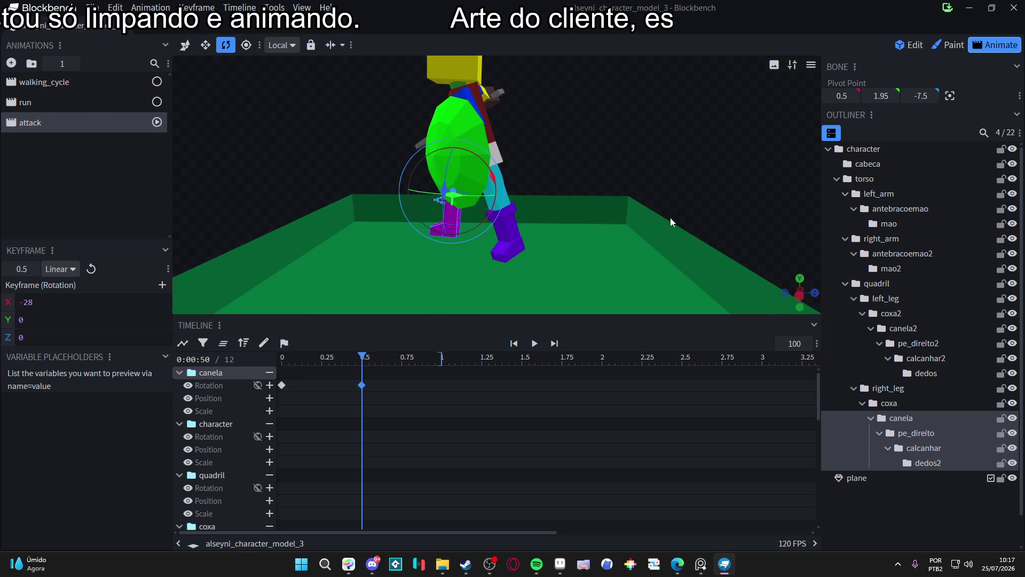
left_click(511, 239)
left_click_drag(462, 212, 475, 234)
Step: Rotate the shield-holding left_arm forward, tilt it inward and turn it around Y
mouse_move(539, 182)
left_mouse_down()
mouse_move(597, 136)
mouse_move(672, 158)
mouse_move(655, 160)
left_mouse_up()
left_click(545, 109)
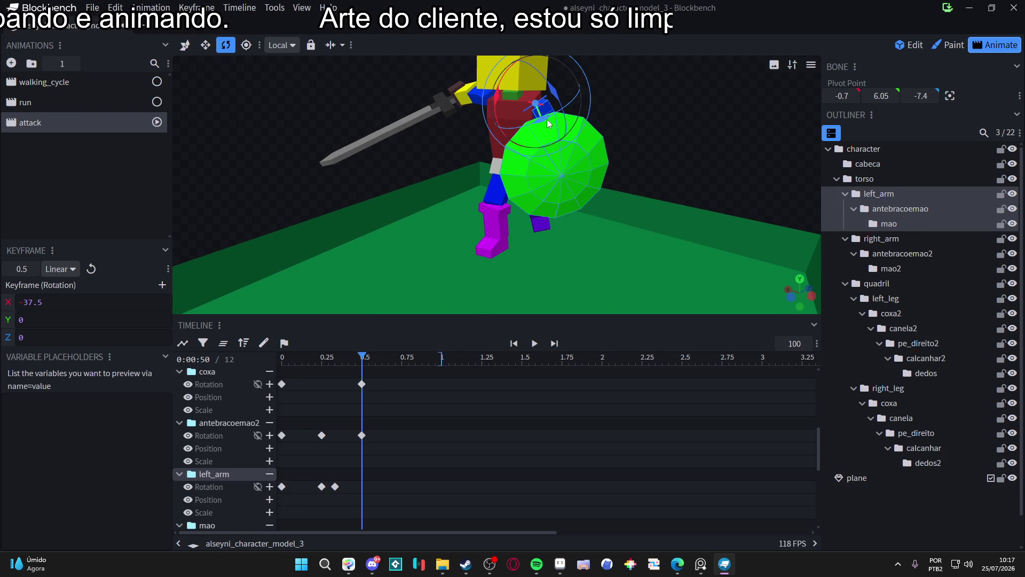
mouse_move(547, 124)
left_mouse_down()
mouse_move(587, 110)
mouse_move(658, 57)
mouse_move(619, 101)
mouse_move(656, 110)
mouse_move(599, 168)
mouse_move(623, 134)
mouse_move(647, 134)
left_mouse_up()
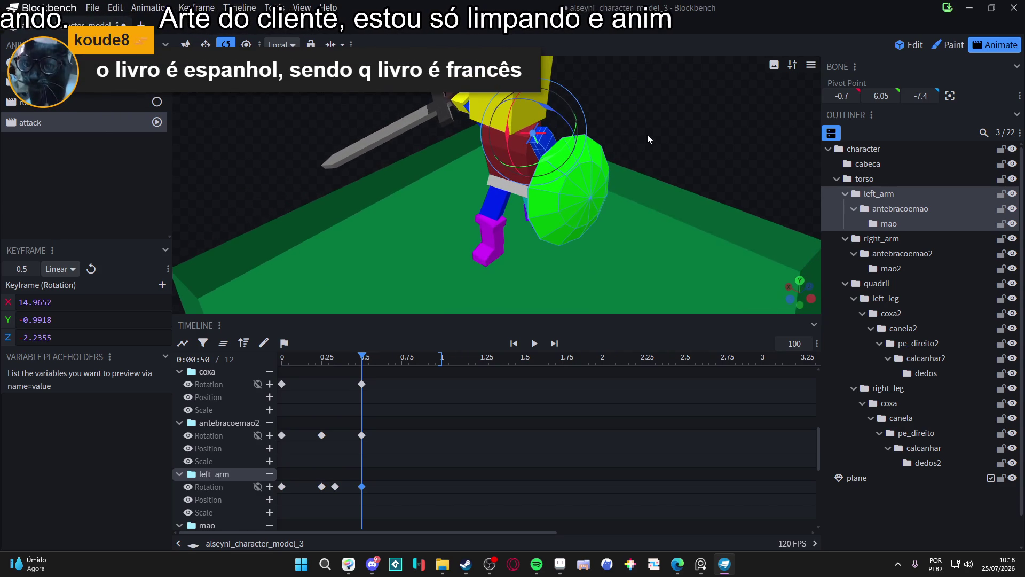
left_click_drag(546, 107, 548, 120)
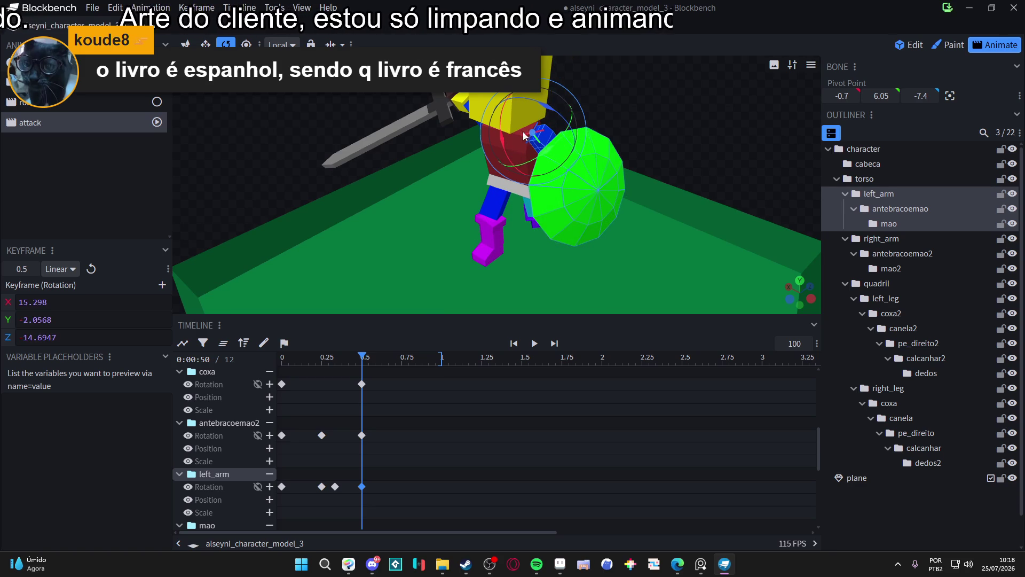
left_click_drag(529, 161, 567, 153)
Step: Bend canela2 further to -55 degrees
mouse_move(614, 107)
left_mouse_down()
mouse_move(636, 85)
mouse_move(614, 86)
mouse_move(637, 101)
mouse_move(563, 82)
mouse_move(579, 72)
mouse_move(570, 82)
mouse_move(585, 81)
mouse_move(557, 58)
mouse_move(553, 89)
left_mouse_up()
left_click(514, 211)
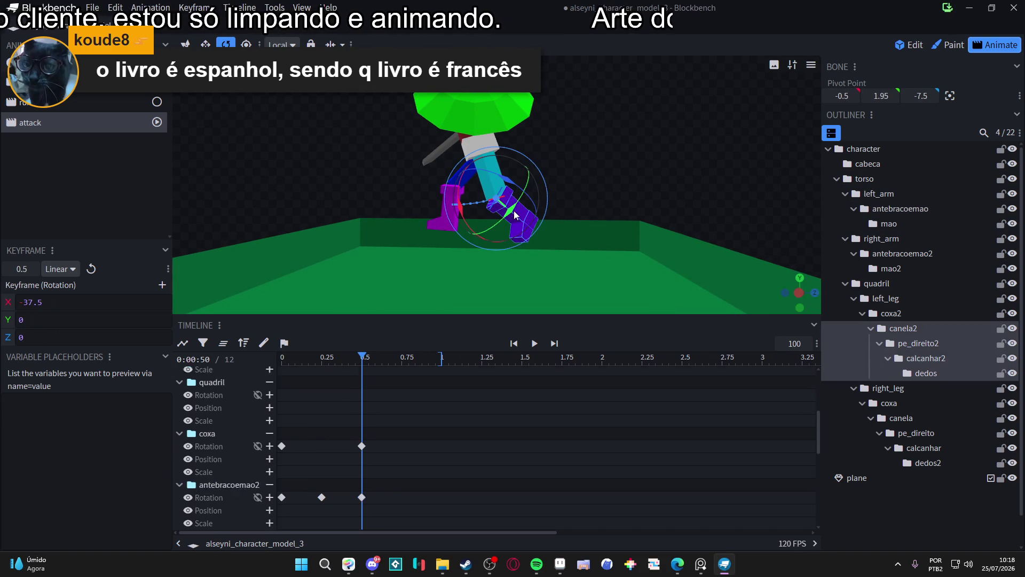
mouse_move(462, 214)
left_mouse_down()
mouse_move(598, 168)
mouse_move(643, 197)
left_mouse_up()
scroll(649, 203, "down", 5)
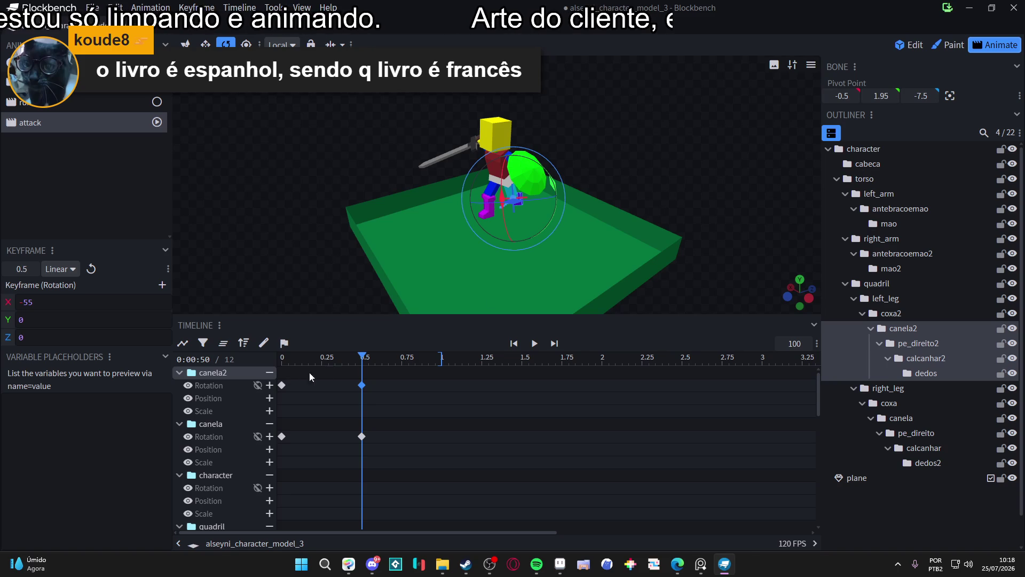
key("space")
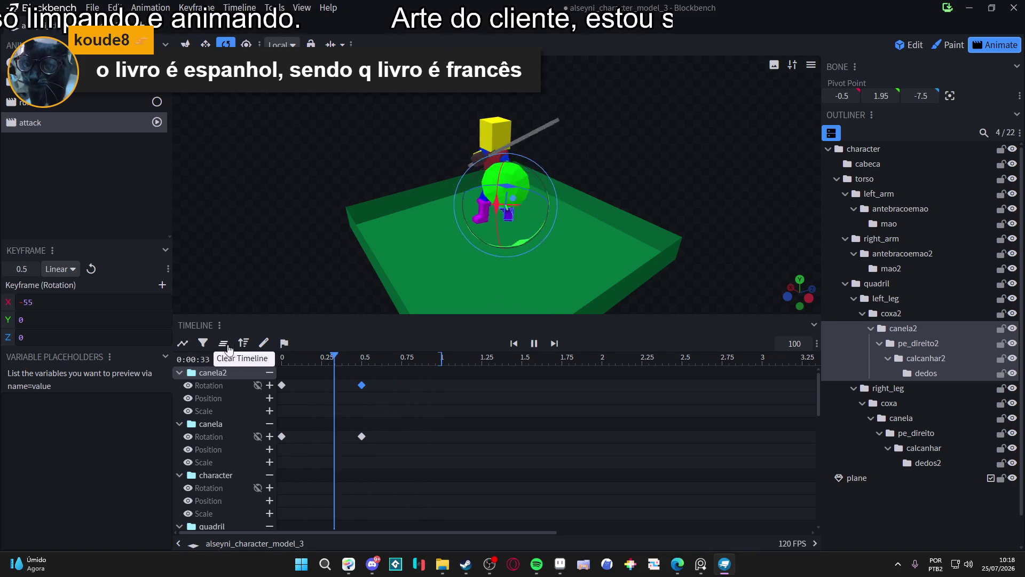
key("space")
scroll(530, 271, "up", 3)
scroll(634, 189, "down", 3)
left_click_drag(634, 187, 581, 161)
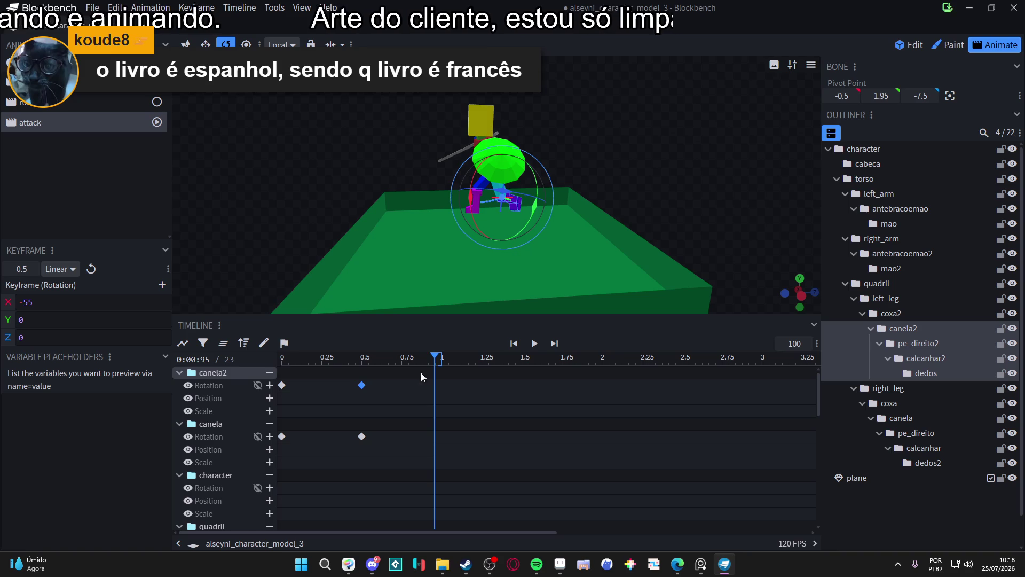
mouse_move(284, 357)
left_mouse_down()
mouse_move(381, 360)
mouse_move(208, 367)
left_mouse_up()
mouse_move(277, 374)
left_mouse_down()
mouse_move(298, 374)
mouse_move(262, 379)
left_mouse_up()
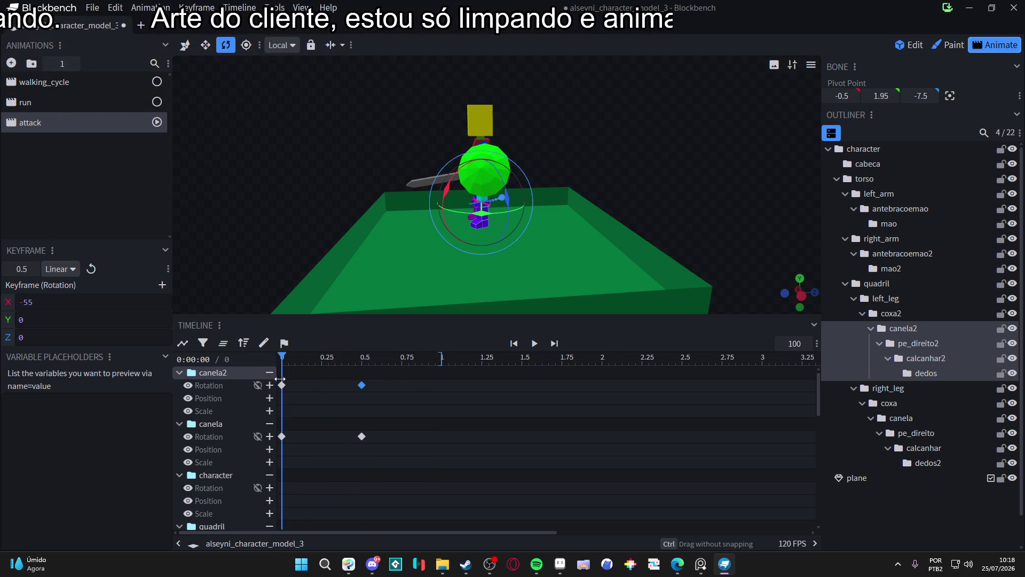
left_click(297, 388)
left_click_drag(299, 389, 259, 388)
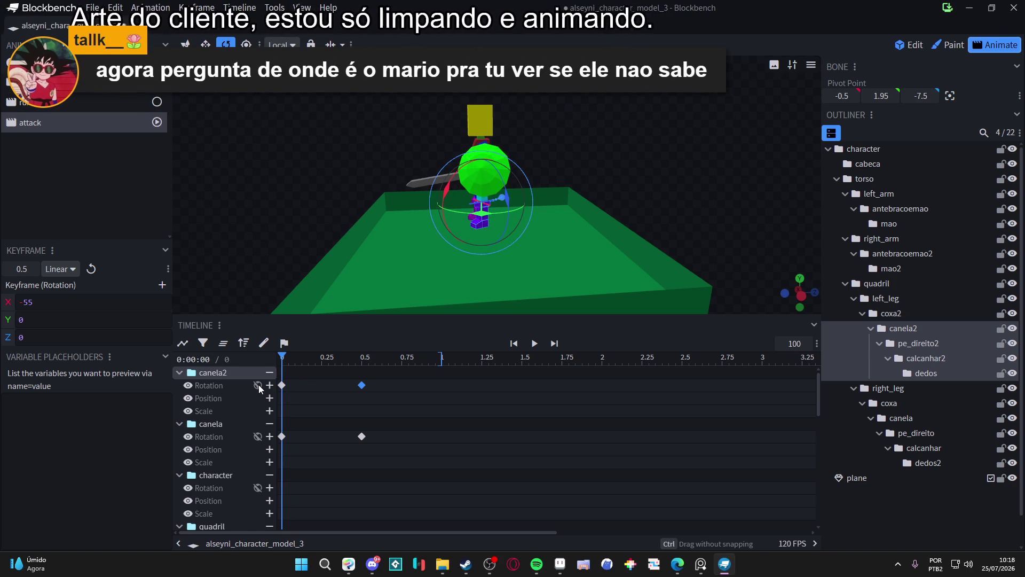
scroll(418, 450, "down", 10)
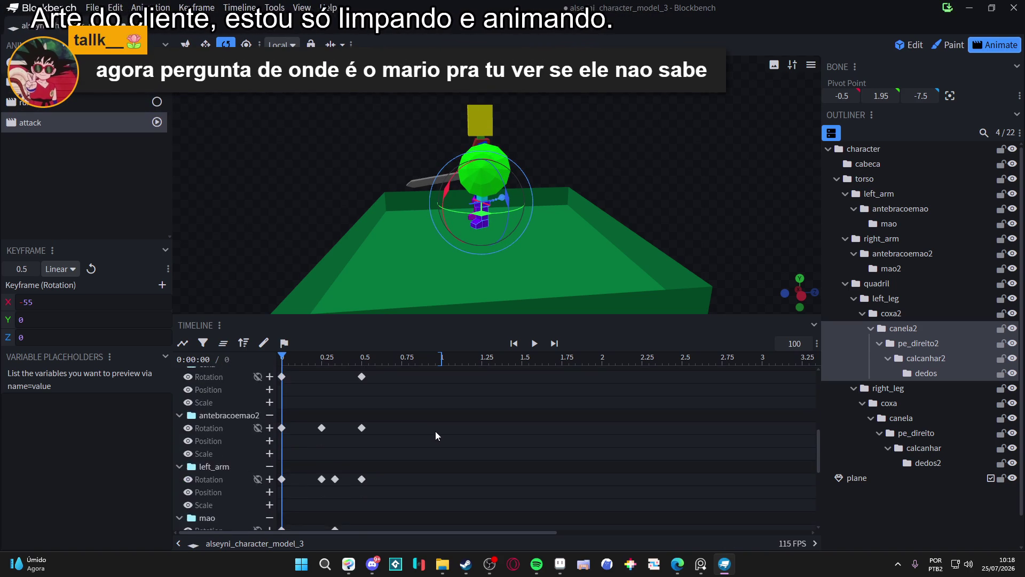
scroll(436, 434, "down", 1)
key("ctrl+a")
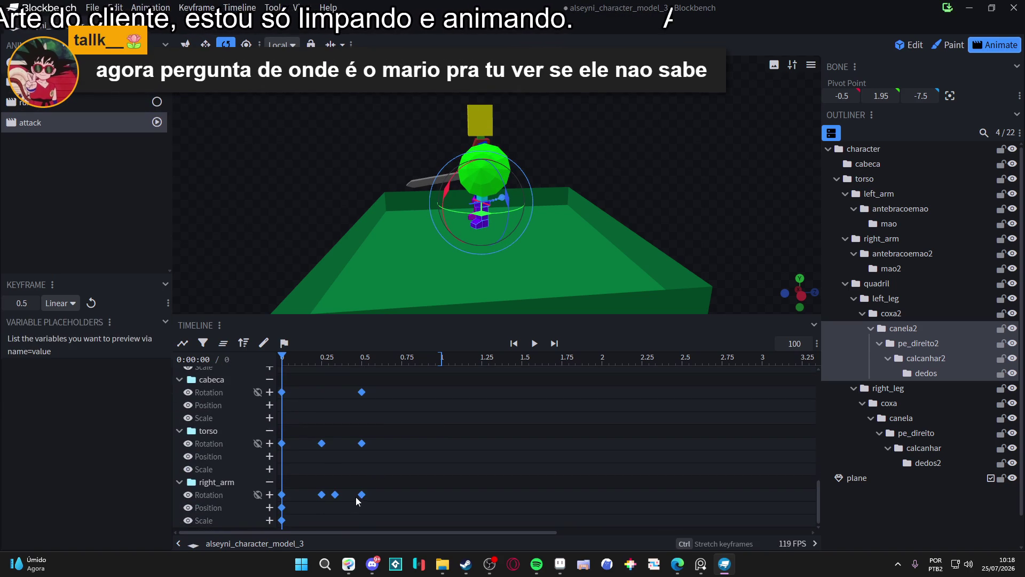
Step: Set the selected keyframes to Step interpolation
right_click(361, 494)
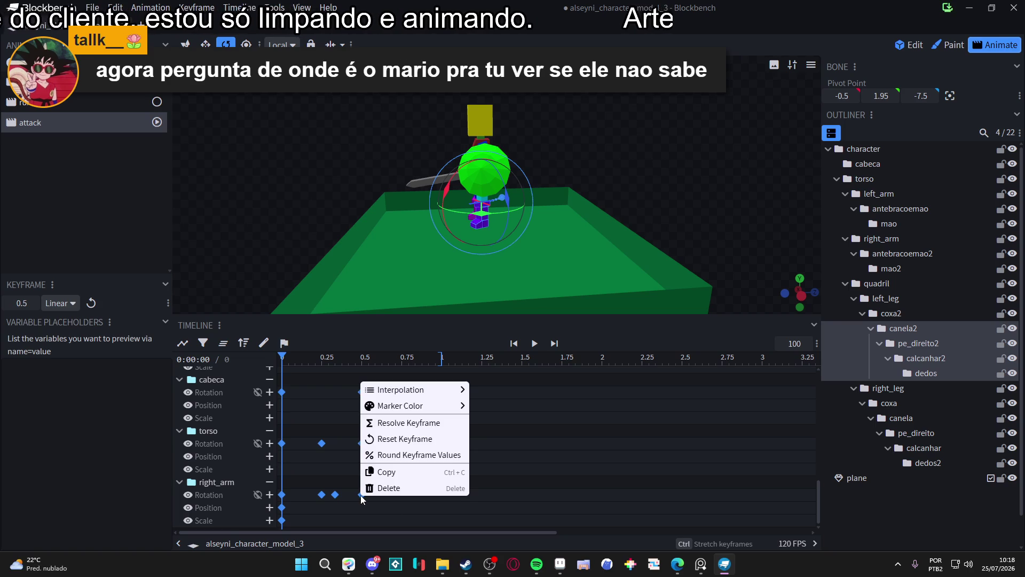
mouse_move(447, 394)
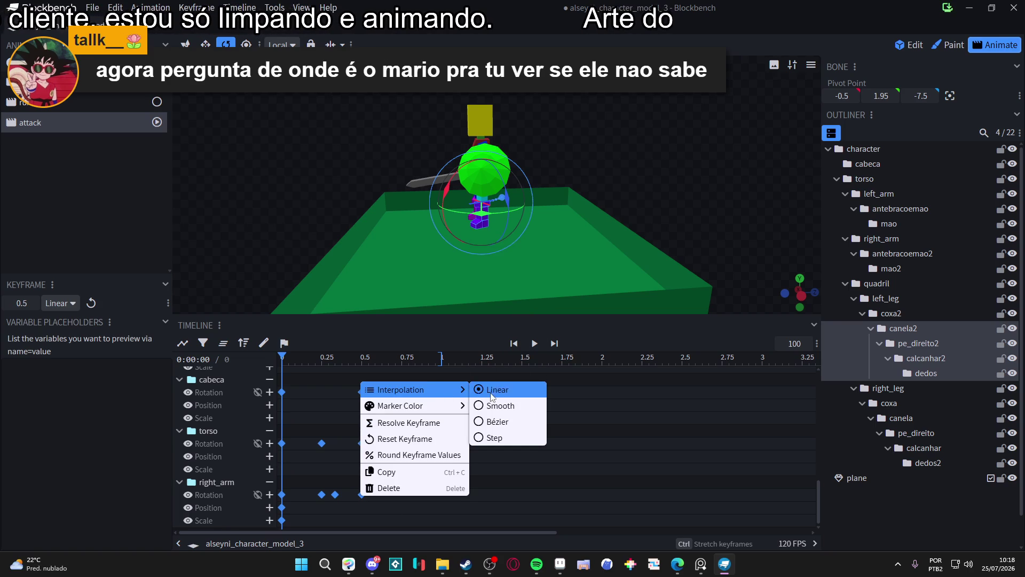
left_click(509, 438)
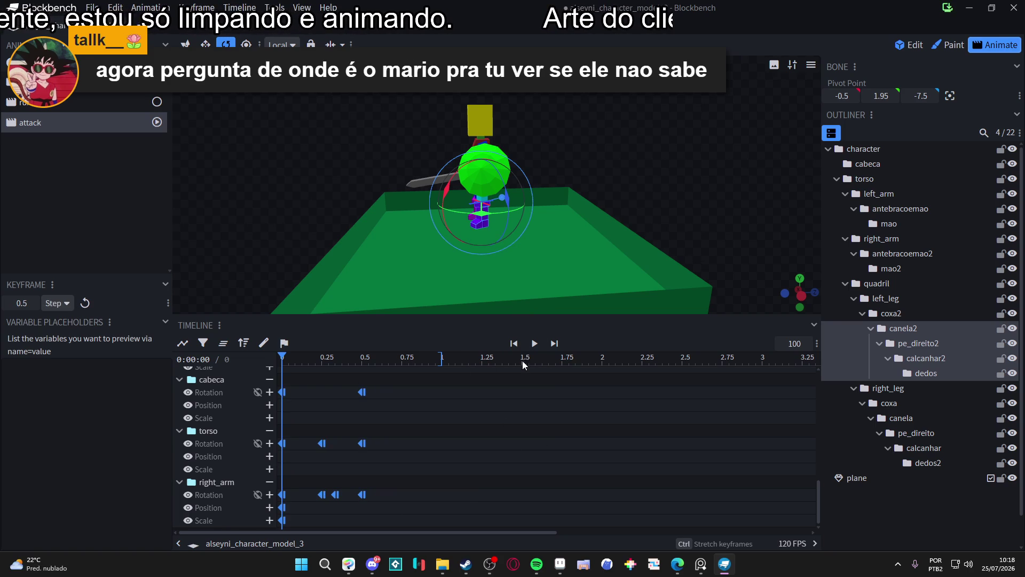
Step: Play the stepped animation repeatedly, checking it from several angles including a low front view
left_click(534, 343)
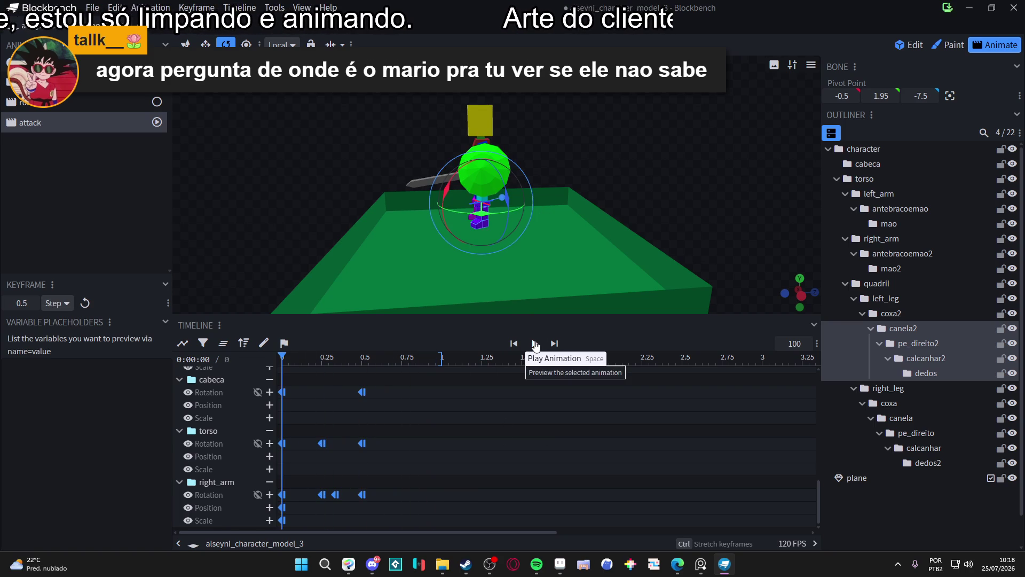
key("space")
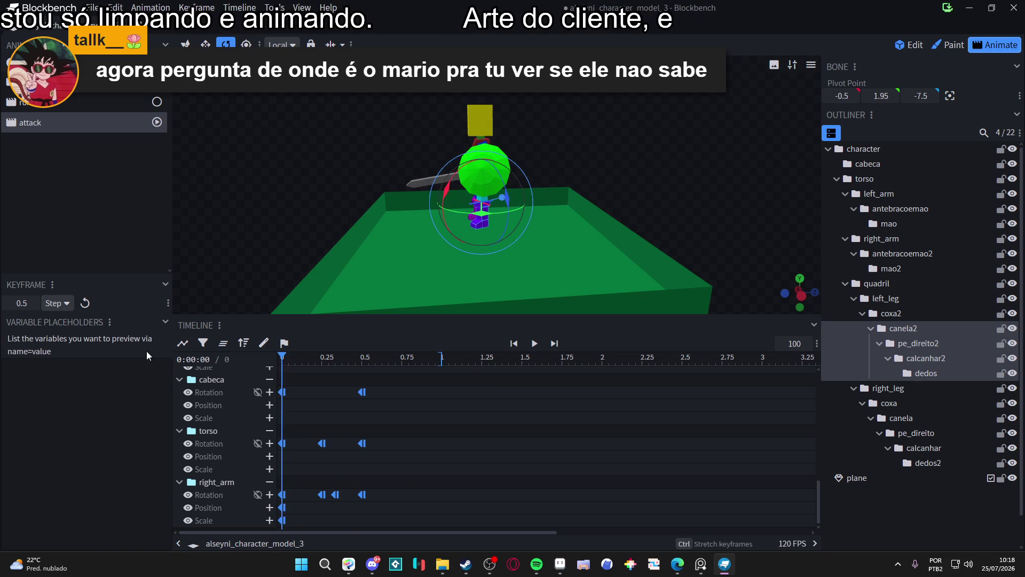
left_click_drag(399, 240, 437, 153)
key("space")
mouse_move(497, 268)
left_mouse_down()
mouse_move(567, 126)
mouse_move(511, 104)
mouse_move(512, 139)
left_mouse_up()
key("space")
key("space")
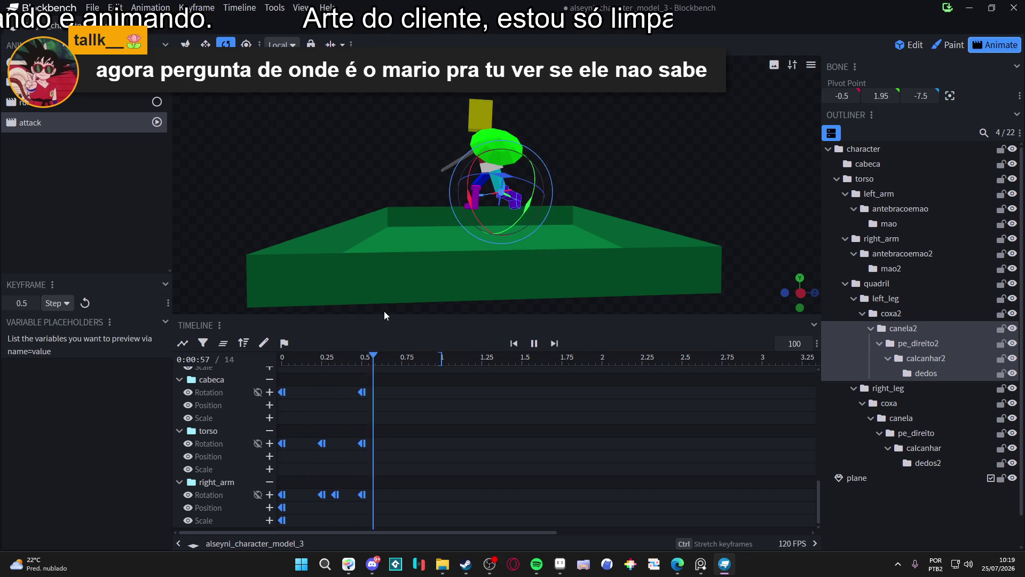
Step: From the west side view, replay from the start, scrub to 0.5 s and select all elements
mouse_move(426, 357)
left_mouse_down()
mouse_move(283, 357)
mouse_move(335, 356)
left_mouse_up()
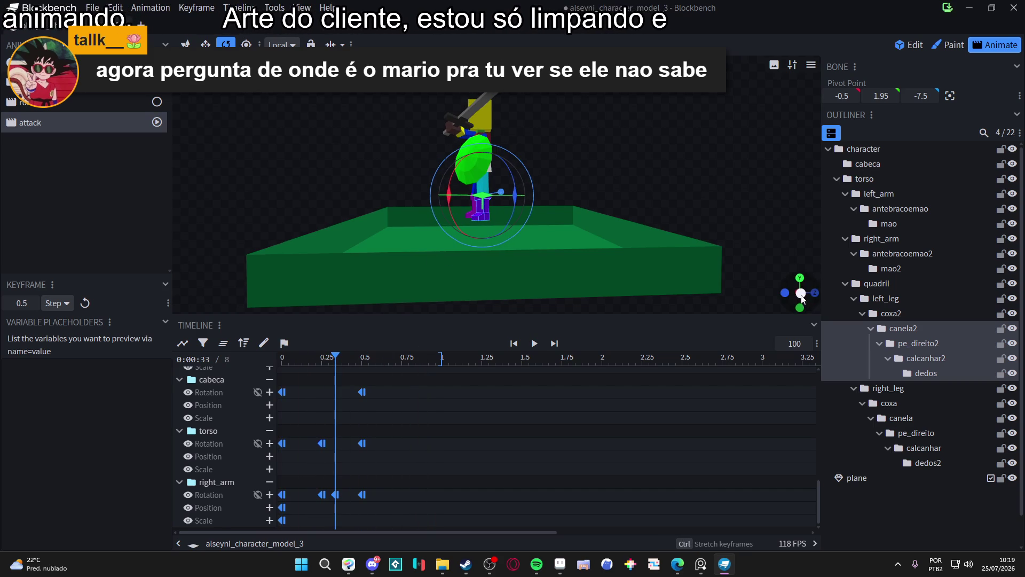
left_click(801, 294)
scroll(399, 153, "up", 3)
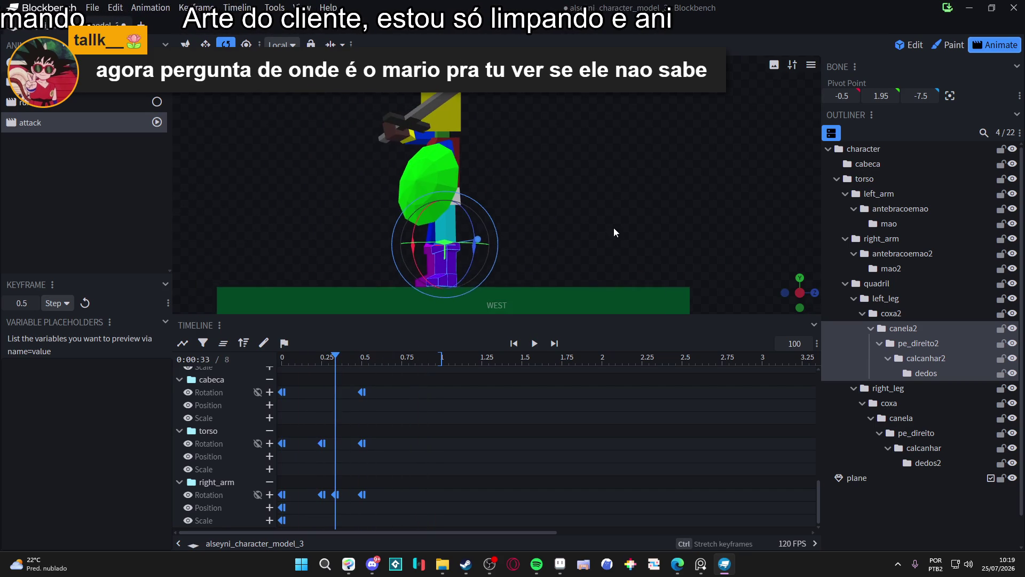
left_click_drag(333, 358, 276, 362)
key("space")
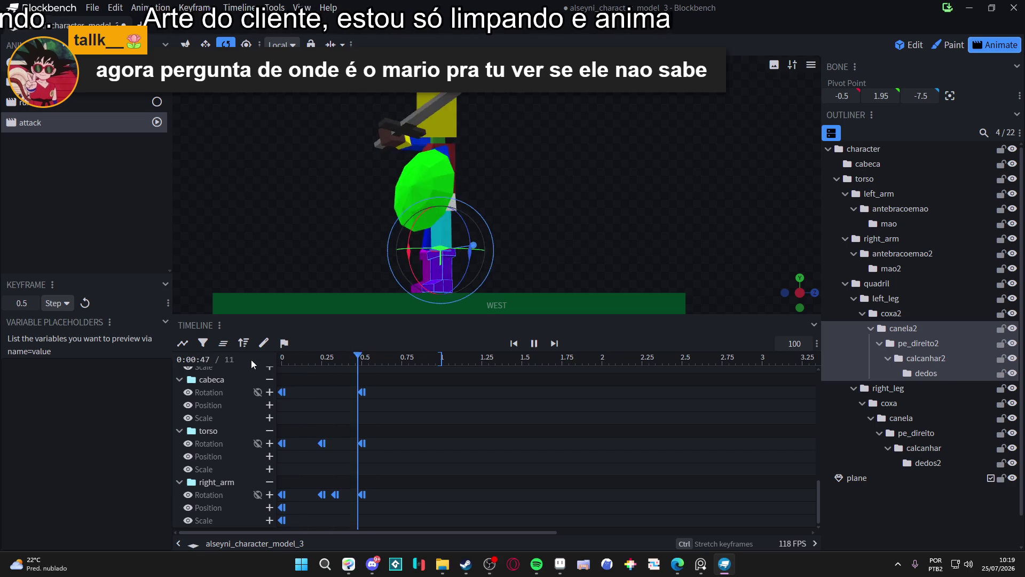
mouse_move(416, 358)
left_mouse_down()
mouse_move(333, 359)
mouse_move(363, 359)
left_mouse_up()
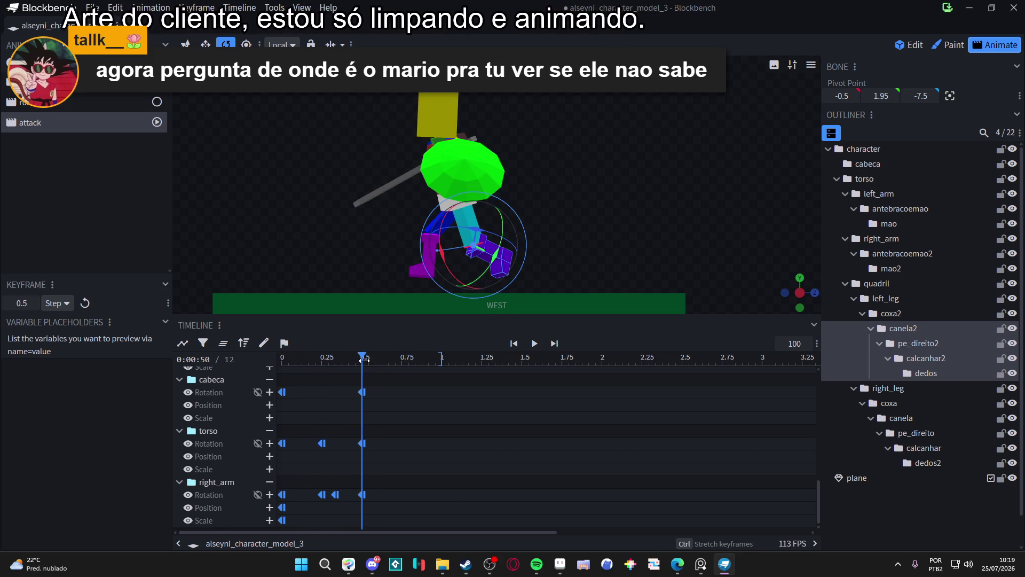
key("ctrl+a")
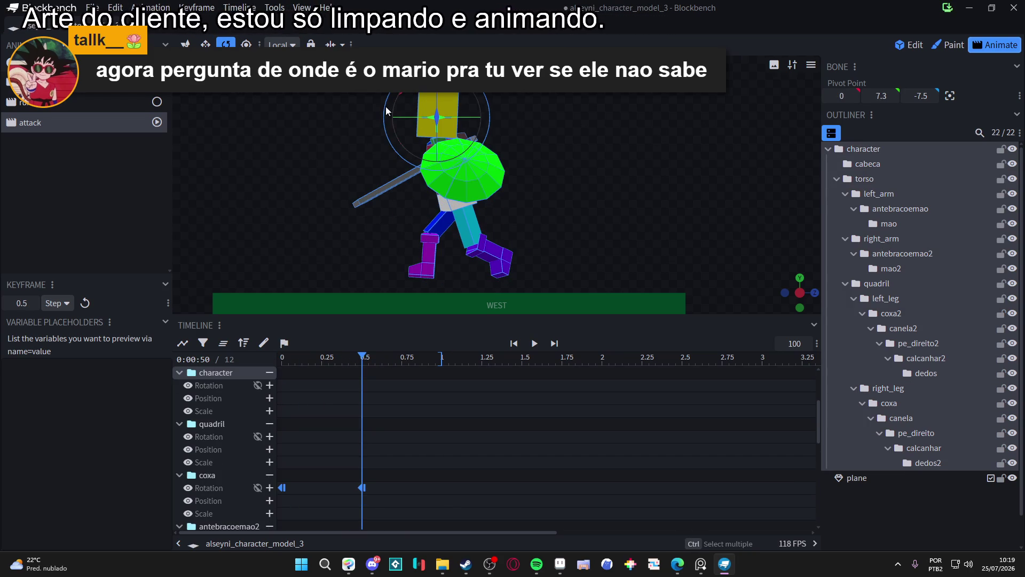
Step: Lower the whole character by 0.8 at 0.5 s and make its position keyframes stepped
left_click(185, 44)
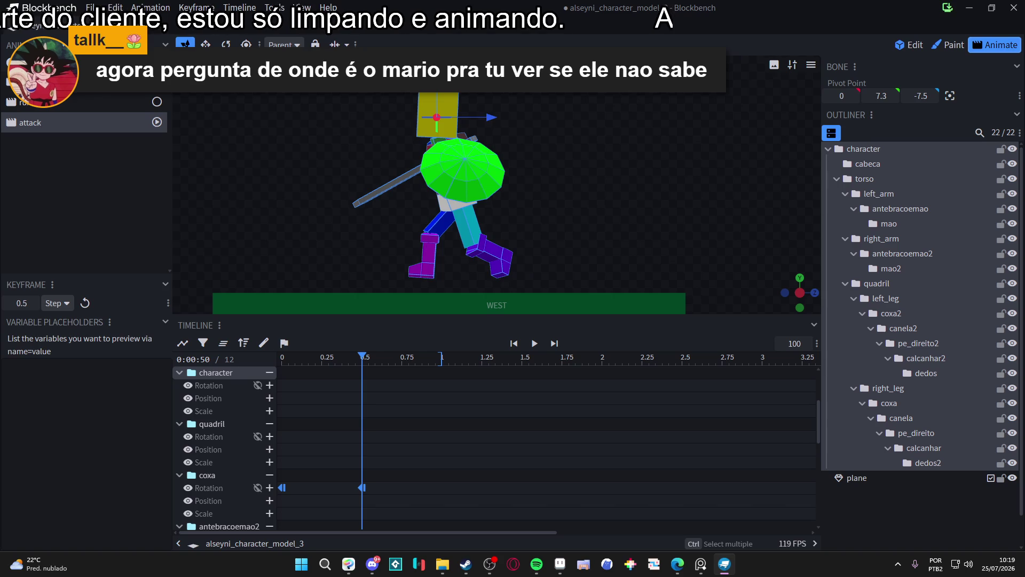
left_click_drag(437, 104, 438, 95)
mouse_move(362, 358)
left_mouse_down()
mouse_move(289, 356)
mouse_move(402, 356)
left_mouse_up()
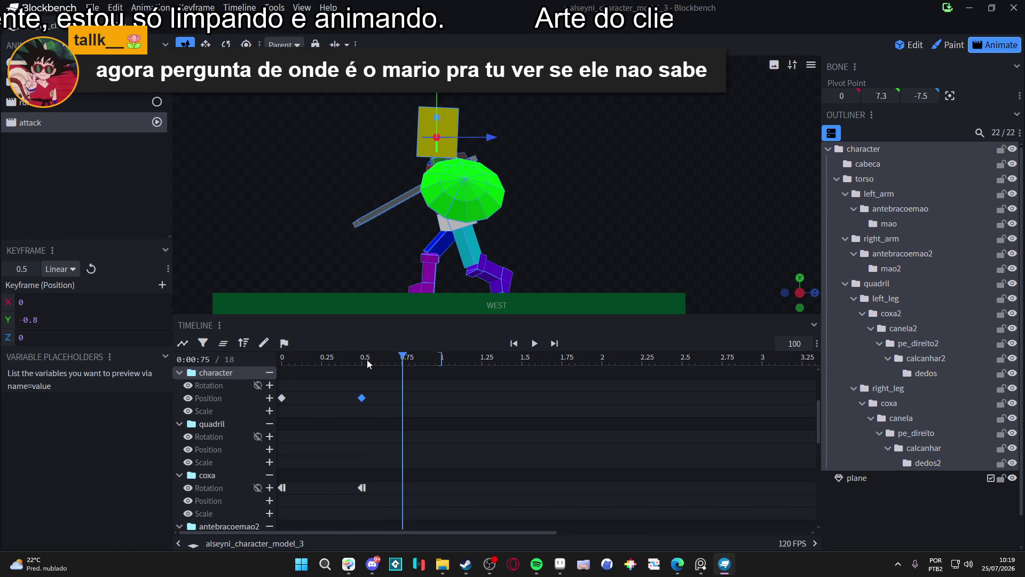
scroll(384, 391, "down", 3)
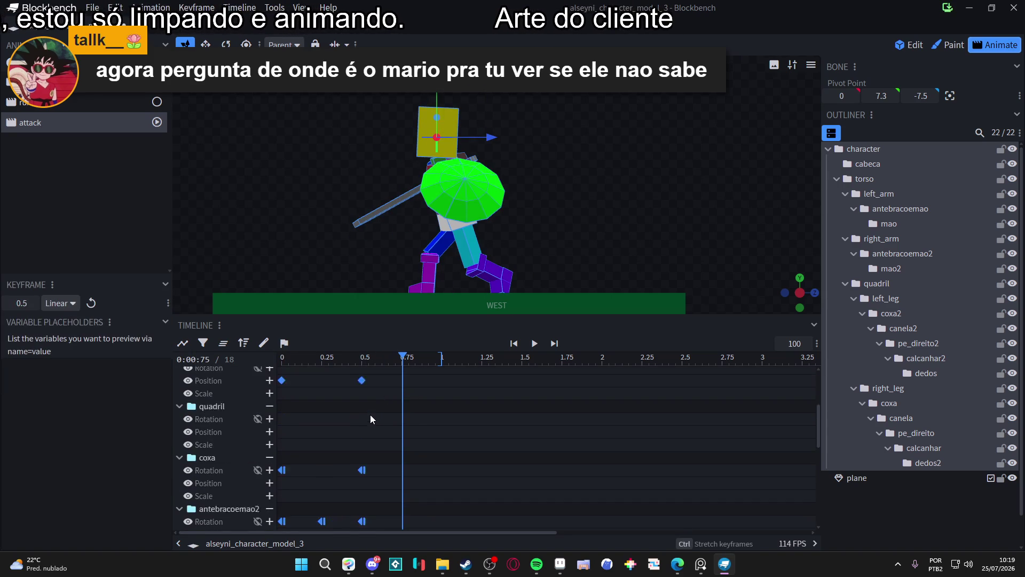
scroll(370, 415, "up", 3)
right_click(362, 406)
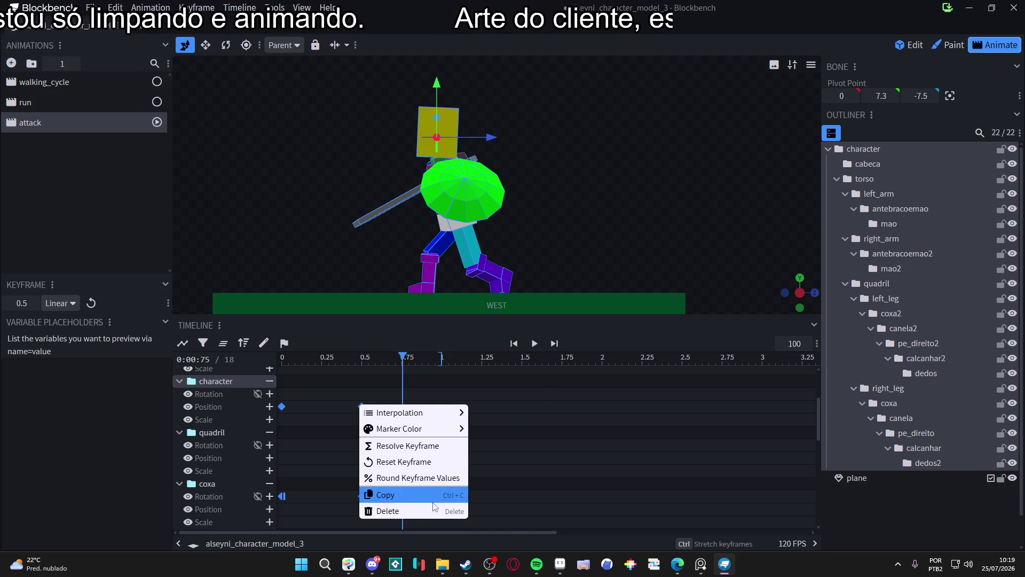
mouse_move(406, 412)
left_click(496, 462)
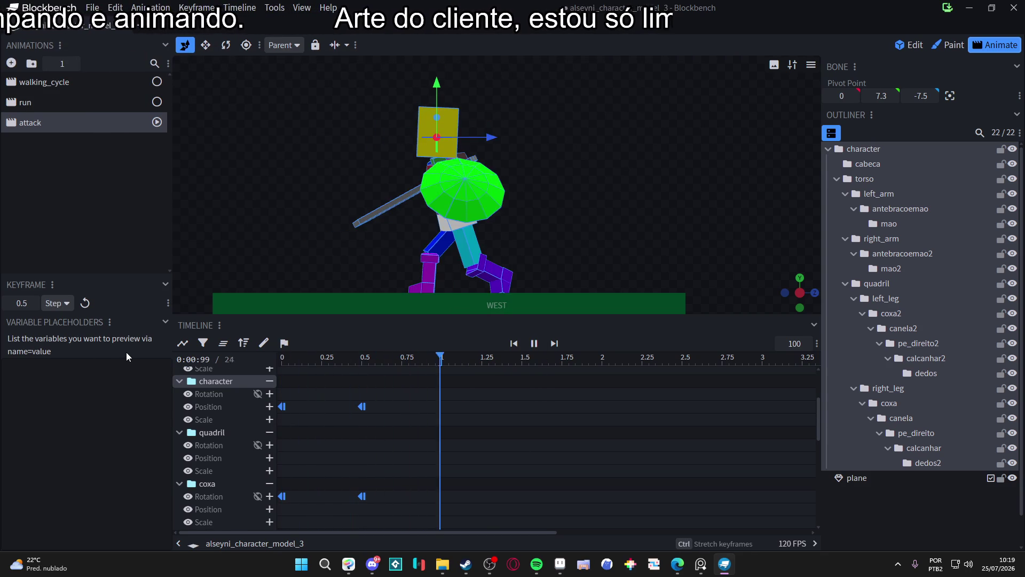
Step: Play the animation, scrub to about 0.71 s and view the character in perspective
key("space")
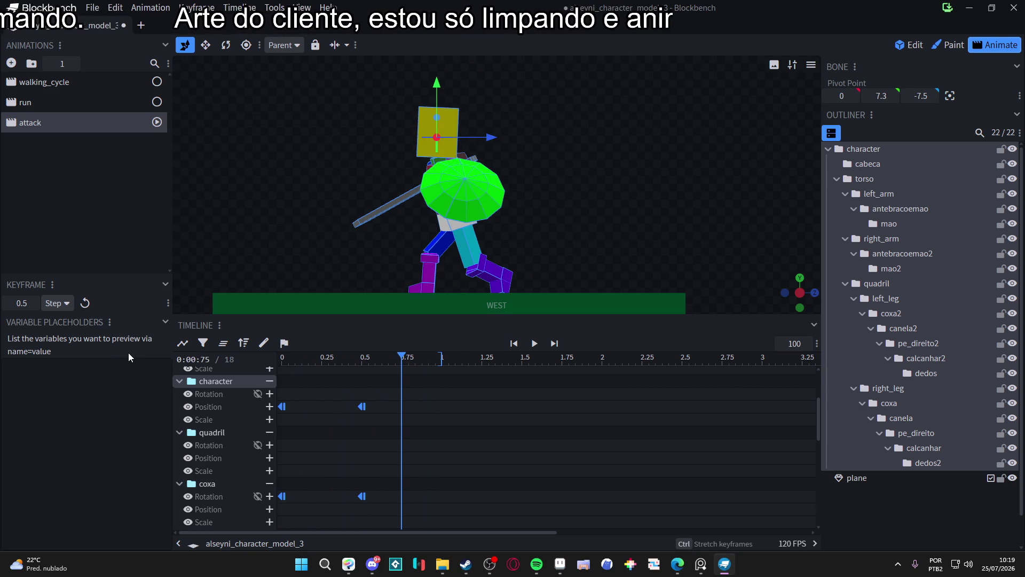
mouse_move(358, 358)
left_mouse_down()
mouse_move(279, 358)
mouse_move(393, 360)
mouse_move(362, 357)
mouse_move(383, 354)
left_mouse_up()
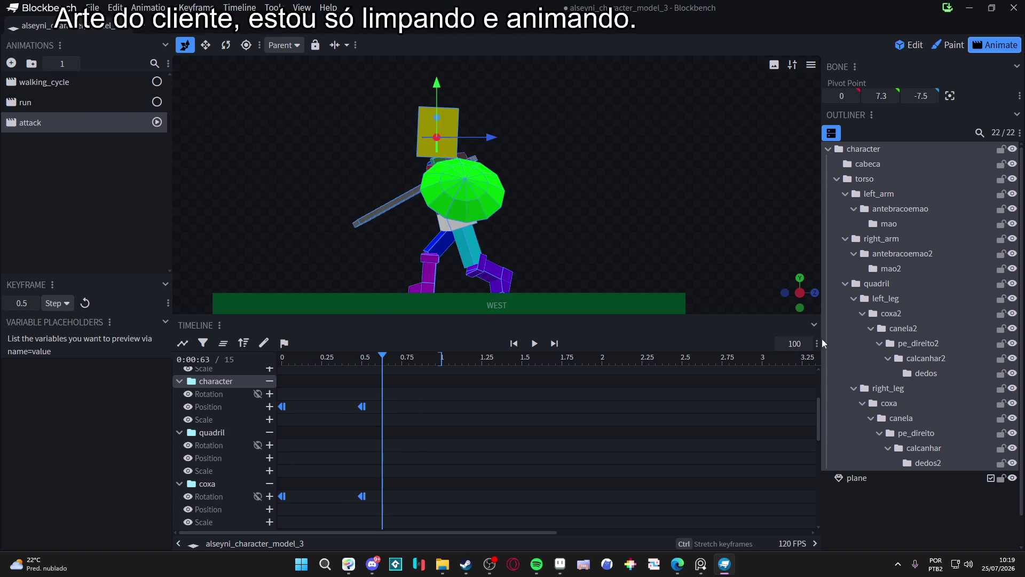
left_click_drag(795, 292, 625, 214)
Step: At 0.625 s, rotate both arms into the follow-through pose
left_click(486, 181)
key("r")
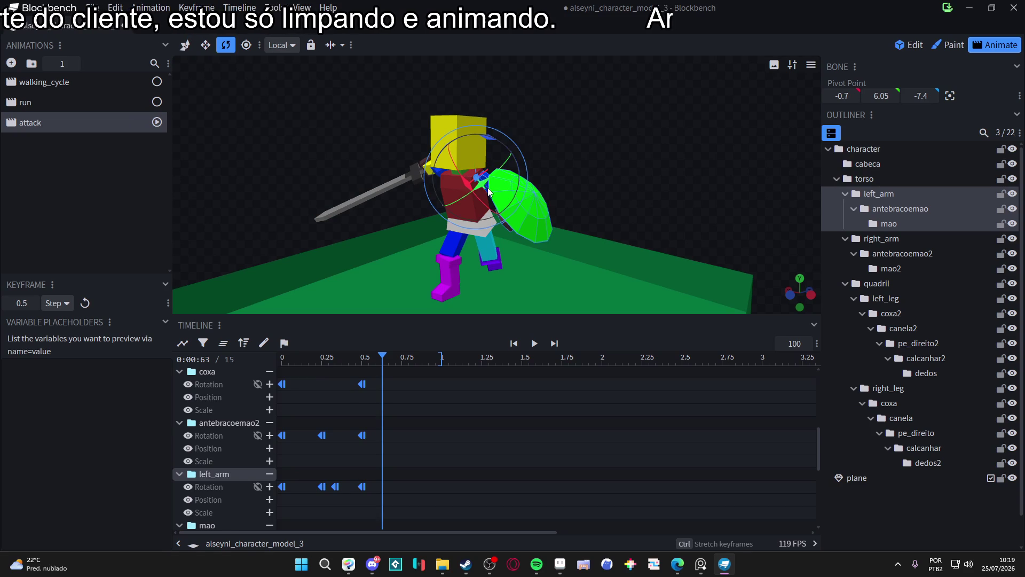
left_click_drag(481, 186, 470, 177)
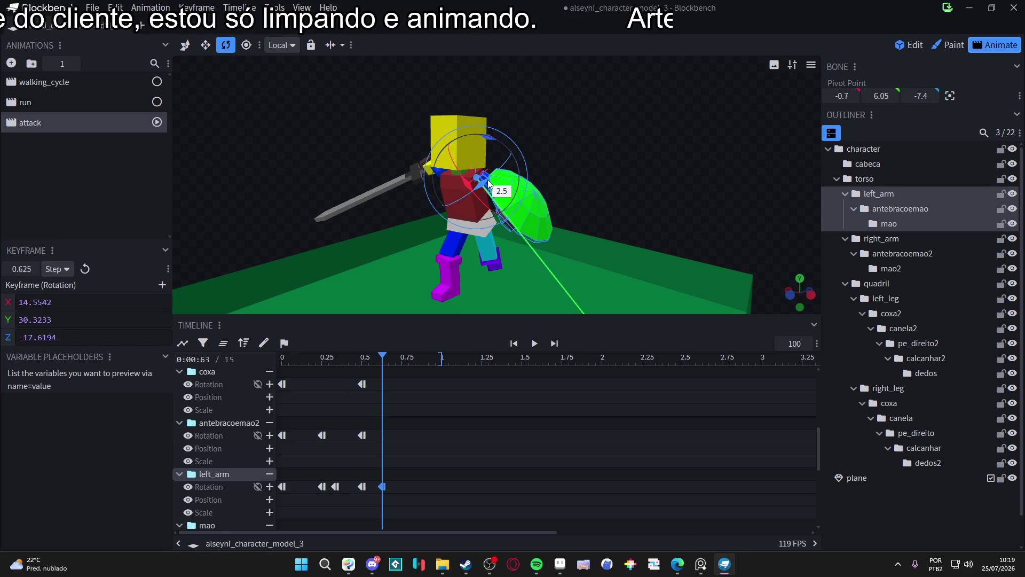
left_click(410, 166)
left_click_drag(396, 135, 491, 207)
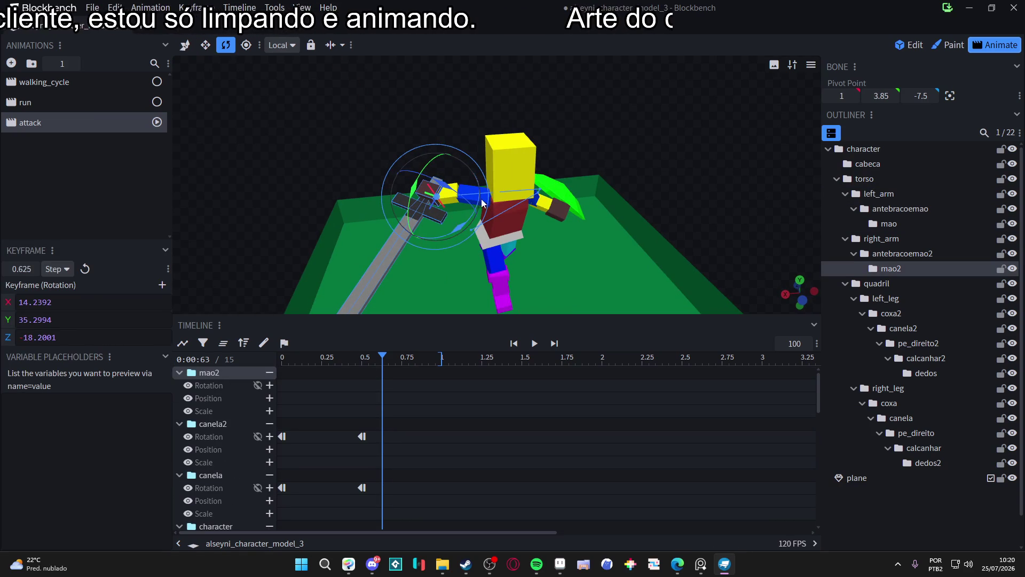
left_click(491, 162)
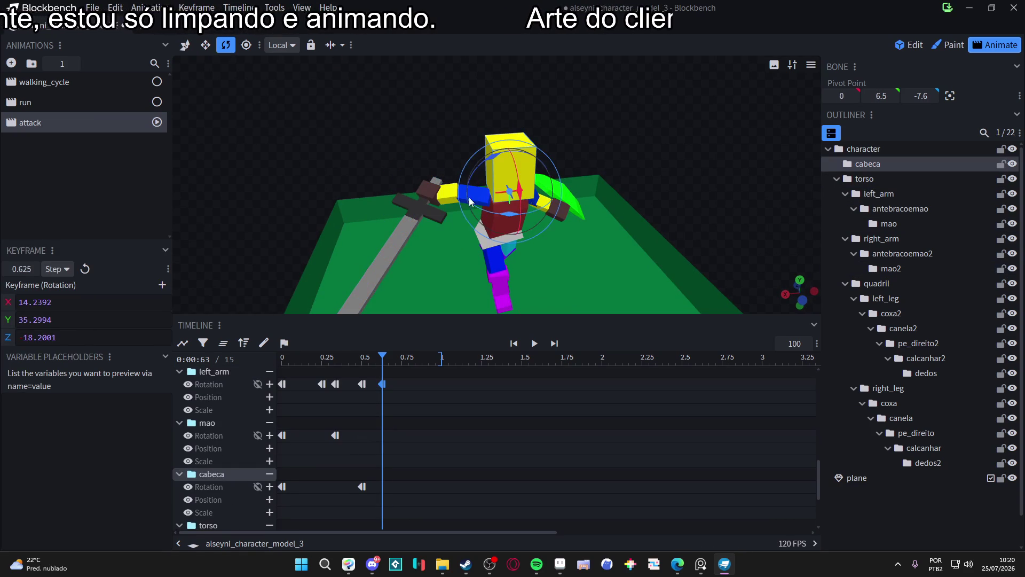
left_click(483, 200)
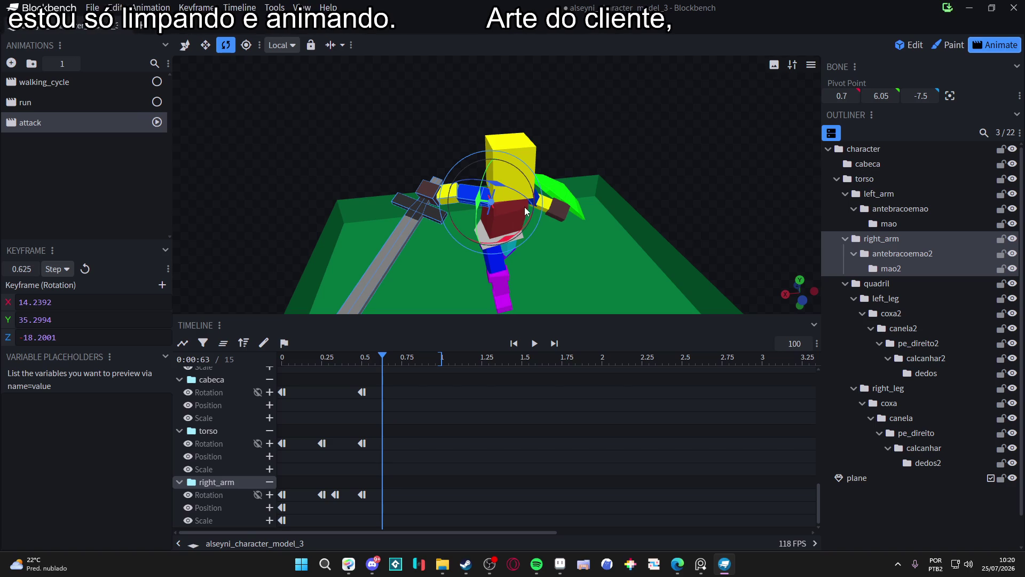
left_click_drag(504, 238, 500, 240)
mouse_move(587, 160)
left_mouse_down()
mouse_move(665, 157)
mouse_move(547, 130)
left_mouse_up()
Step: Bend the right thigh coxa to 55 degrees and tilt the left heel calcanhar2 to -5
left_click(447, 239)
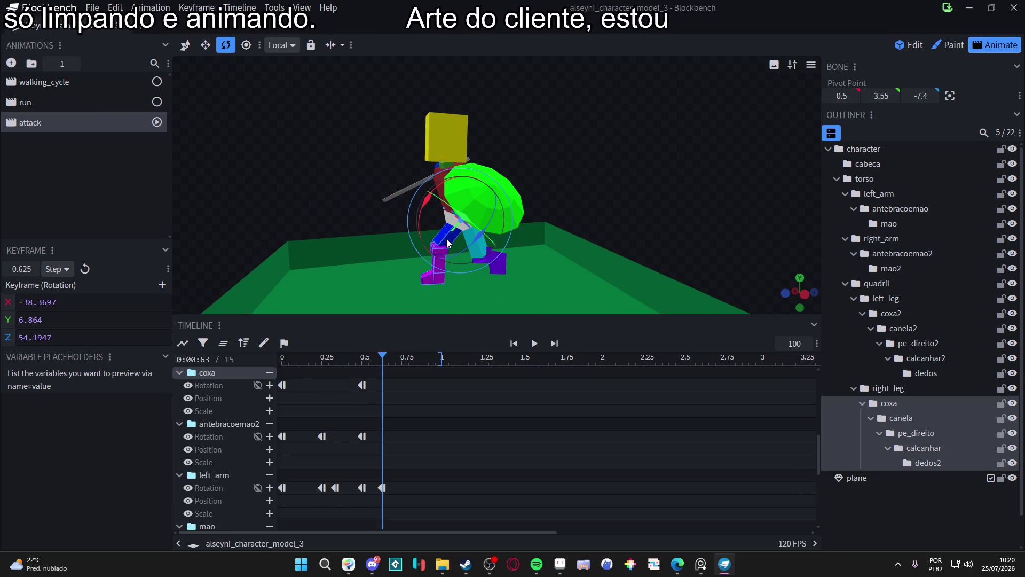
left_click_drag(427, 202, 492, 257)
left_click(492, 257)
mouse_move(640, 179)
left_mouse_down()
mouse_move(598, 195)
mouse_move(603, 188)
mouse_move(636, 179)
mouse_move(555, 236)
left_mouse_up()
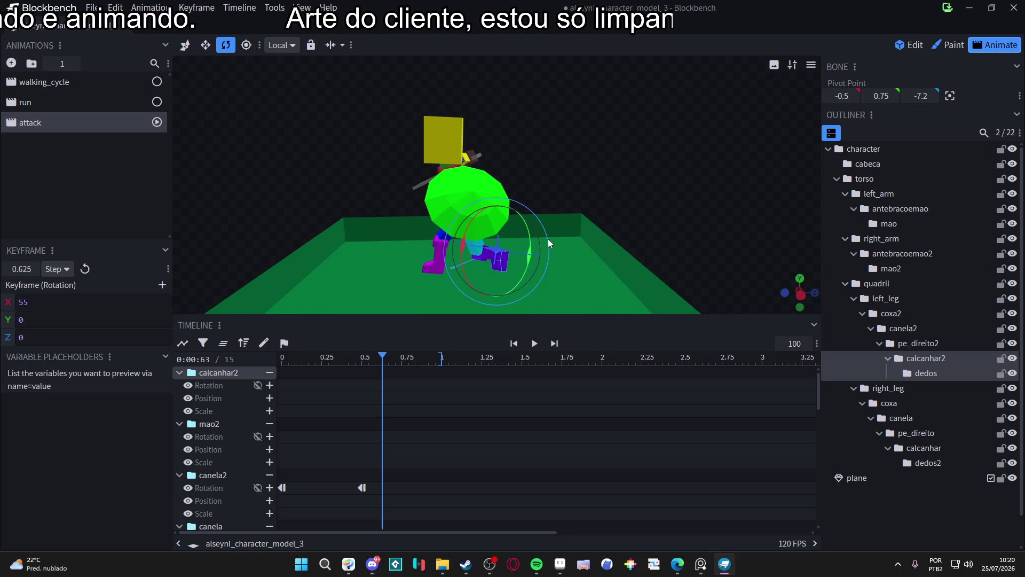
left_click_drag(461, 247, 463, 253)
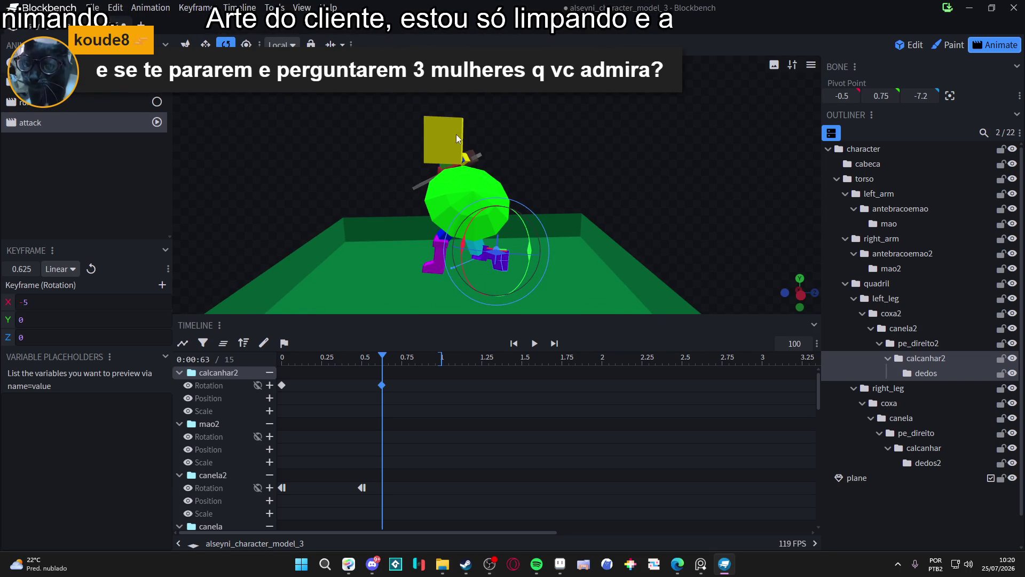
Step: From the west side view, lower the whole character slightly at 0.625 s
left_click(862, 149)
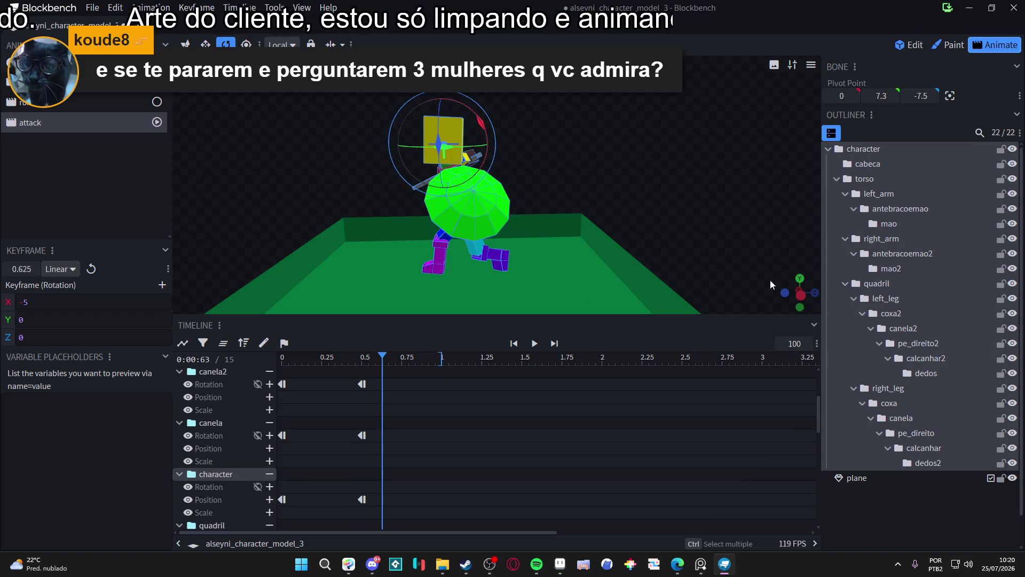
left_click(801, 295)
key("v")
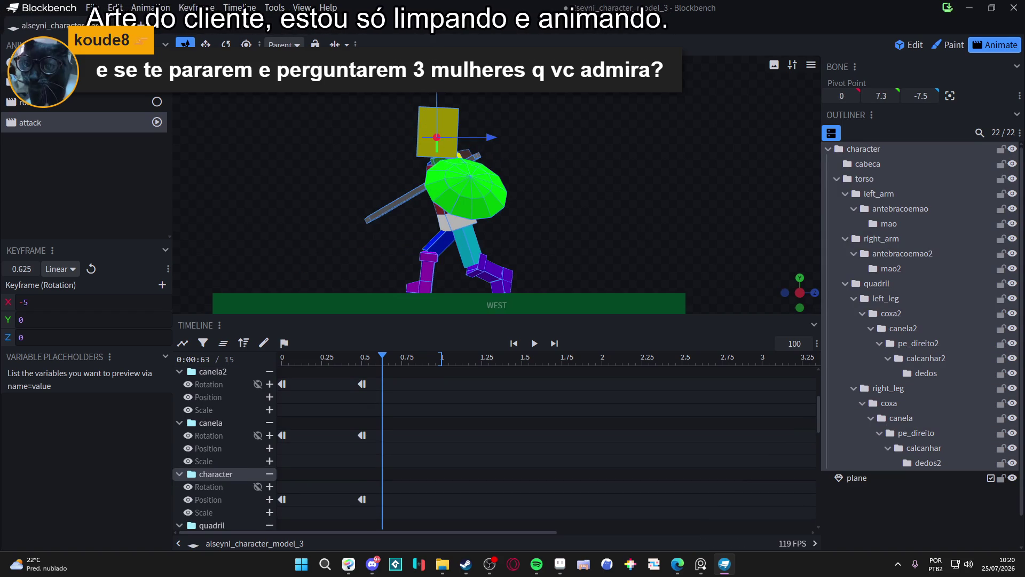
left_click_drag(437, 294, 493, 303)
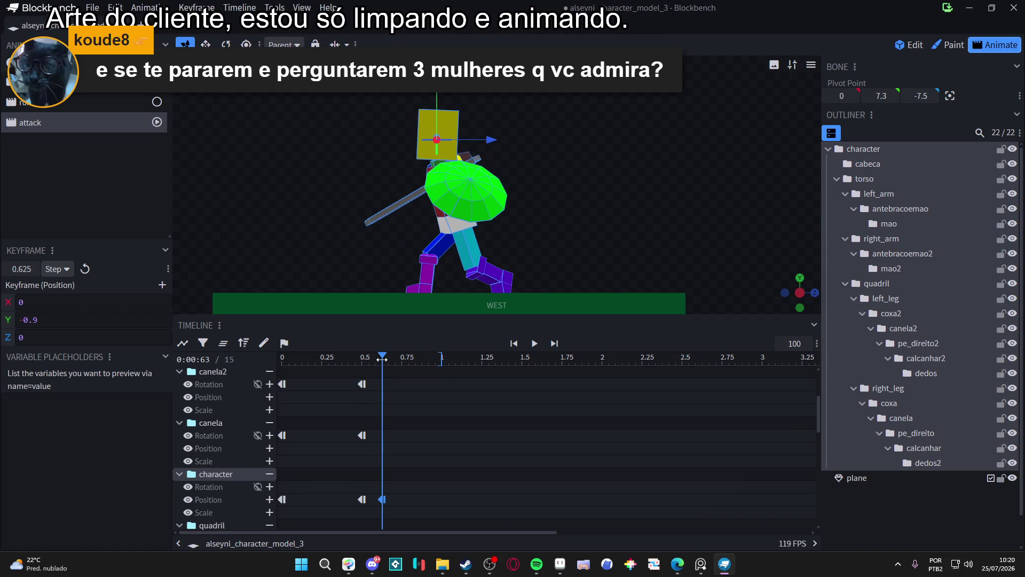
Step: Set canela2's 0.5 s rotation keyframe to Step interpolation
left_click(362, 384)
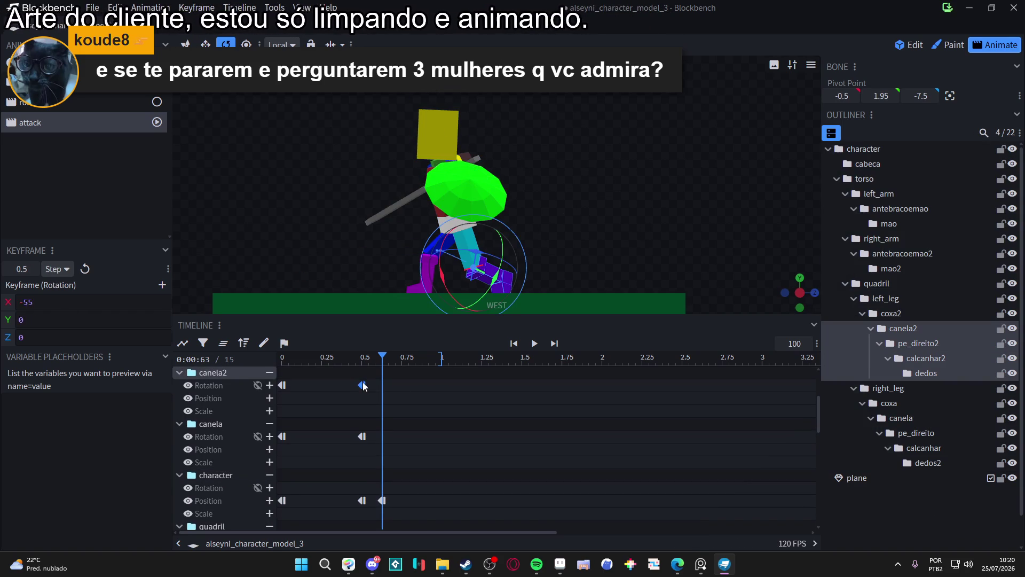
right_click(363, 384)
mouse_move(427, 390)
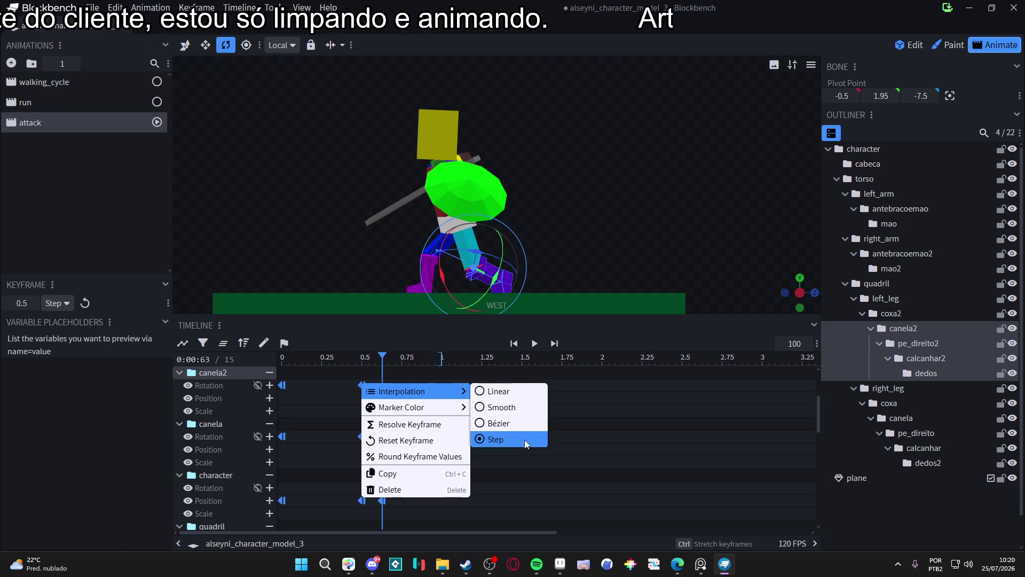
left_click(494, 439)
Step: Play the attack animation from the start and scrub to about 0.58 s
left_click(282, 356)
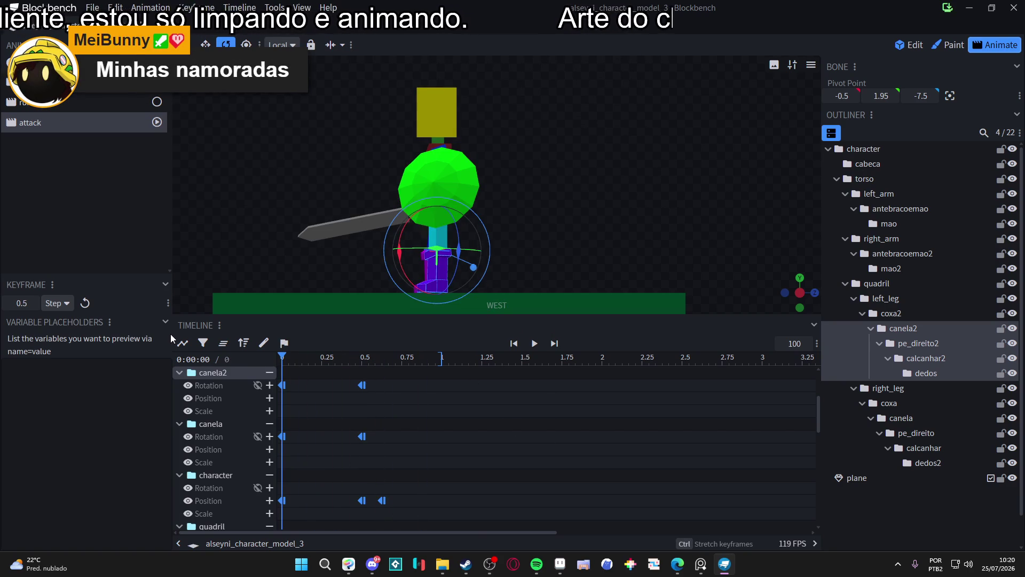
key("space")
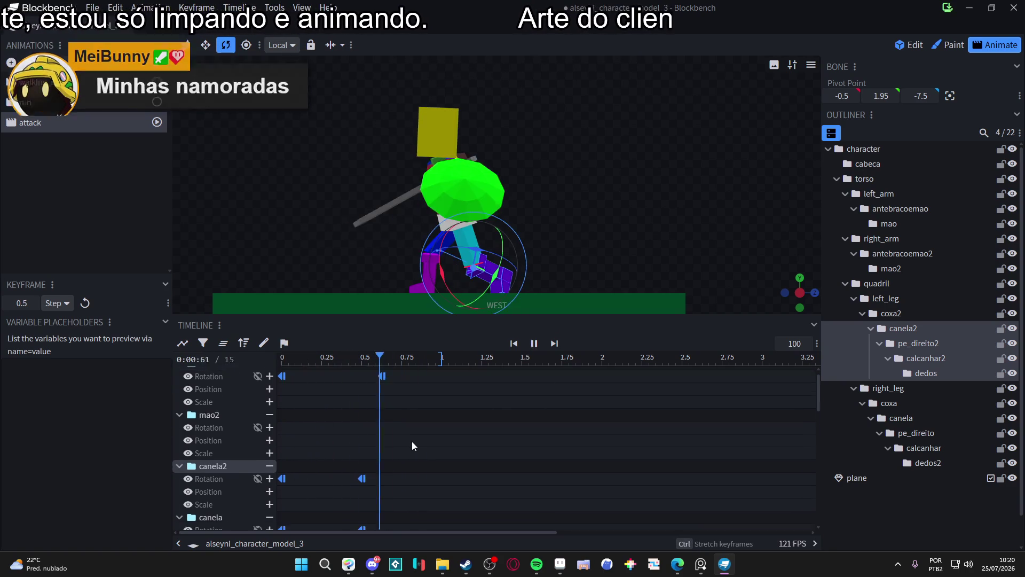
left_click(514, 342)
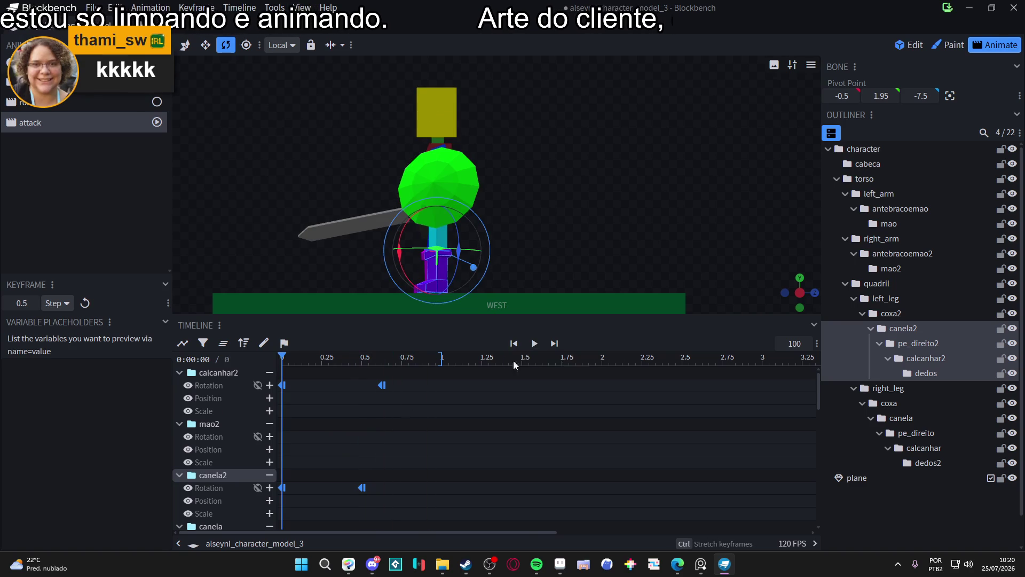
key("space")
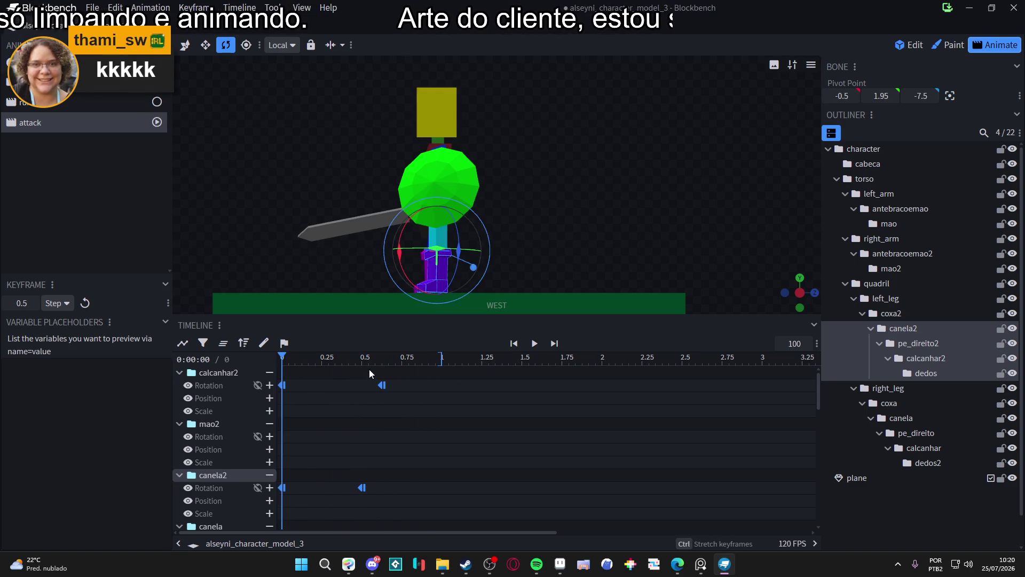
mouse_move(281, 356)
left_mouse_down()
mouse_move(400, 358)
mouse_move(356, 372)
mouse_move(381, 372)
left_mouse_up()
Step: Select the keyframes between 0.5 and 0.625 s, replay the loop, and scrub back to 0.38 s
scroll(434, 430, "down", 5)
scroll(426, 443, "down", 3)
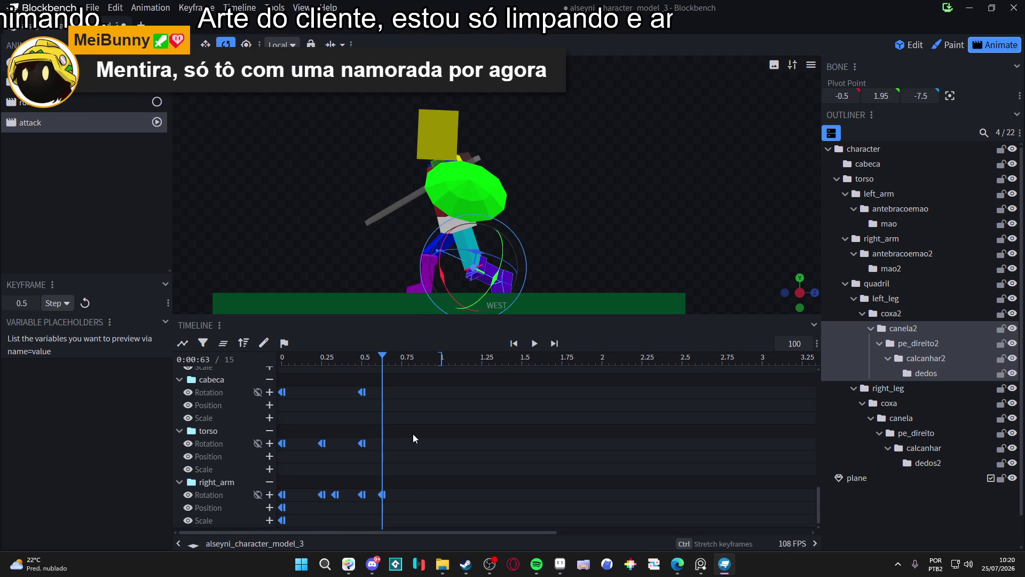
mouse_move(413, 514)
left_mouse_down()
mouse_move(378, 453)
mouse_move(383, 166)
mouse_move(358, 96)
mouse_move(377, 385)
mouse_move(374, 376)
left_mouse_up()
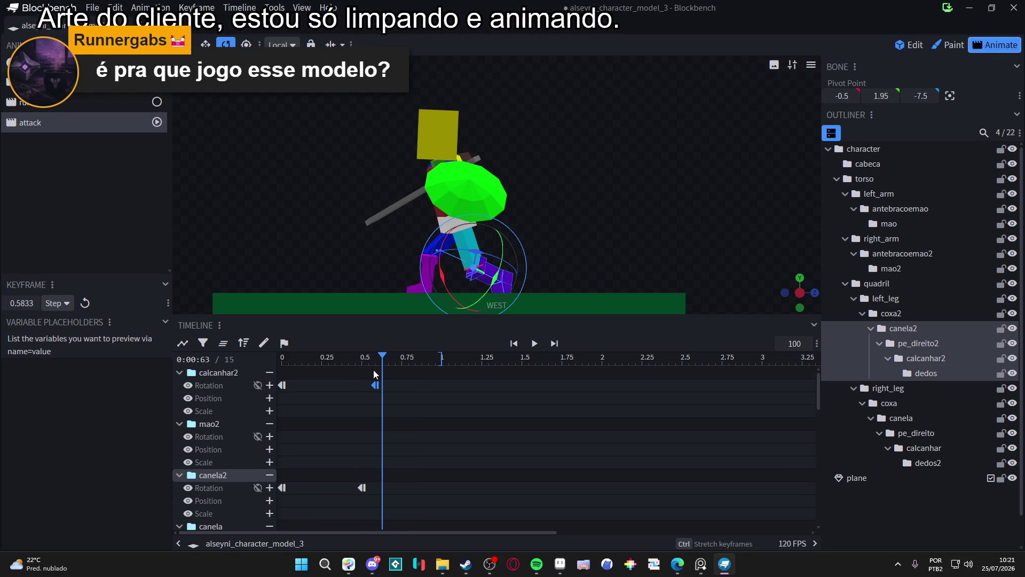
key("space")
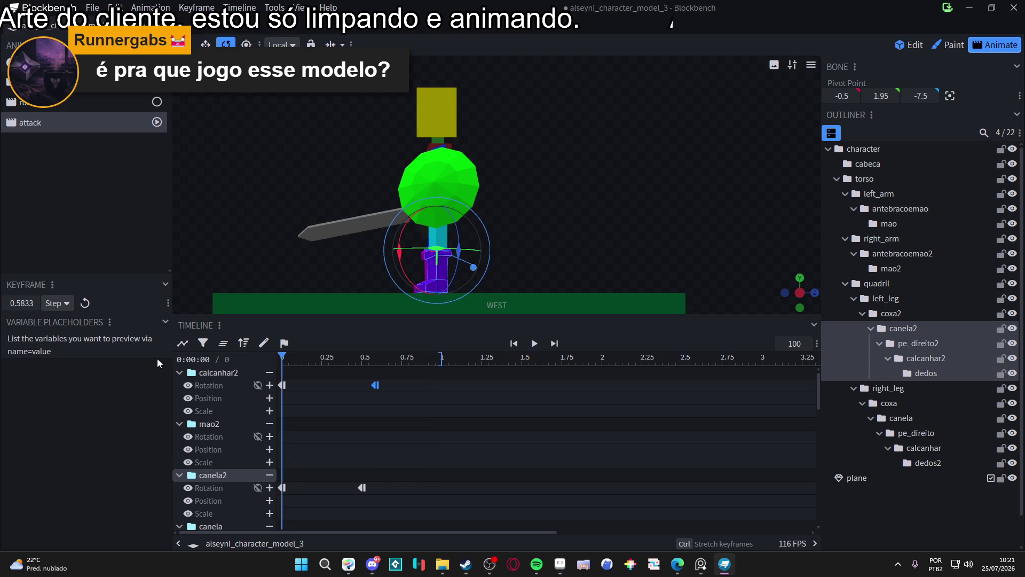
key("space")
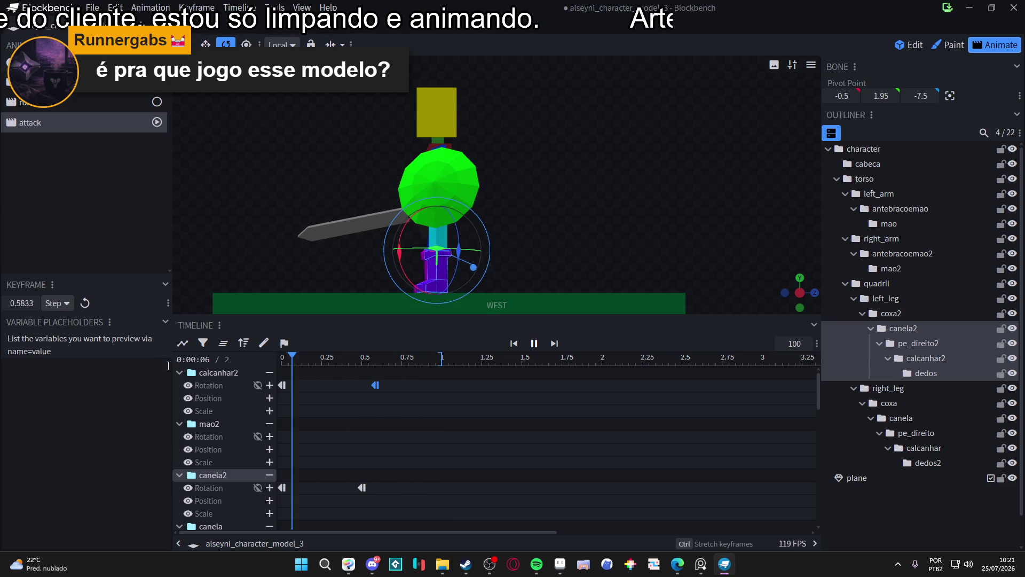
key("space")
mouse_move(303, 363)
left_mouse_down()
mouse_move(282, 365)
mouse_move(344, 371)
mouse_move(236, 357)
left_mouse_up()
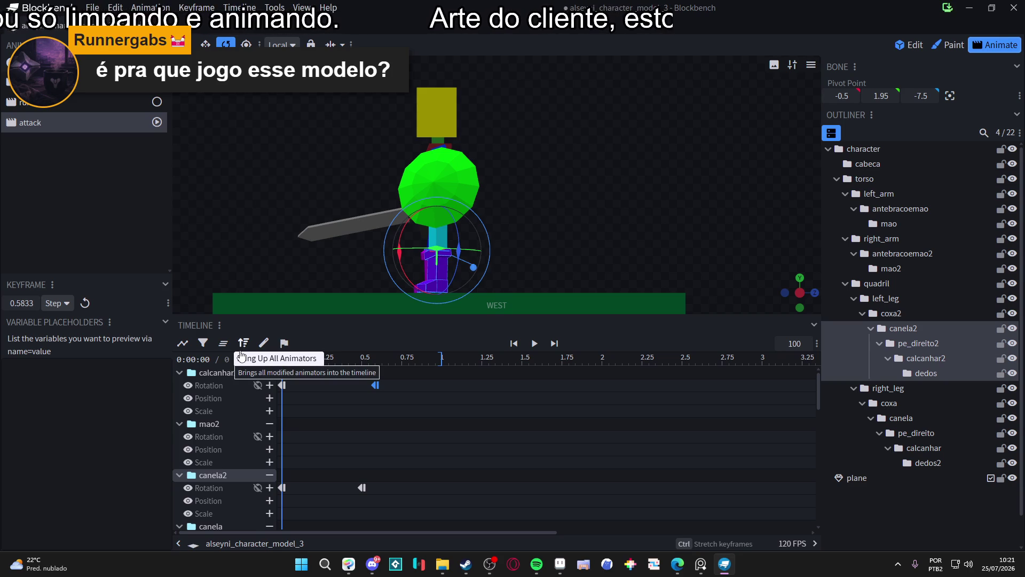
scroll(499, 219, "down", 2)
left_click_drag(499, 219, 514, 158)
Step: Reframe the view on the character, deselect everything, and play the attack animation several times
mouse_move(566, 191)
left_mouse_down()
mouse_move(600, 196)
mouse_move(600, 187)
left_mouse_up()
right_click_drag(600, 191, 625, 145)
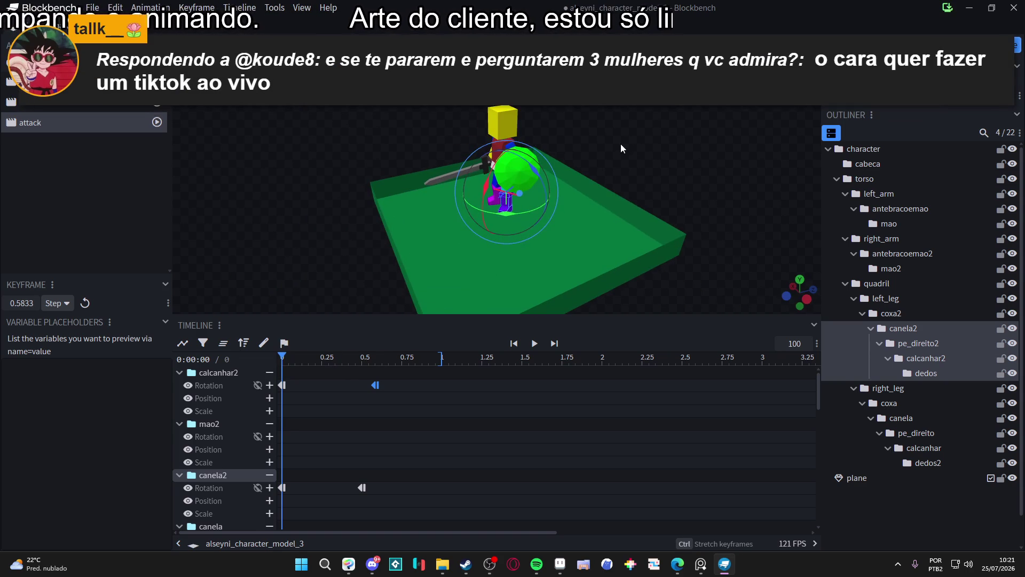
left_click(650, 238)
mouse_move(553, 131)
left_mouse_down()
mouse_move(622, 140)
mouse_move(591, 143)
mouse_move(607, 121)
mouse_move(613, 145)
left_mouse_up()
key("space")
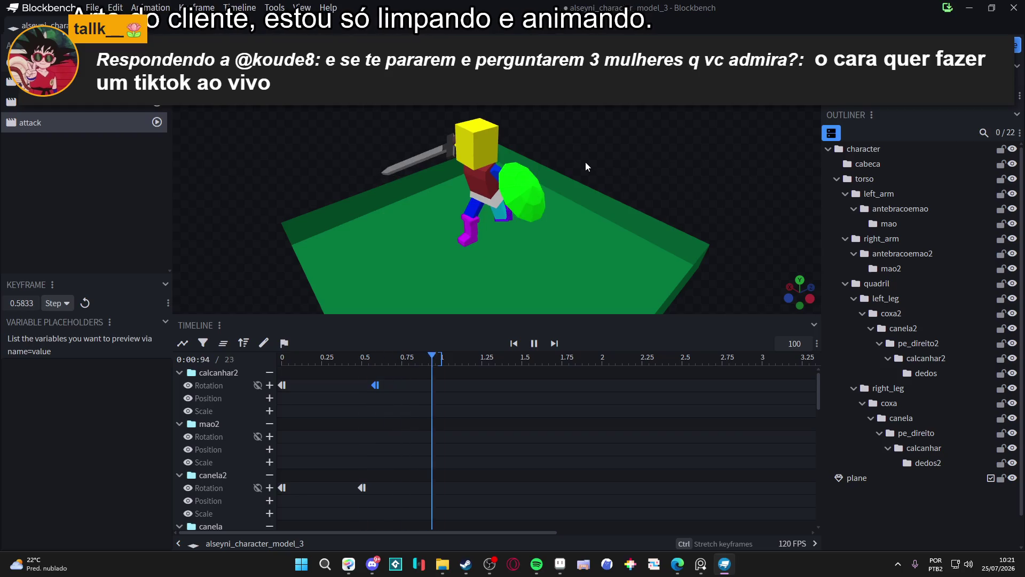
key("space")
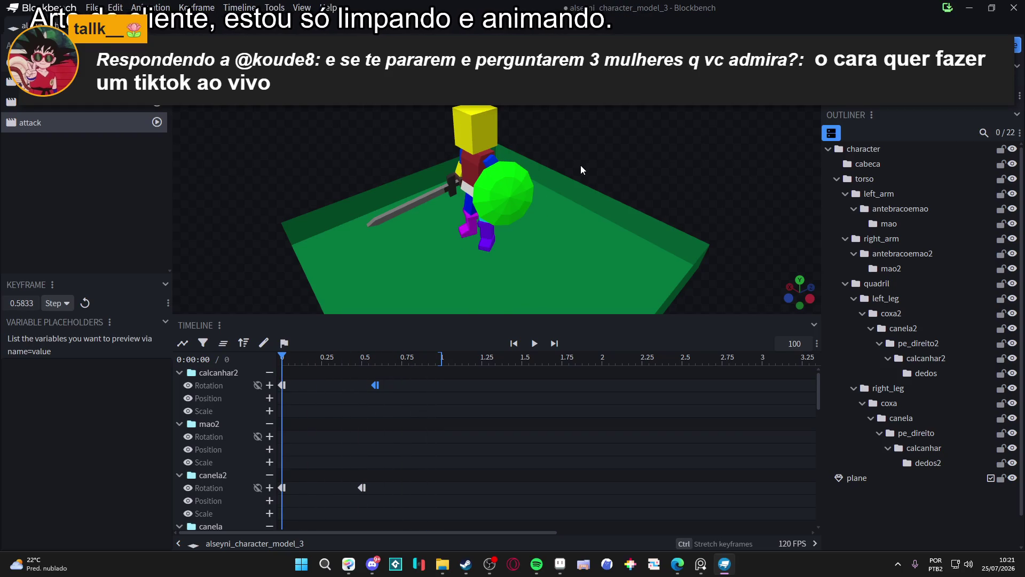
key("space")
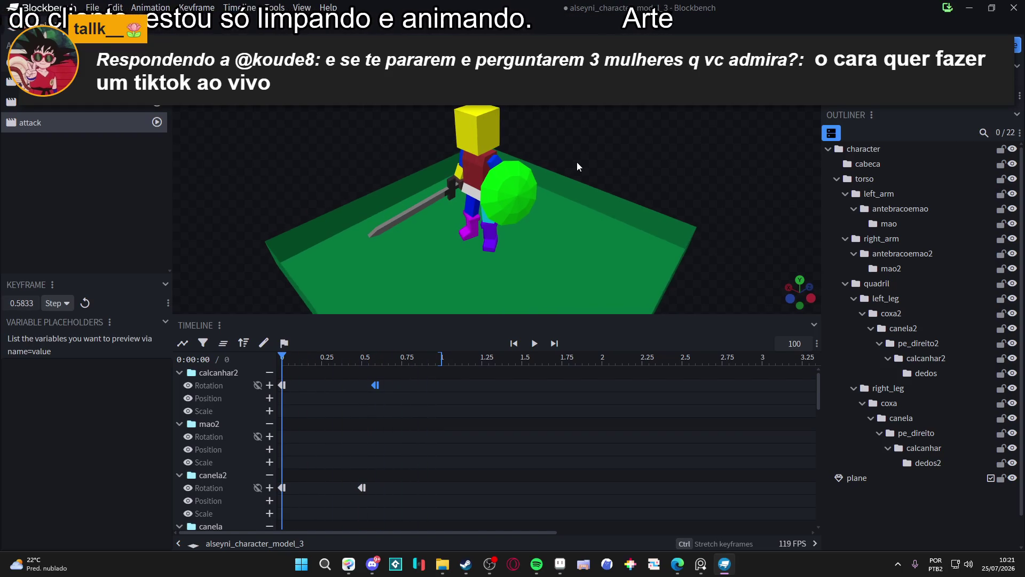
key("space")
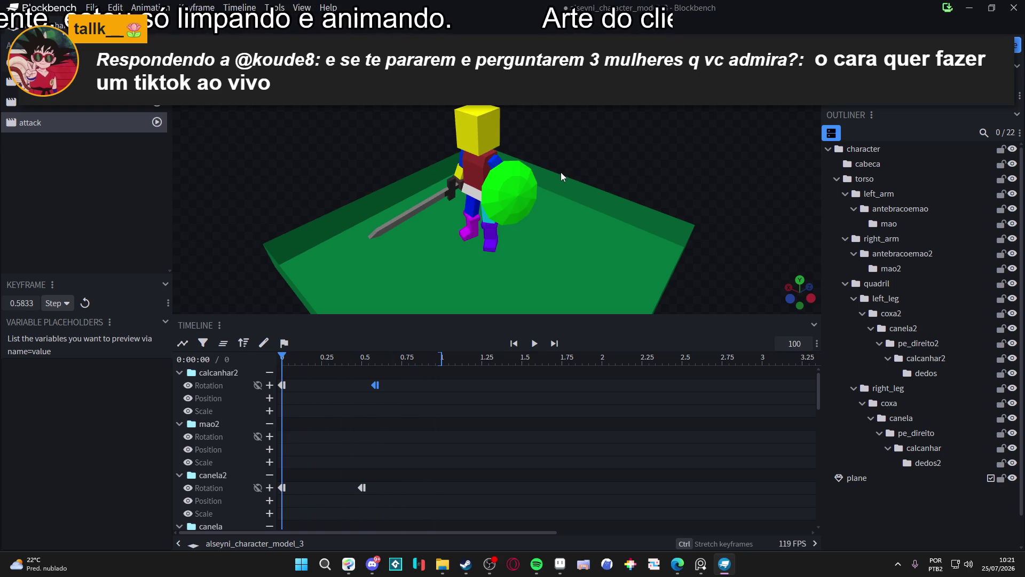
key("space")
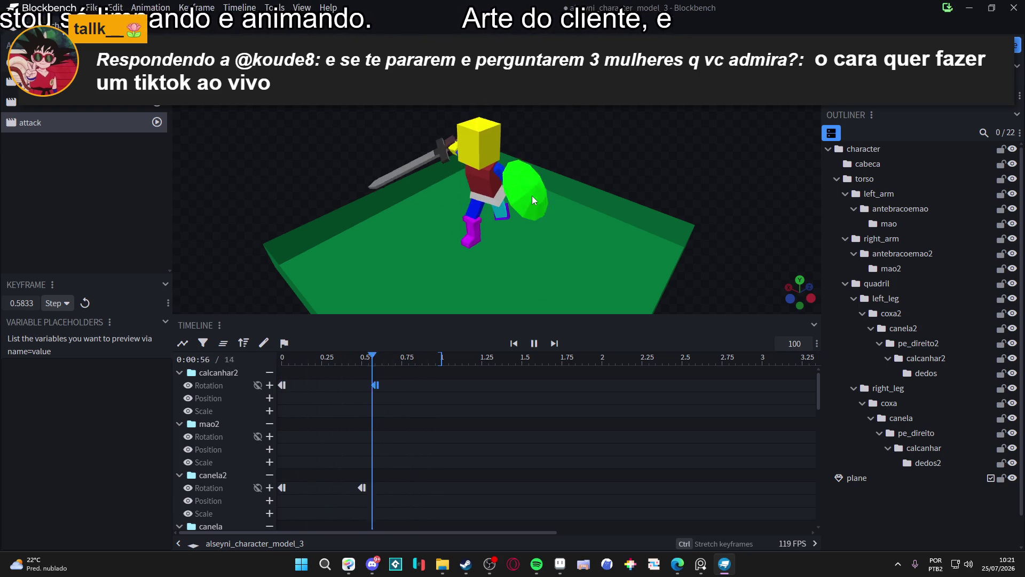
key("space")
Step: Trim the animation length to 0.71 s, replay, then extend the end slightly and stop
mouse_move(389, 357)
left_mouse_down()
mouse_move(425, 358)
mouse_move(373, 357)
mouse_move(403, 359)
left_mouse_up()
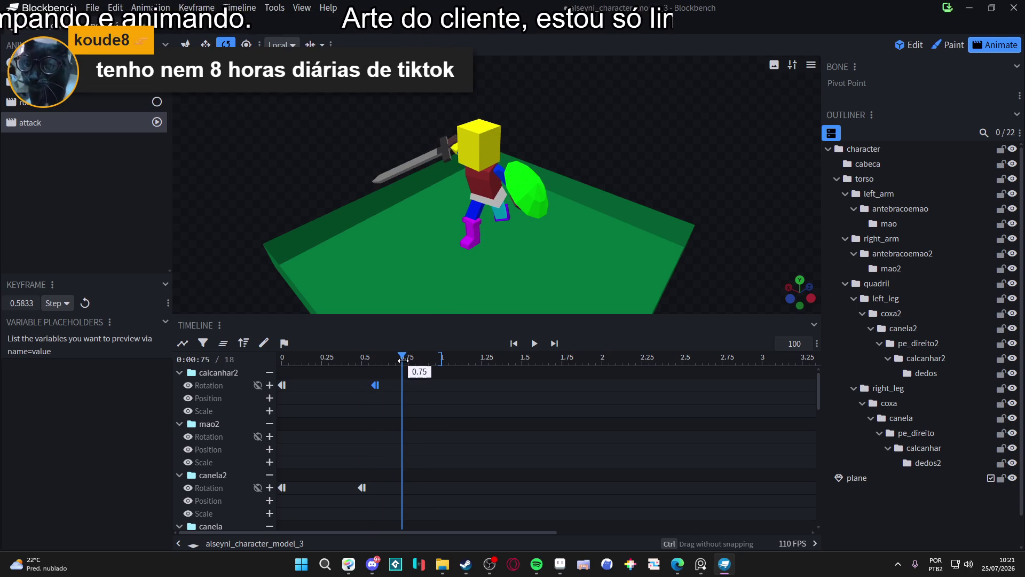
key("Home")
key("space")
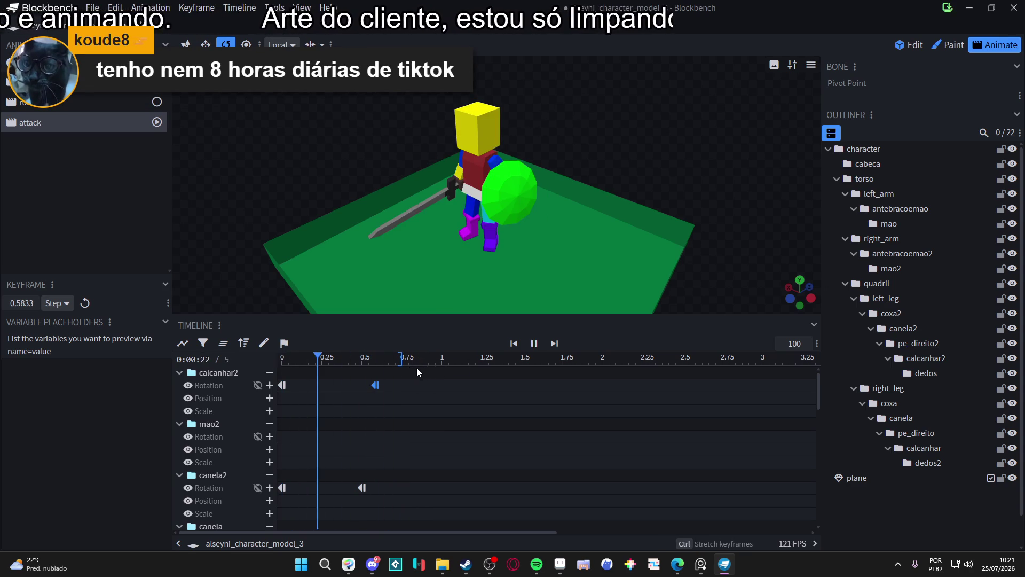
key("space")
left_click_drag(401, 358, 387, 363)
key("space")
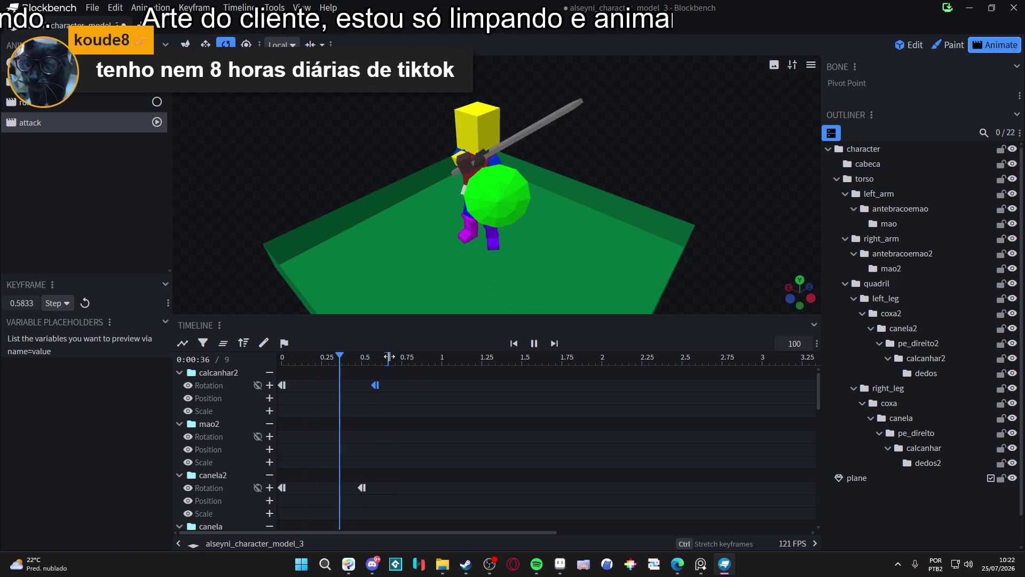
left_click_drag(389, 356, 394, 356)
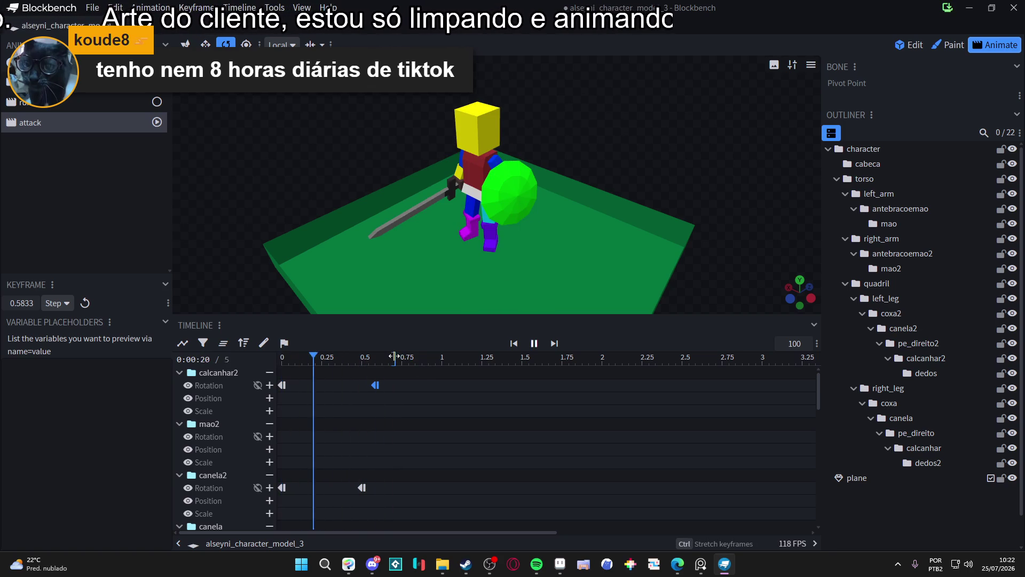
key("space")
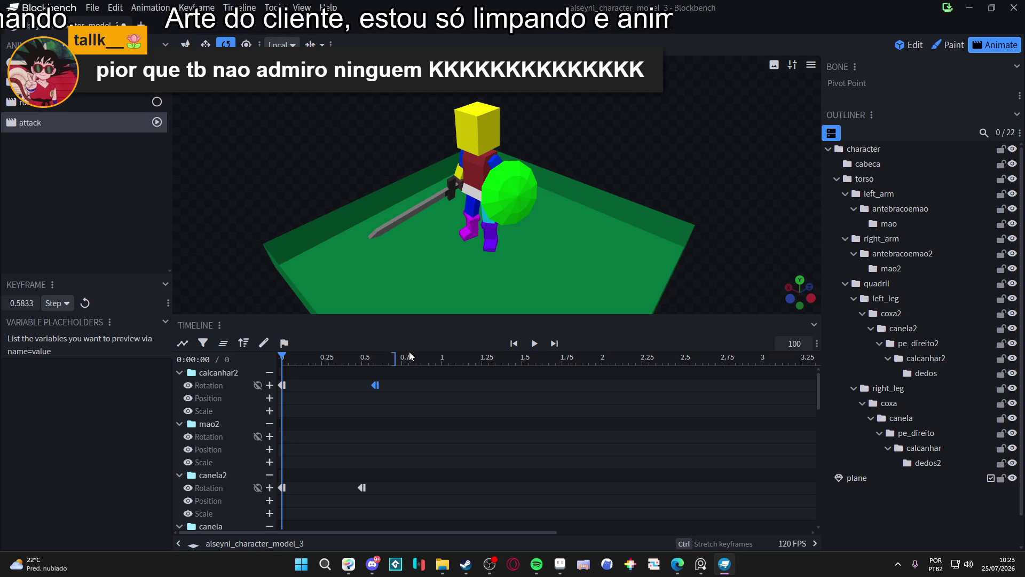
key("space")
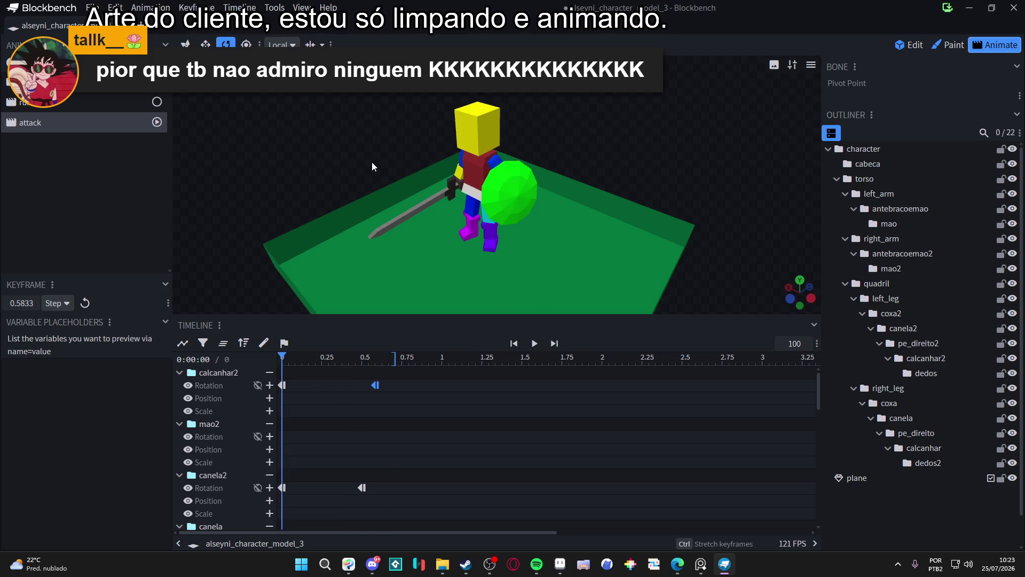
key("space")
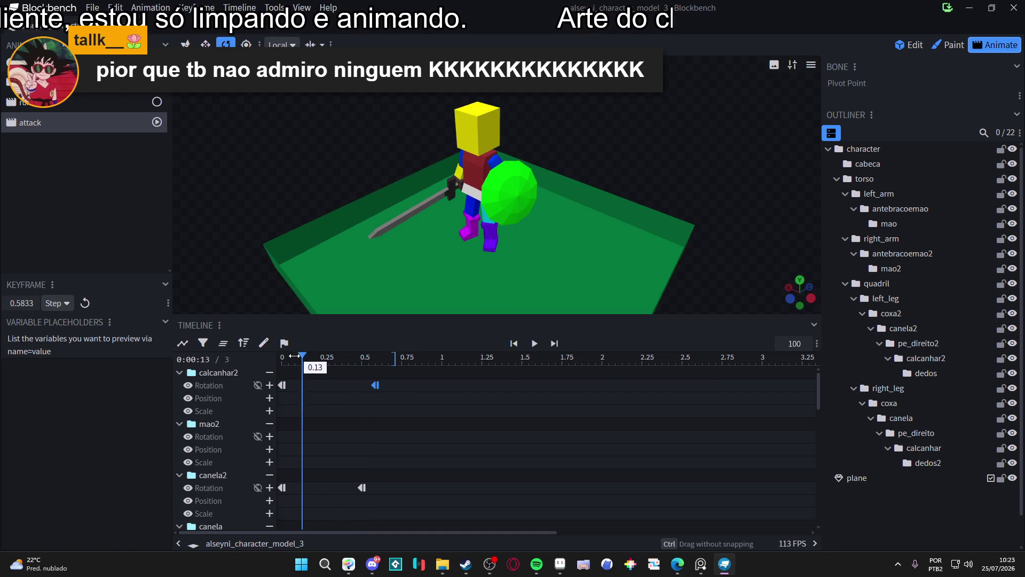
left_click_drag(278, 355, 322, 357)
Step: Key cabeca head rotations at 0.25 s and at 0.33 s with Y 37.5, then preview the turn
left_click(456, 127)
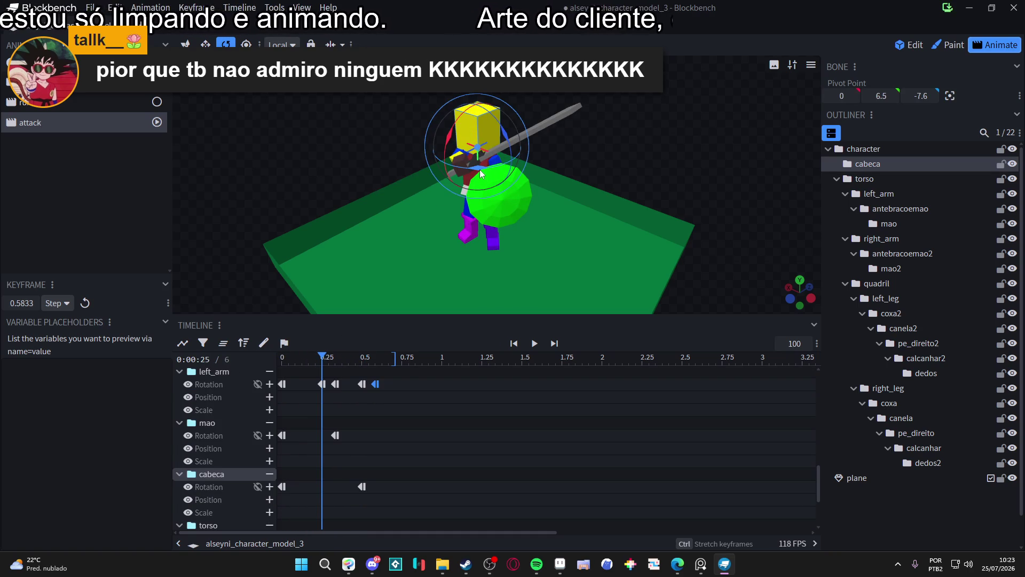
mouse_move(480, 173)
left_mouse_down()
mouse_move(471, 172)
mouse_move(513, 172)
left_mouse_up()
left_click_drag(322, 357, 336, 356)
left_click_drag(479, 167, 482, 167)
left_click_drag(337, 359, 370, 359)
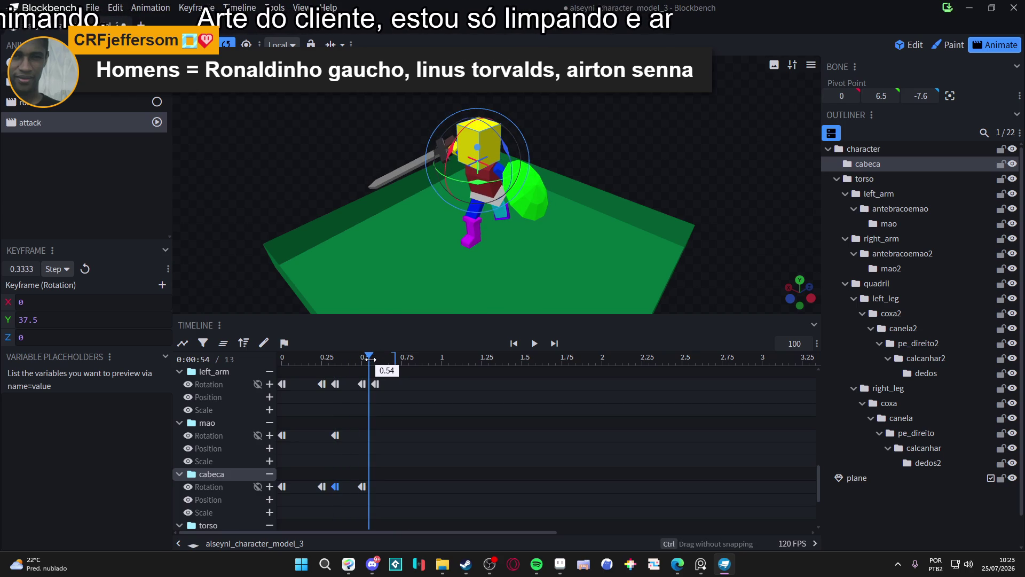
key("space")
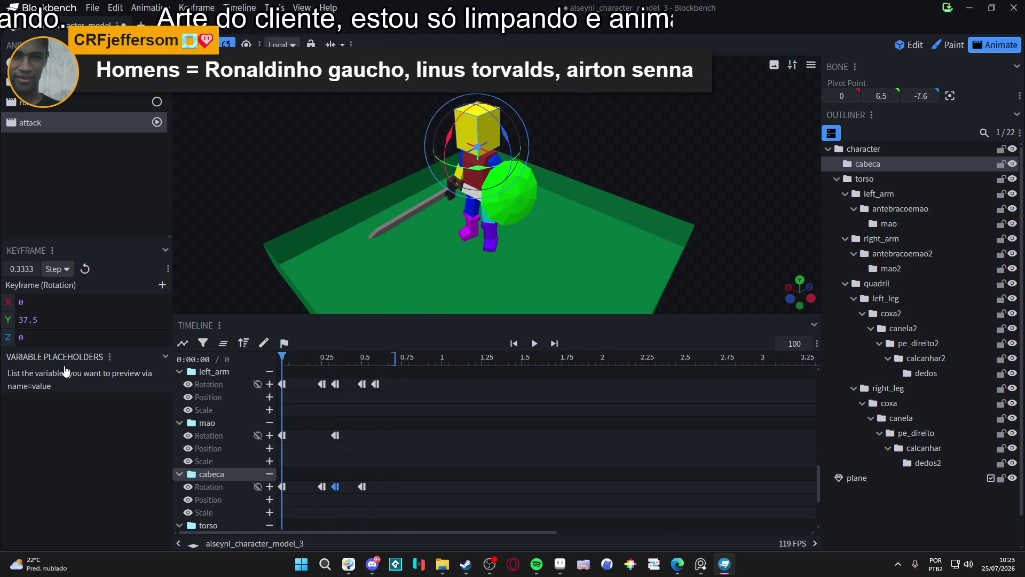
key("space")
key("space")
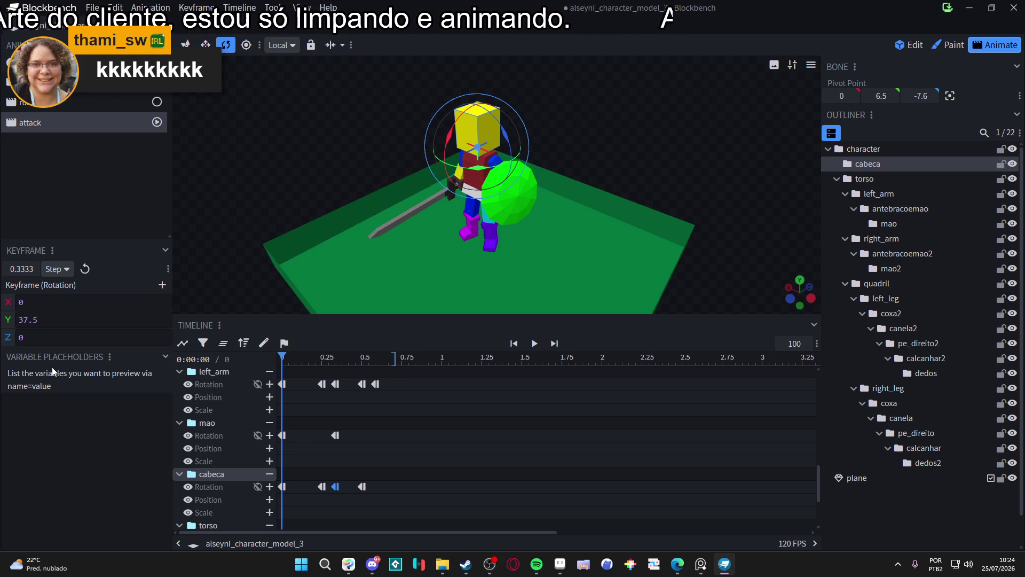
key("space")
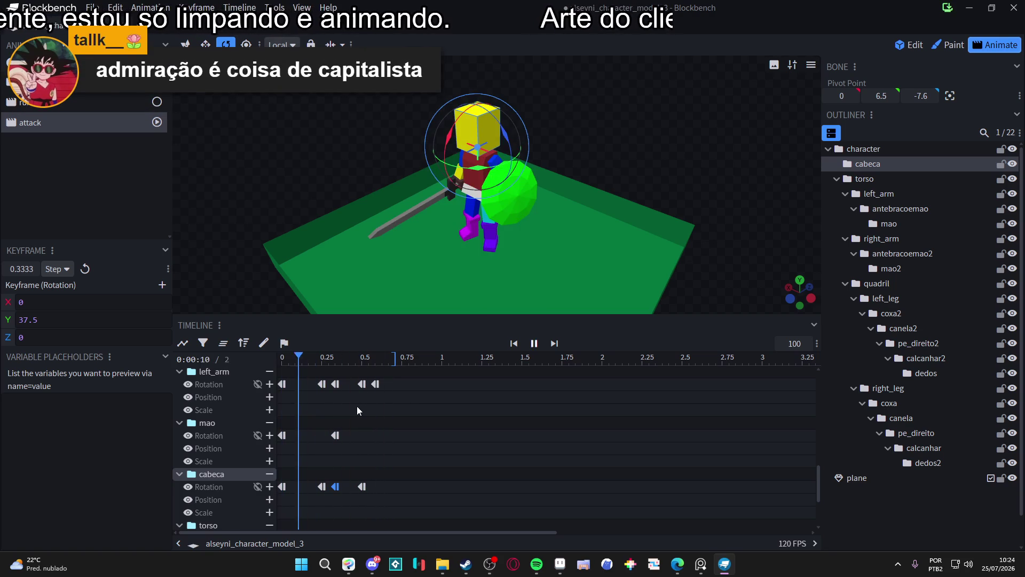
key("space")
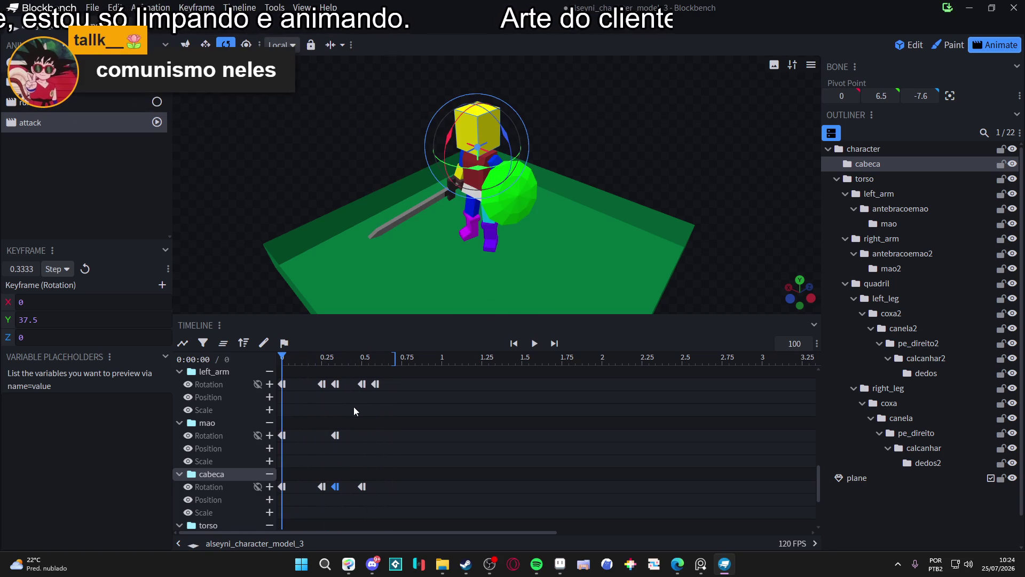
key("space")
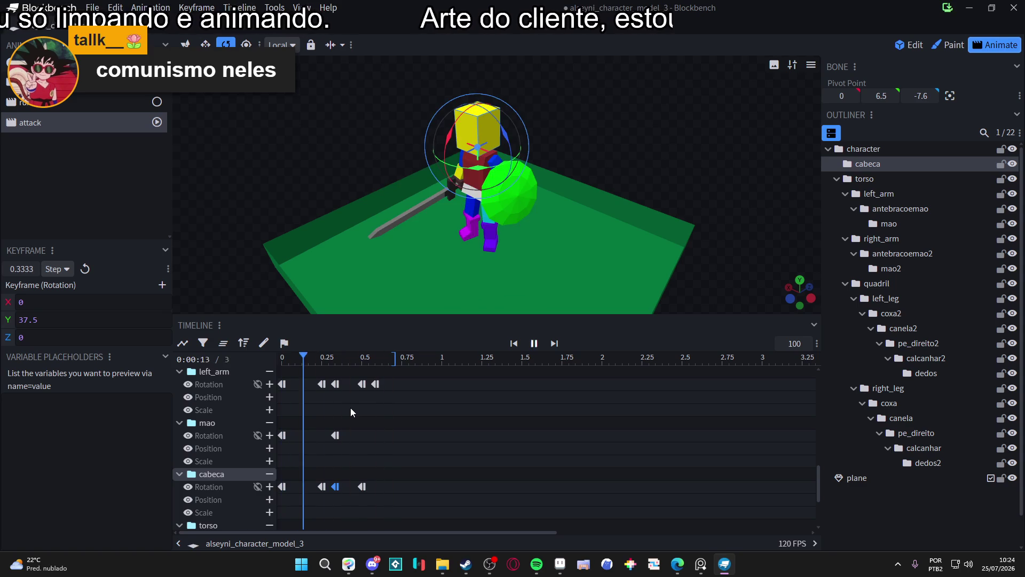
key("space")
key("space")
key("space")
key("space")
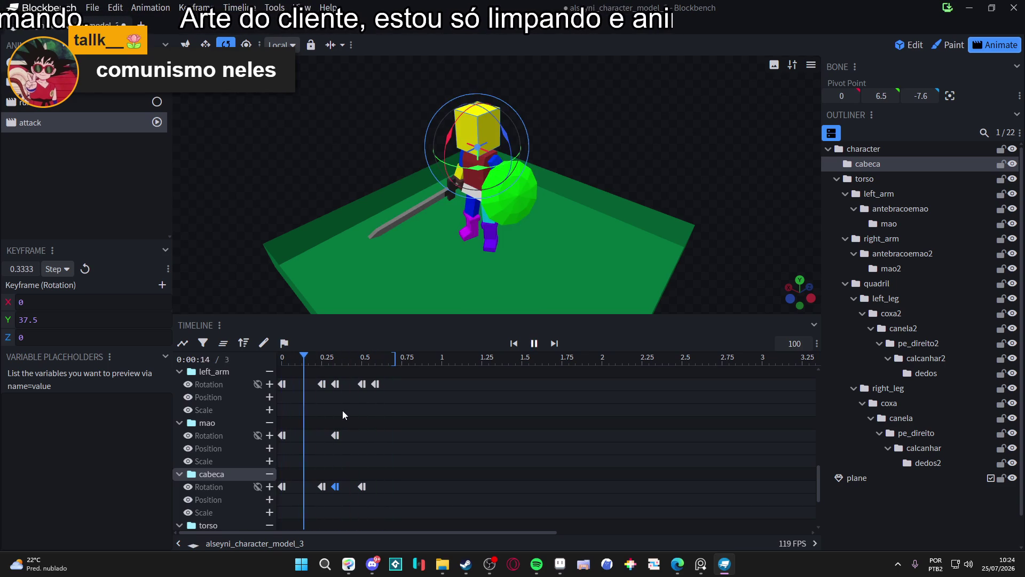
key("space")
scroll(588, 239, "down", 2)
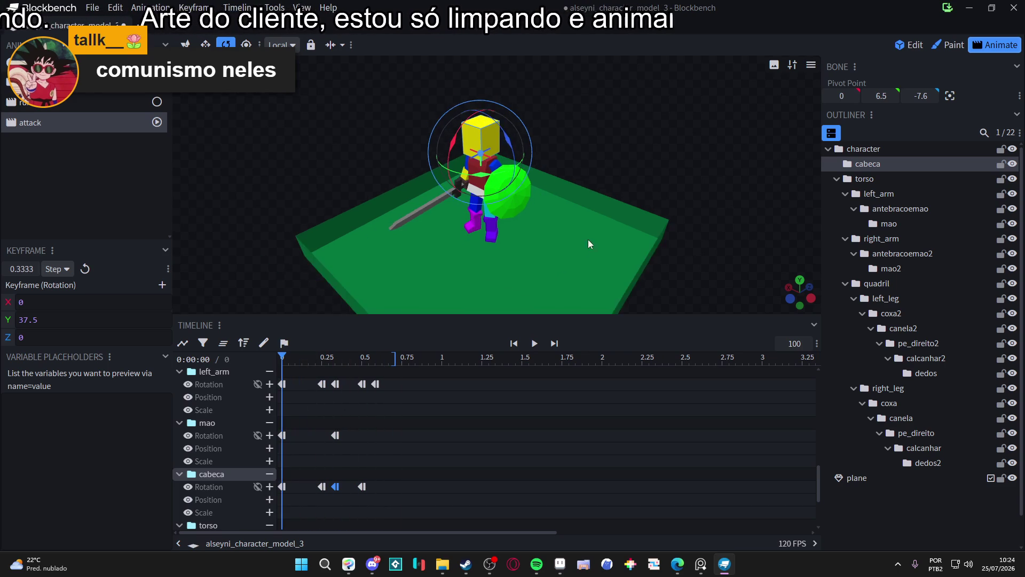
left_click(565, 195)
right_click_drag(545, 213, 585, 258)
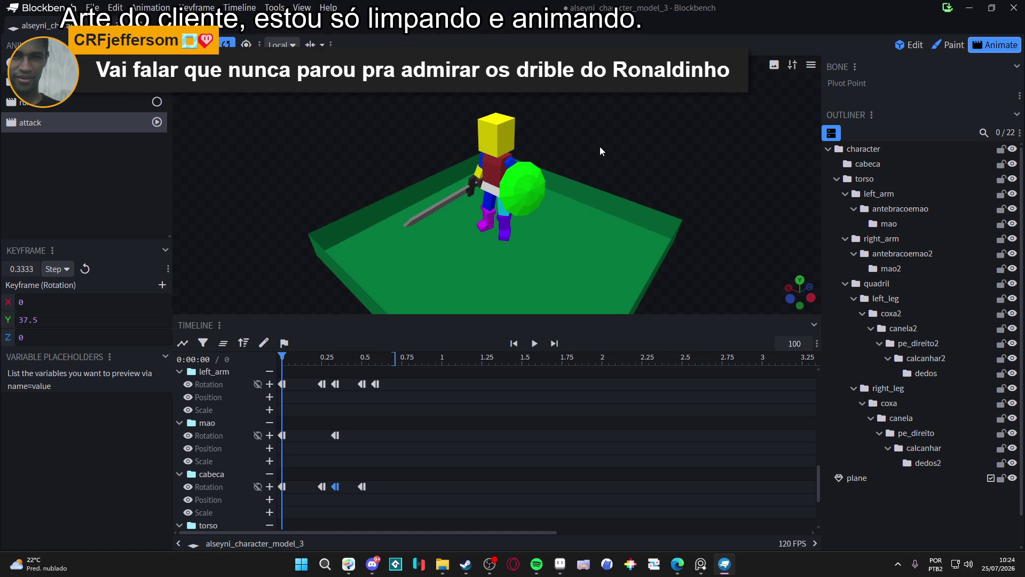
Step: Switch the viewport to orthographic projection, zoom in and centre the knight
left_click(811, 65)
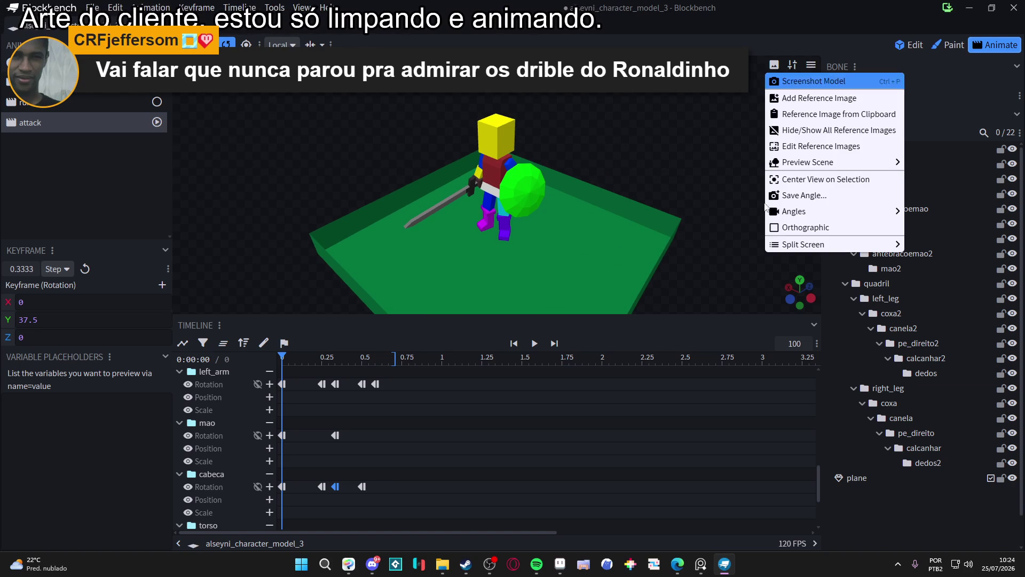
left_click(778, 228)
scroll(555, 161, "up", 5)
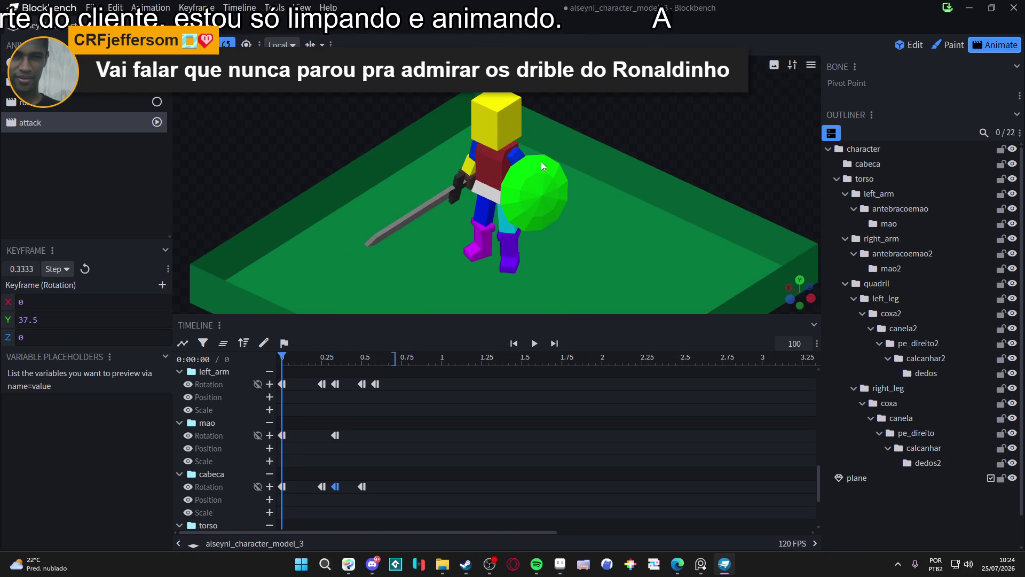
right_click_drag(631, 141, 666, 143)
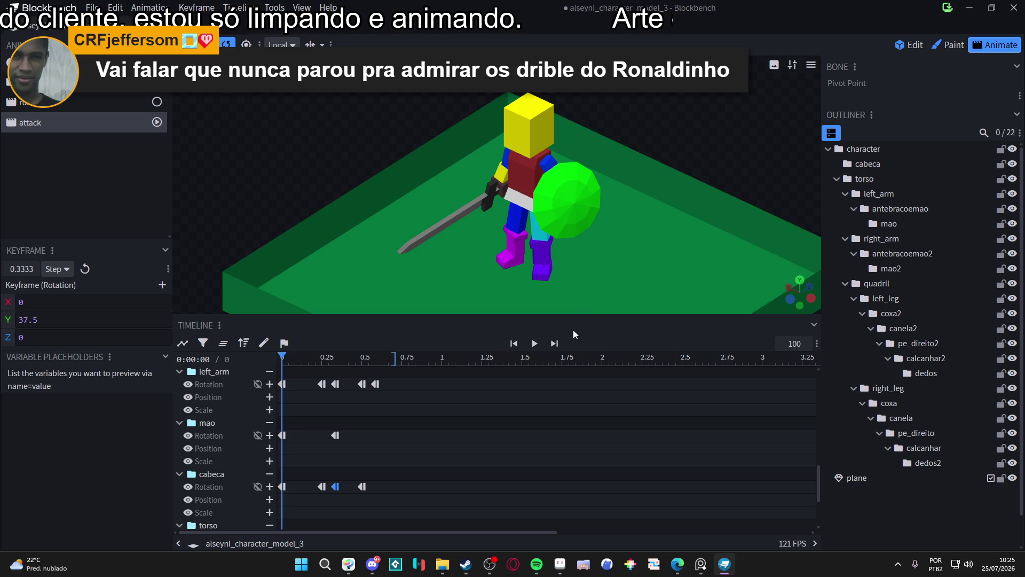
Step: Play the attack animation repeatedly to review it, then rewind to the start
left_click(534, 344)
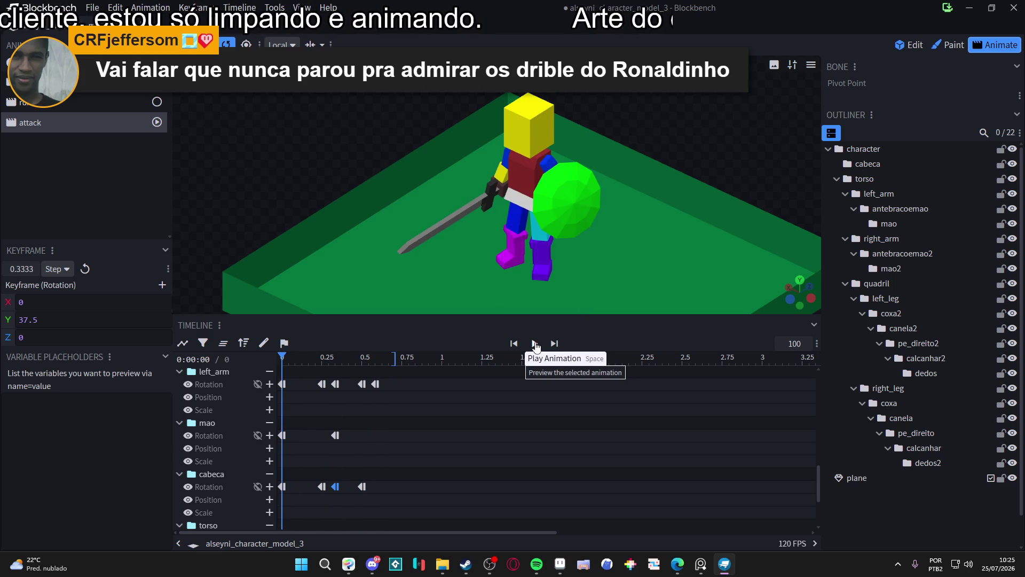
left_click(524, 346)
left_click(534, 344)
left_click(534, 343)
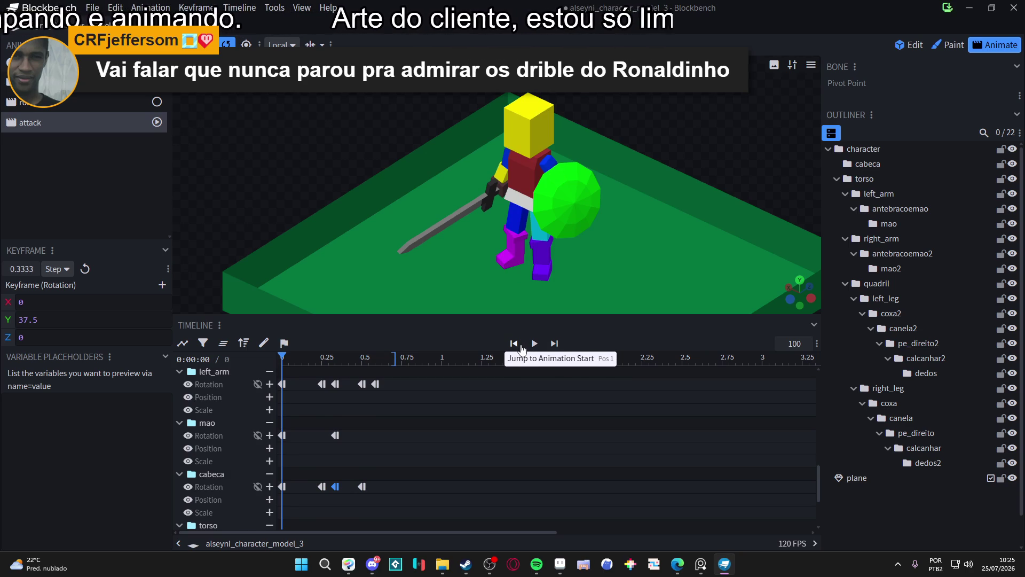
left_click(535, 343)
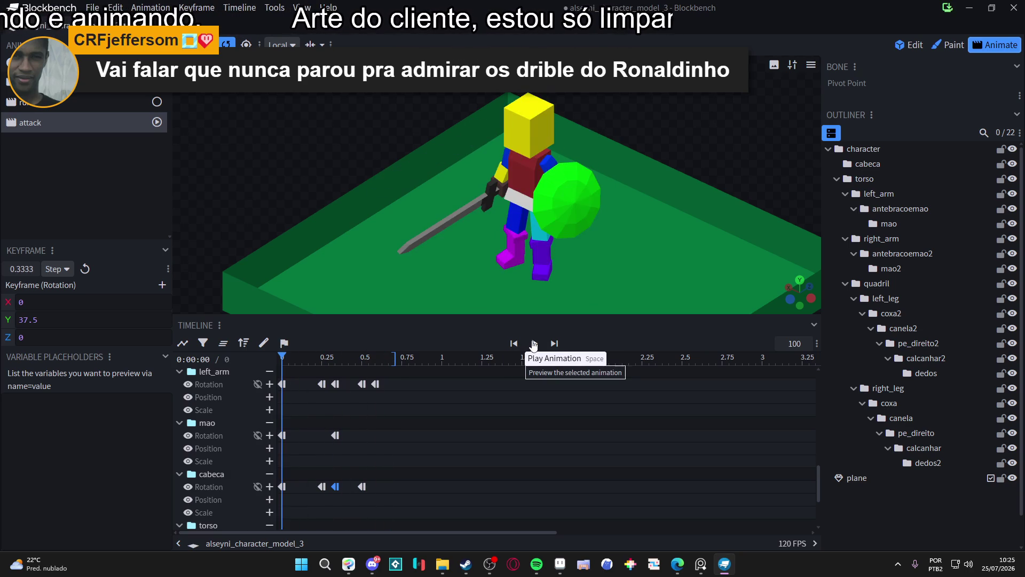
left_click(534, 343)
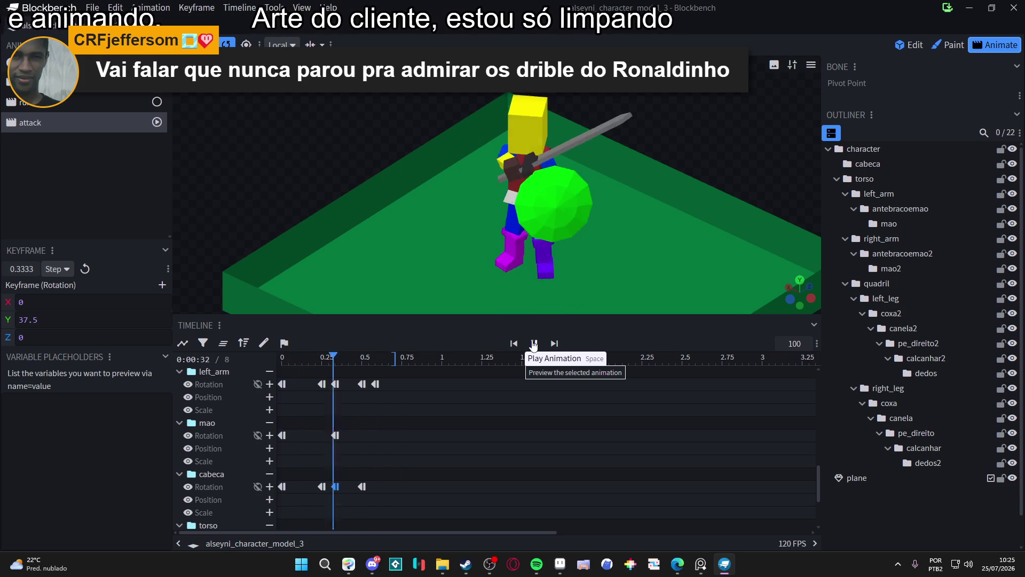
left_click(534, 343)
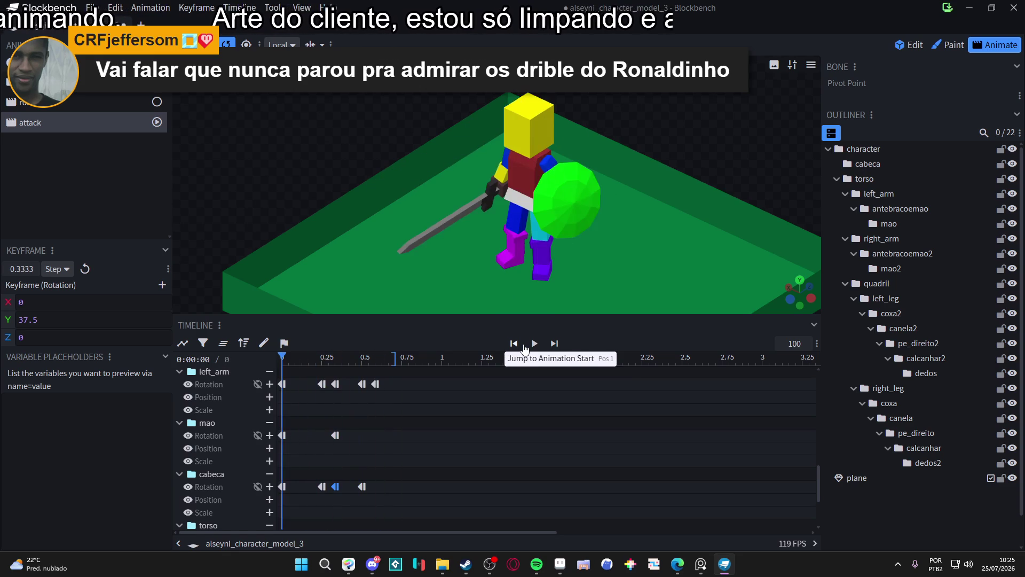
left_click(532, 345)
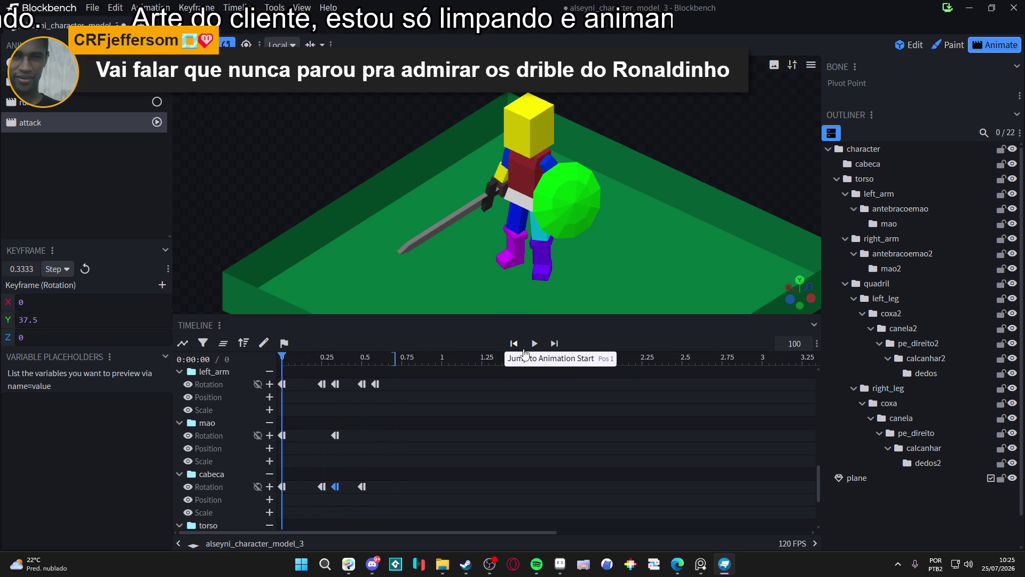
left_click(534, 345)
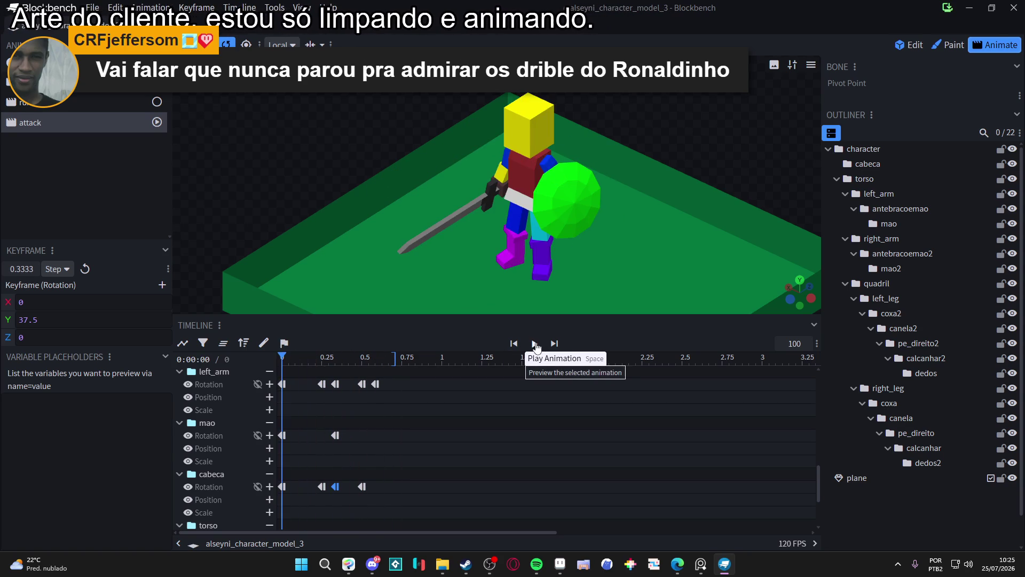
left_click(535, 344)
left_click(533, 345)
left_click(532, 345)
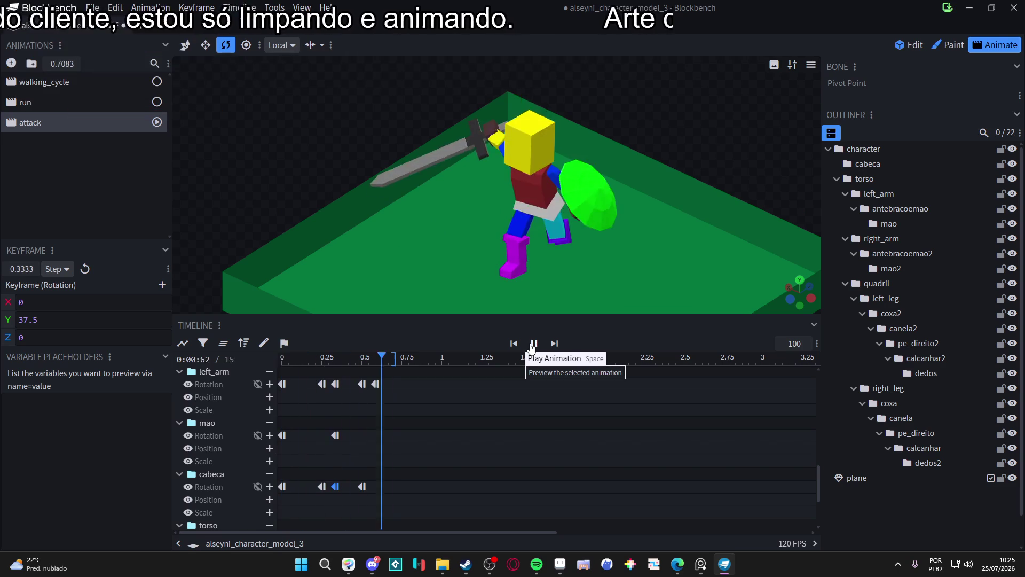
left_click(533, 345)
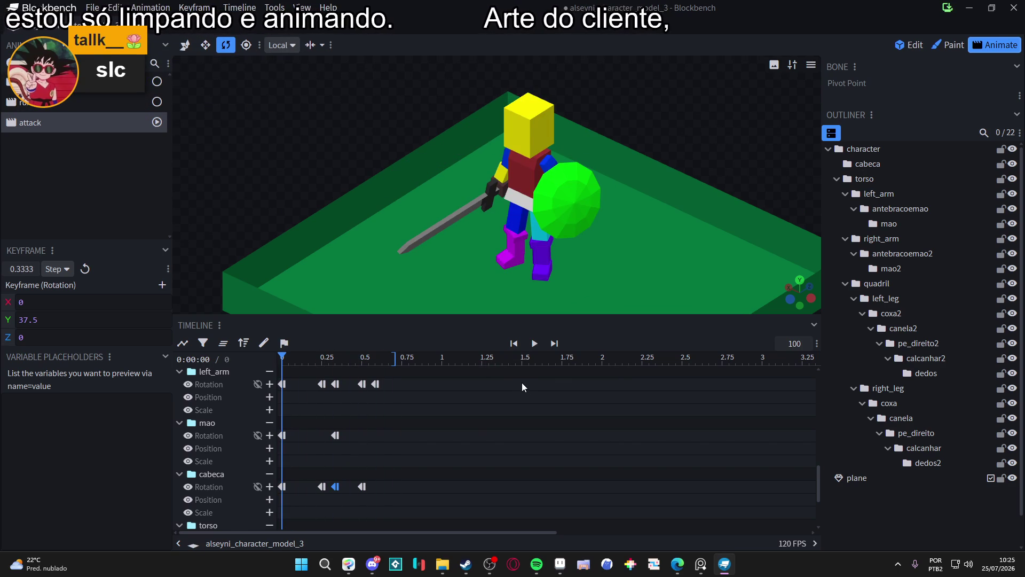
left_click(535, 346)
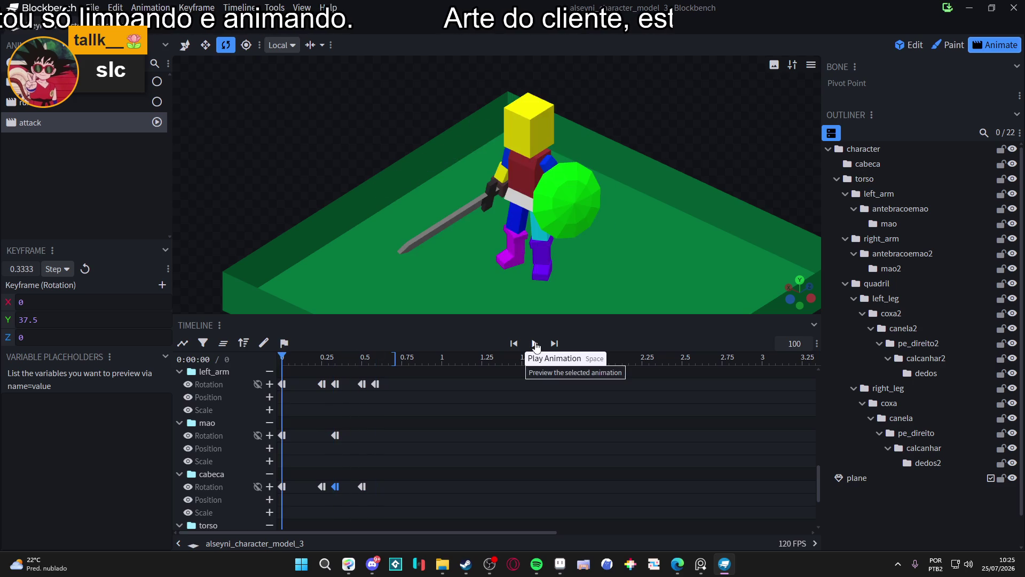
left_click(533, 346)
left_click(516, 344)
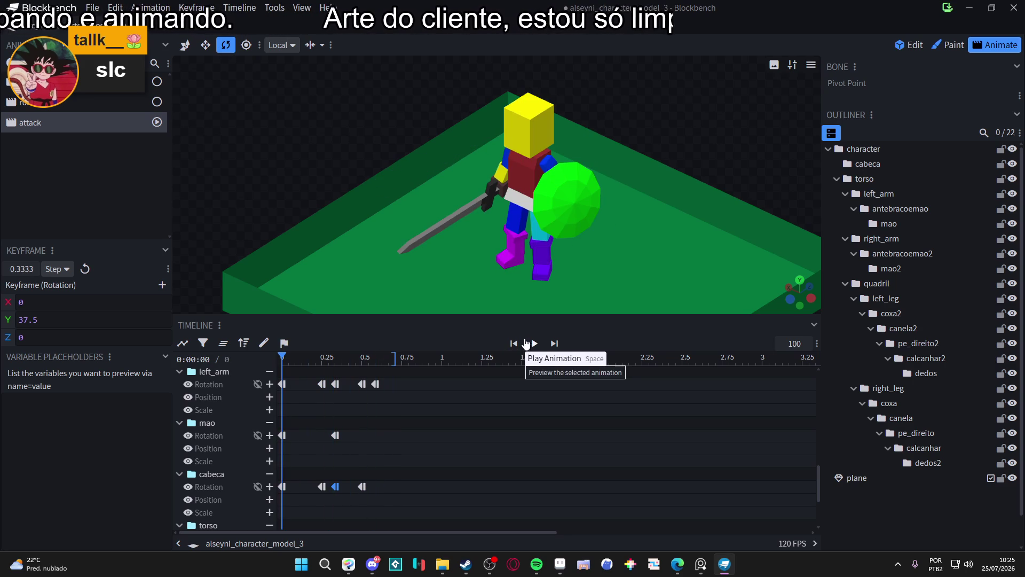
left_click(274, 7)
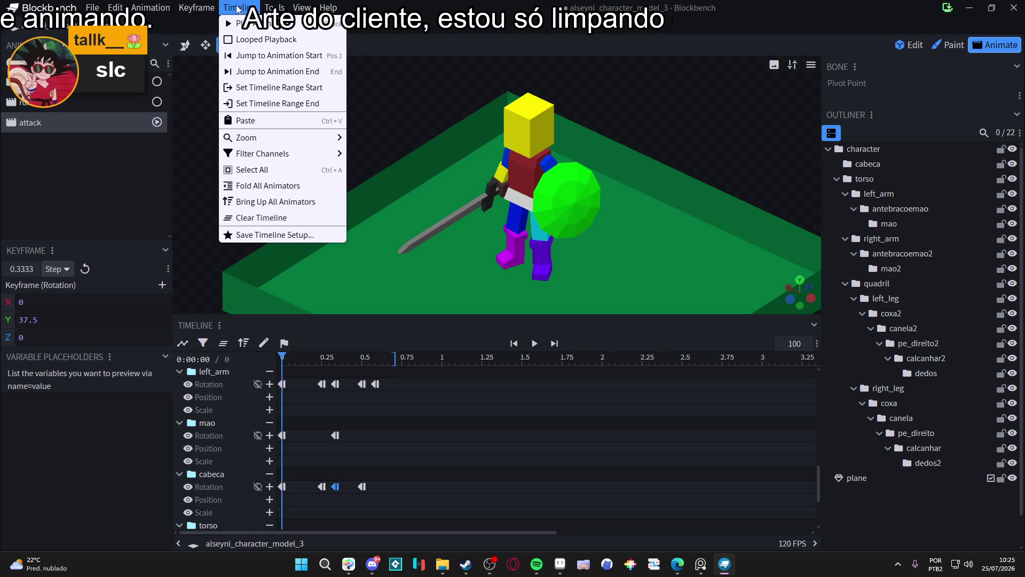
Step: Open the Record GIF dialog from the View menu, showing GIF format, 5 seconds at 20 FPS
mouse_move(154, 6)
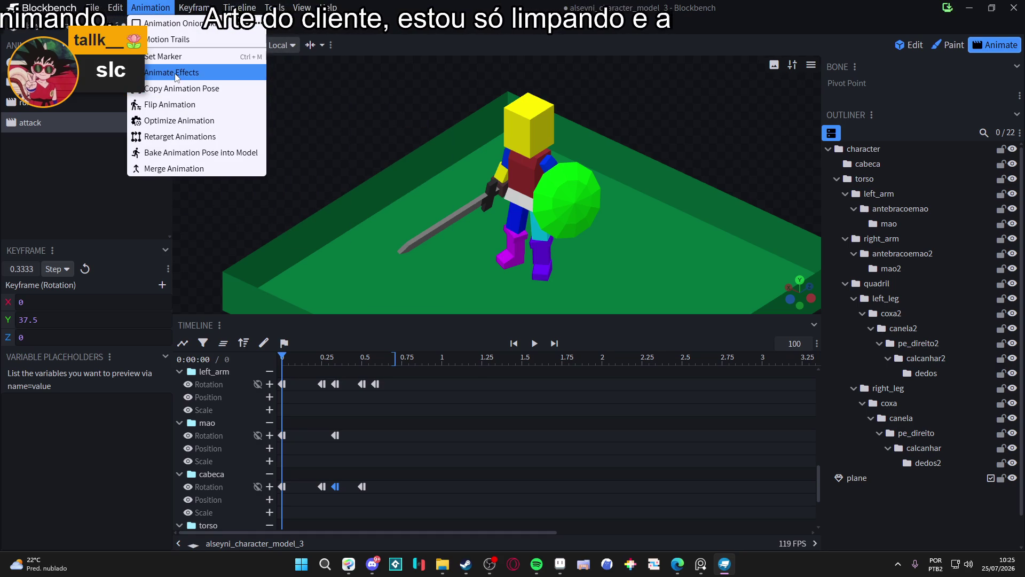
mouse_move(238, 7)
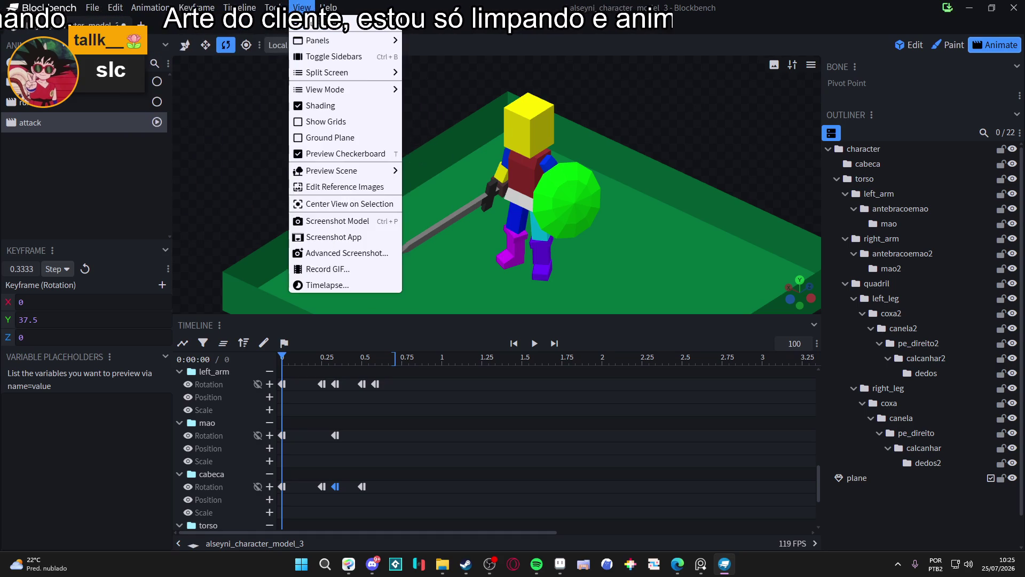
mouse_move(313, 5)
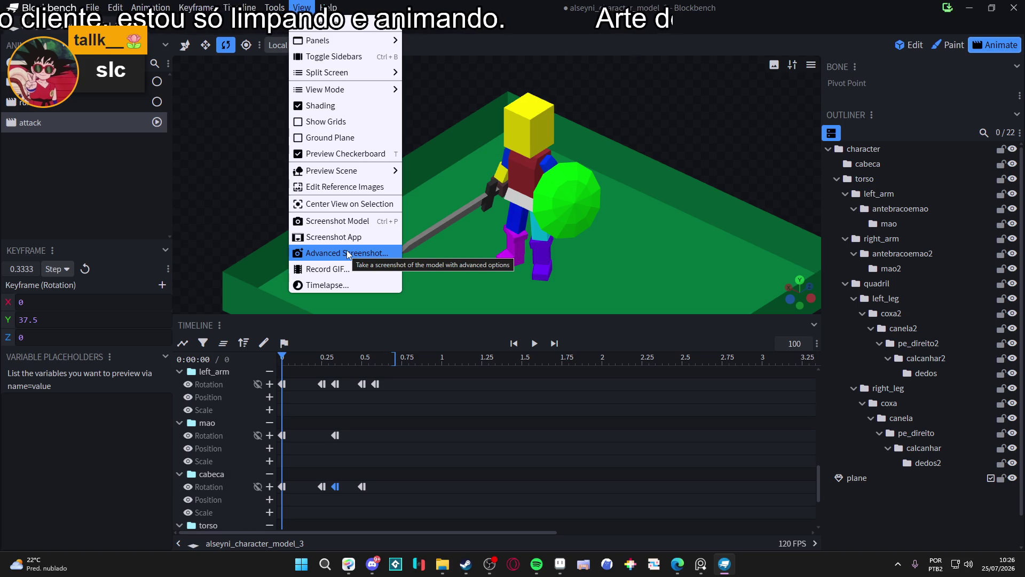
mouse_move(358, 95)
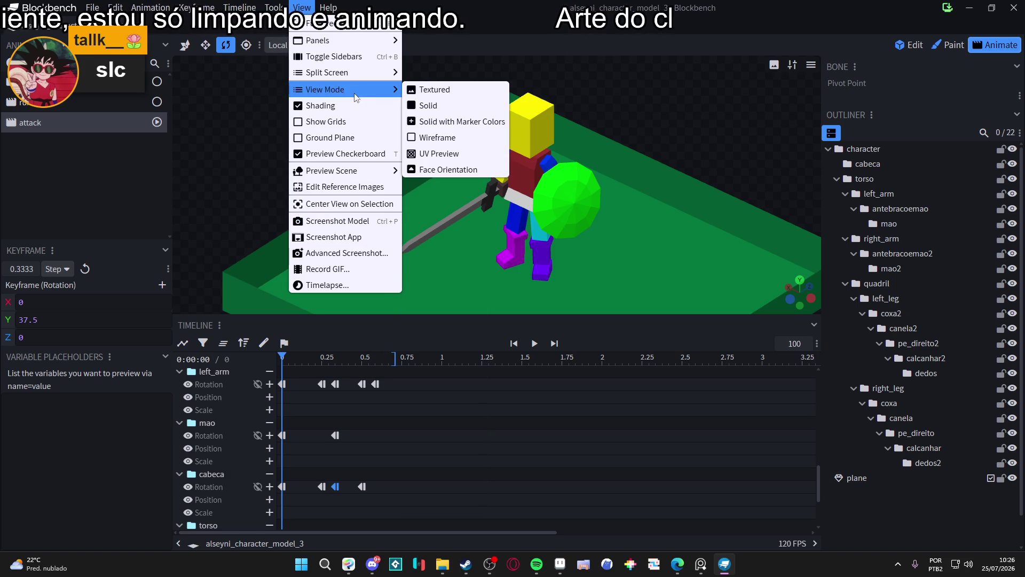
left_click(348, 270)
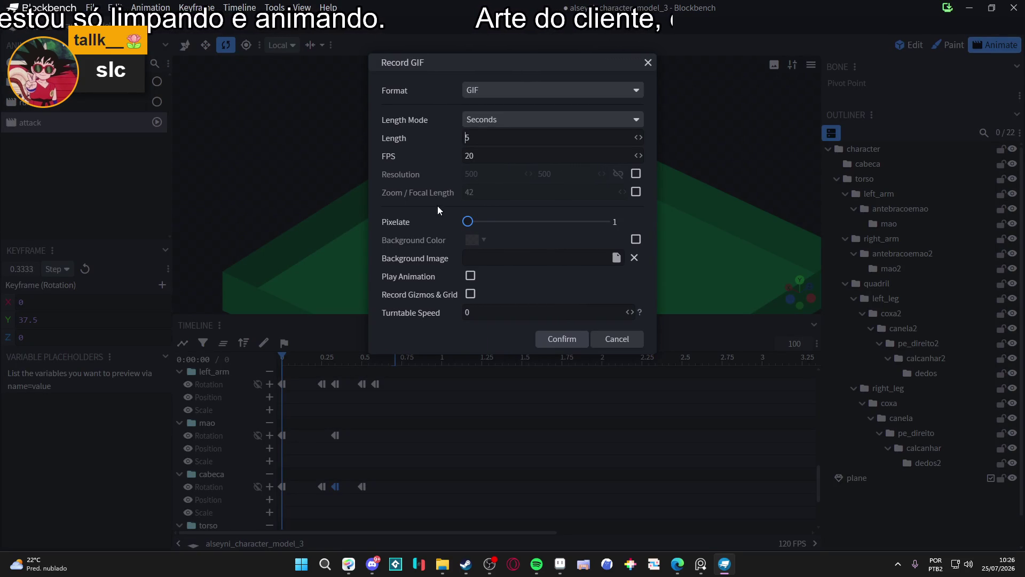
Step: Set Pixelate to 3, record a test GIF of the viewport, and stop it to process
left_click_drag(473, 226, 510, 224)
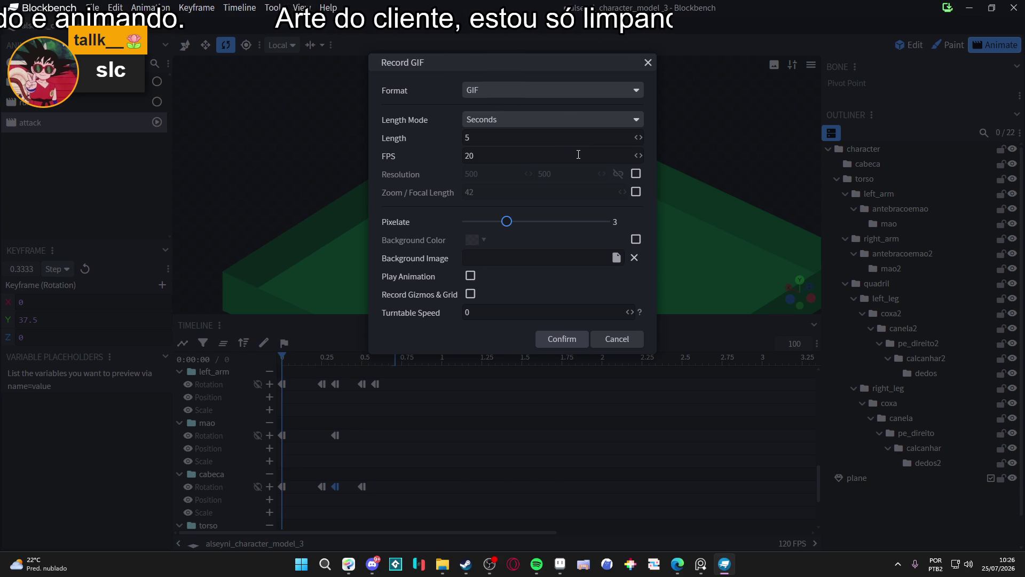
left_click(584, 341)
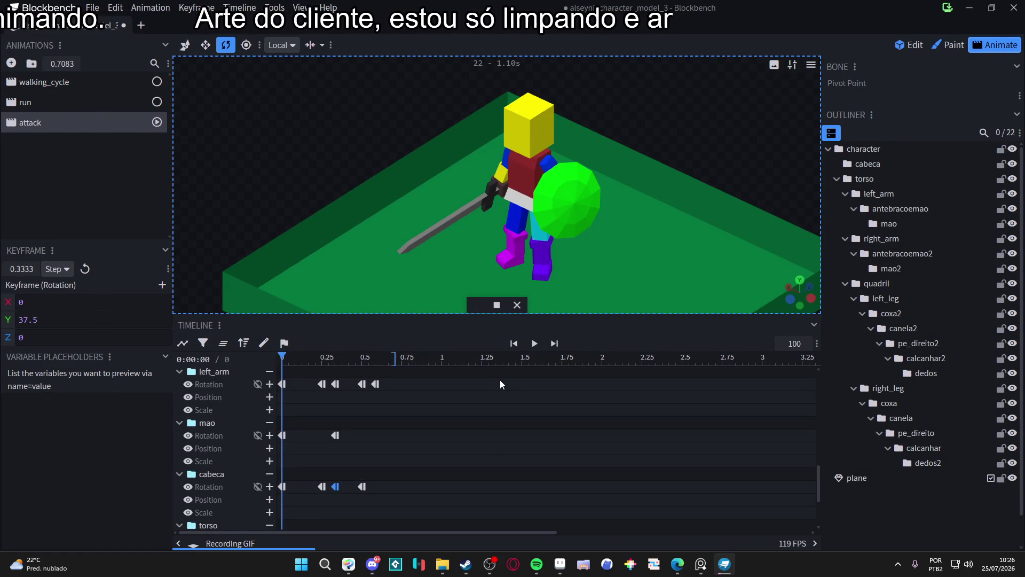
left_click(496, 314)
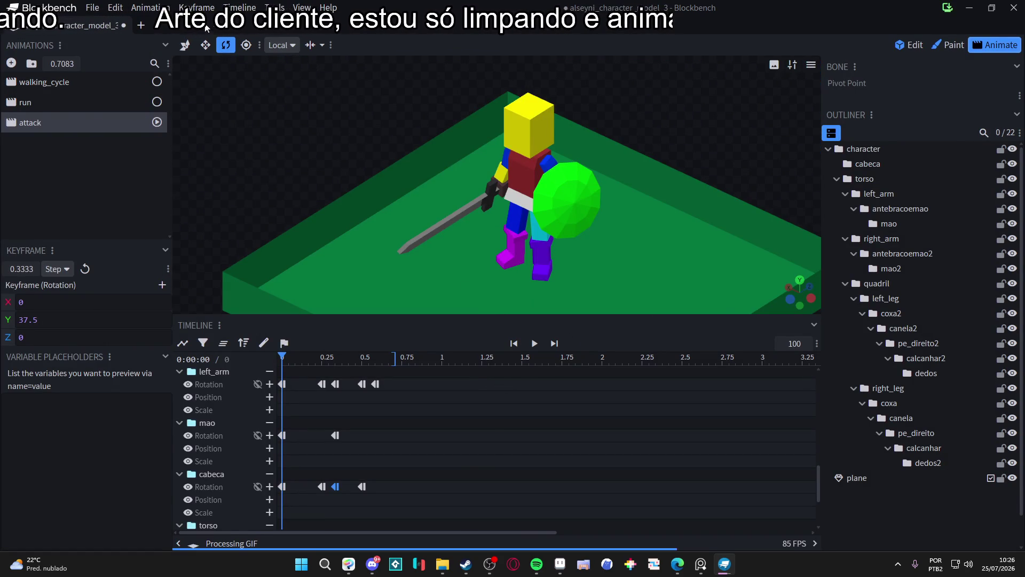
left_click(301, 8)
Step: Discard the first test recording and reopen Record GIF with Play Animation ticked
mouse_move(342, 72)
left_click(726, 308)
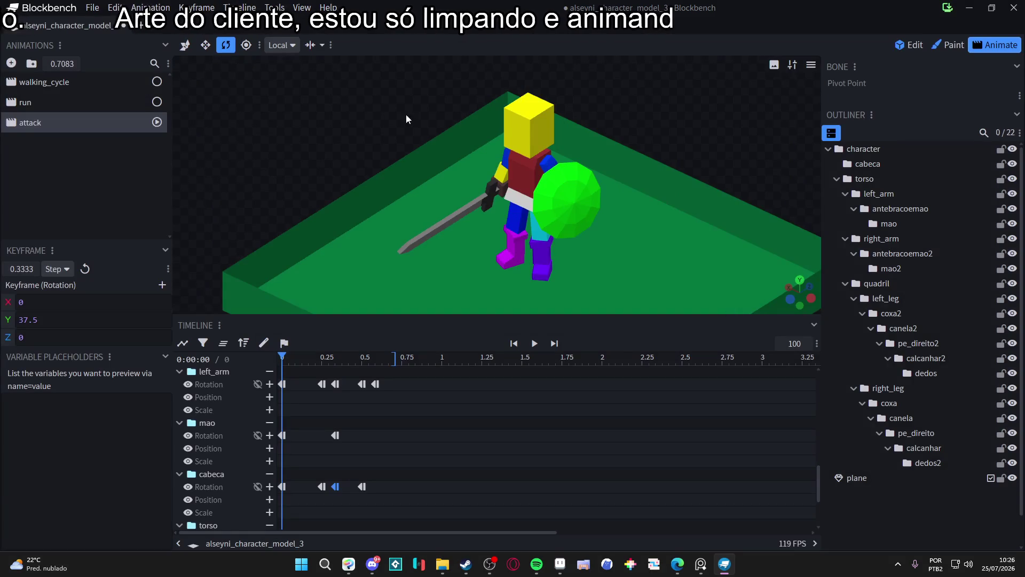
left_click(293, 8)
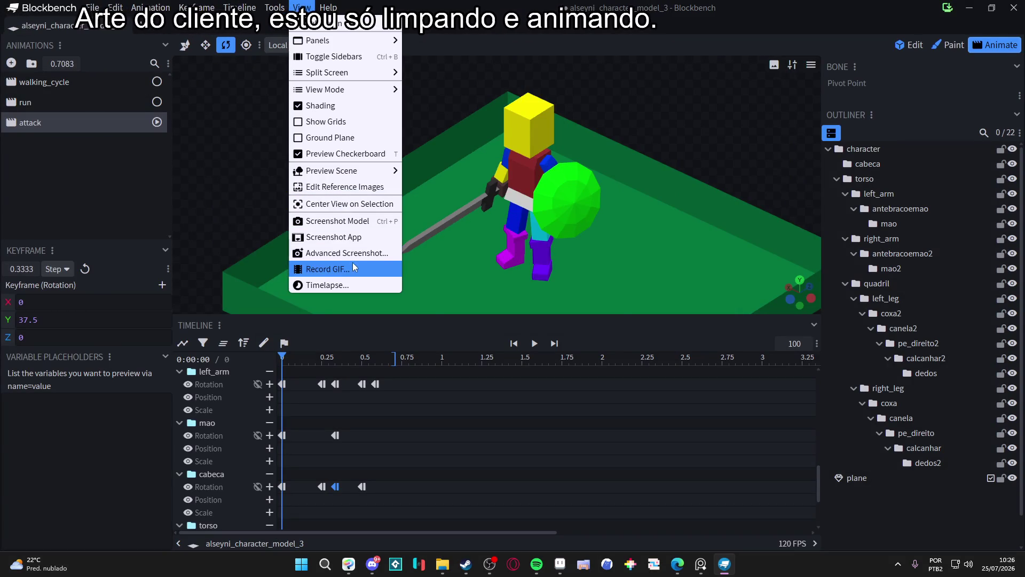
left_click(354, 264)
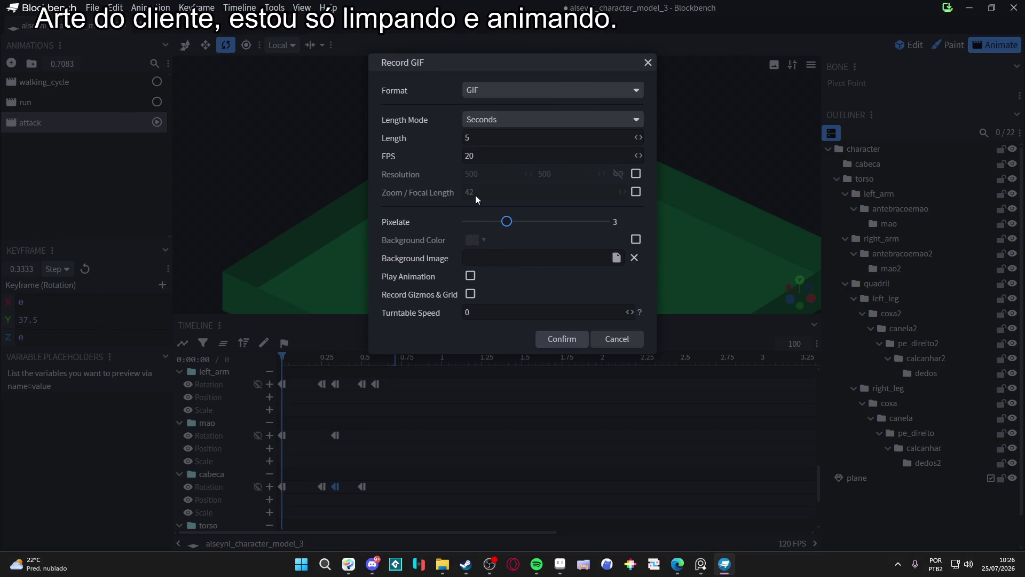
left_click(471, 275)
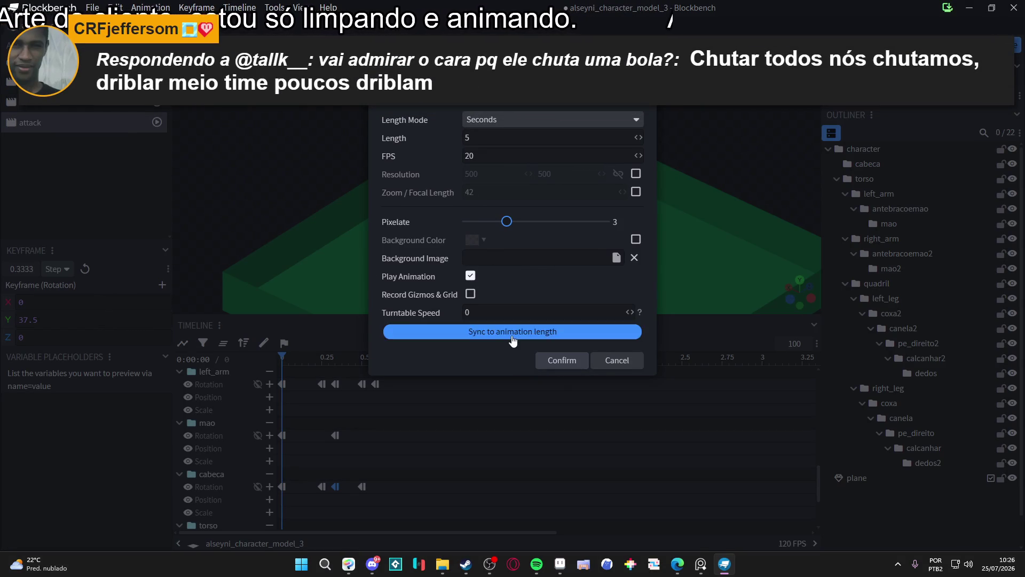
Step: Set Turntable Speed to 0, record the animated GIF, and start saving it
left_click(537, 333)
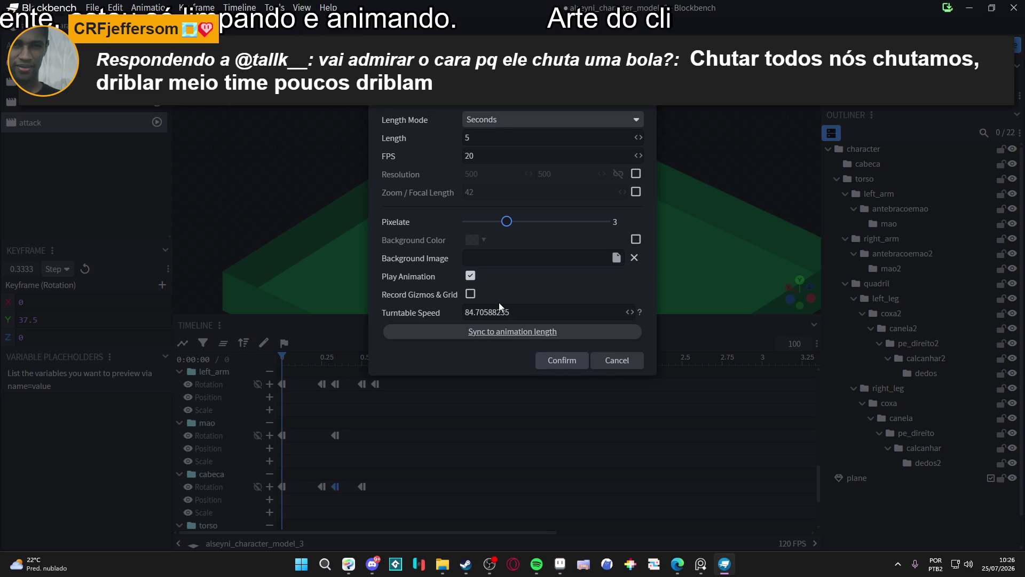
double_click(572, 305)
type("0")
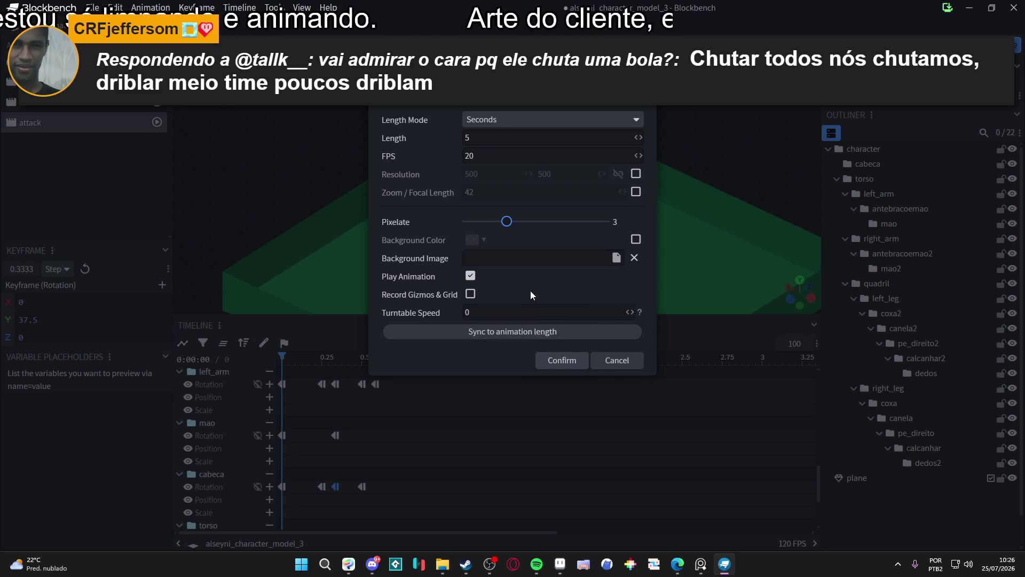
left_click(557, 367)
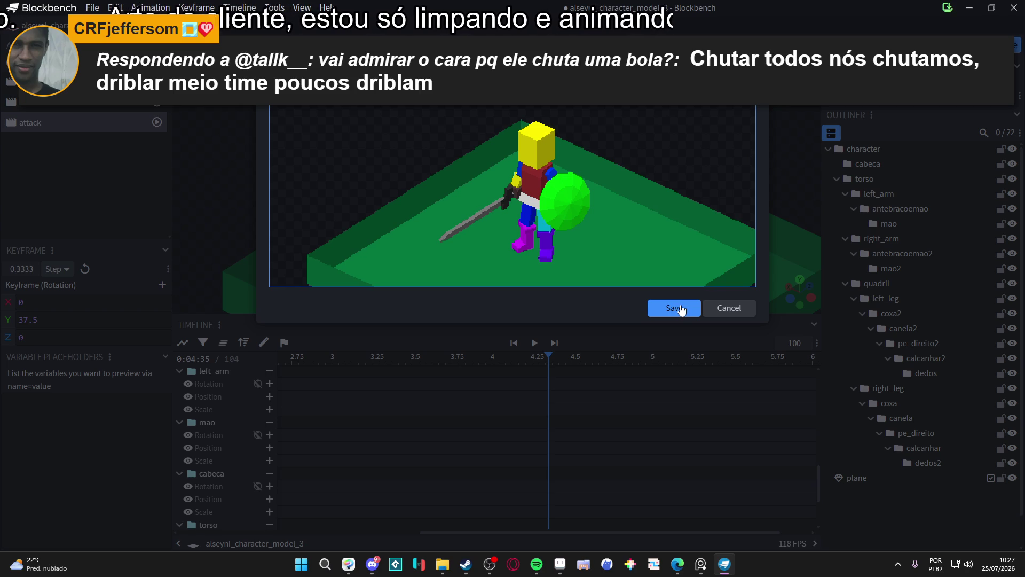
left_click(675, 308)
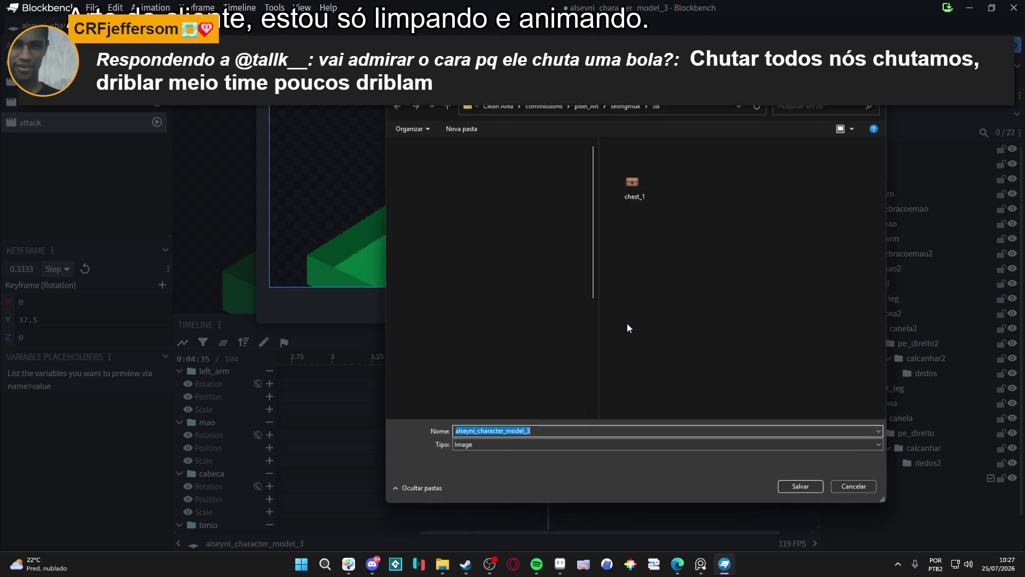
Step: Save the recorded GIF as attack_3d_prototype in the pixel_Art > loldinis folder
scroll(499, 358, "down", 4)
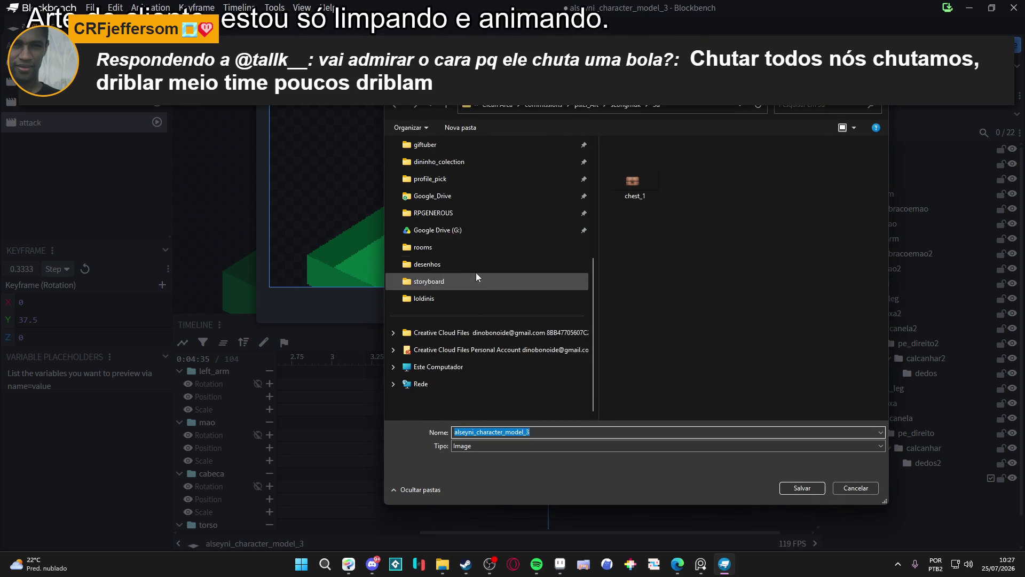
left_click(469, 208)
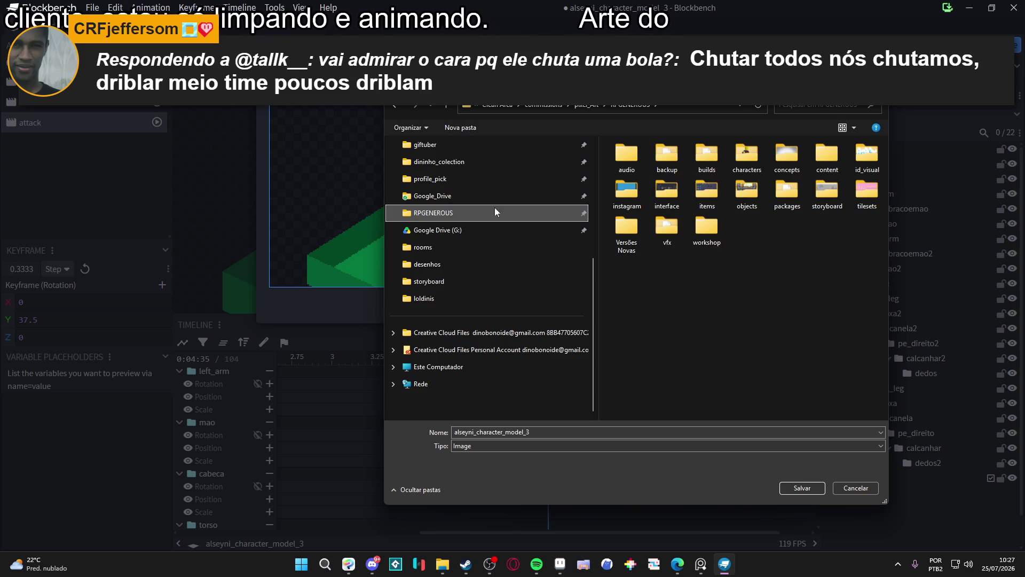
left_click(583, 107)
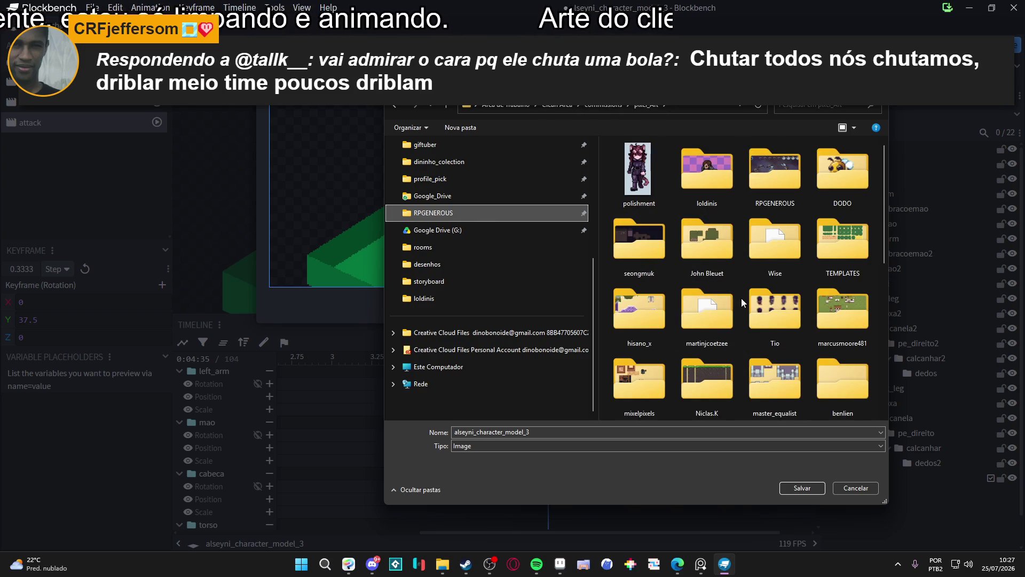
double_click(730, 177)
double_click(522, 437)
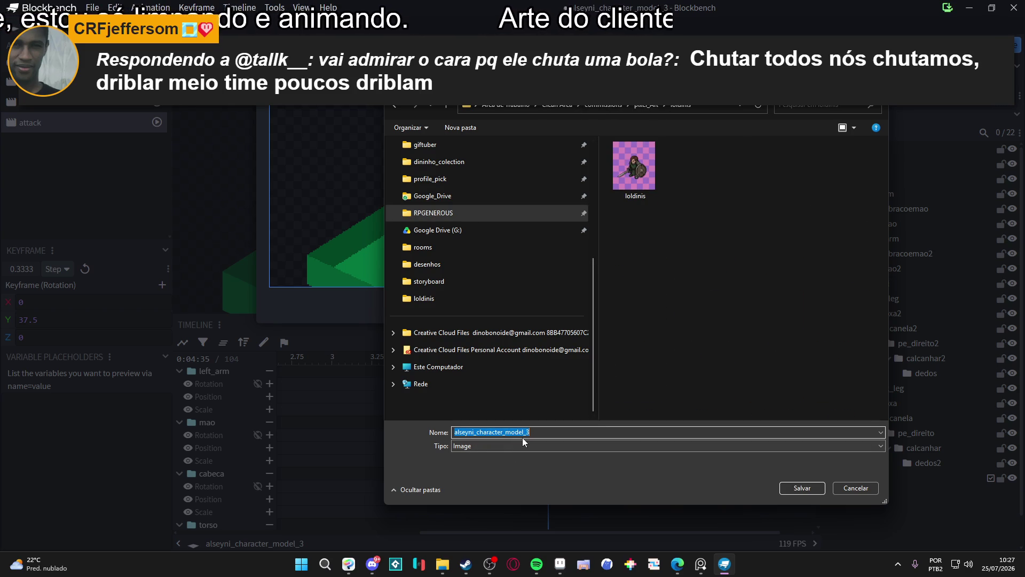
type("attack_3d_prototyp")
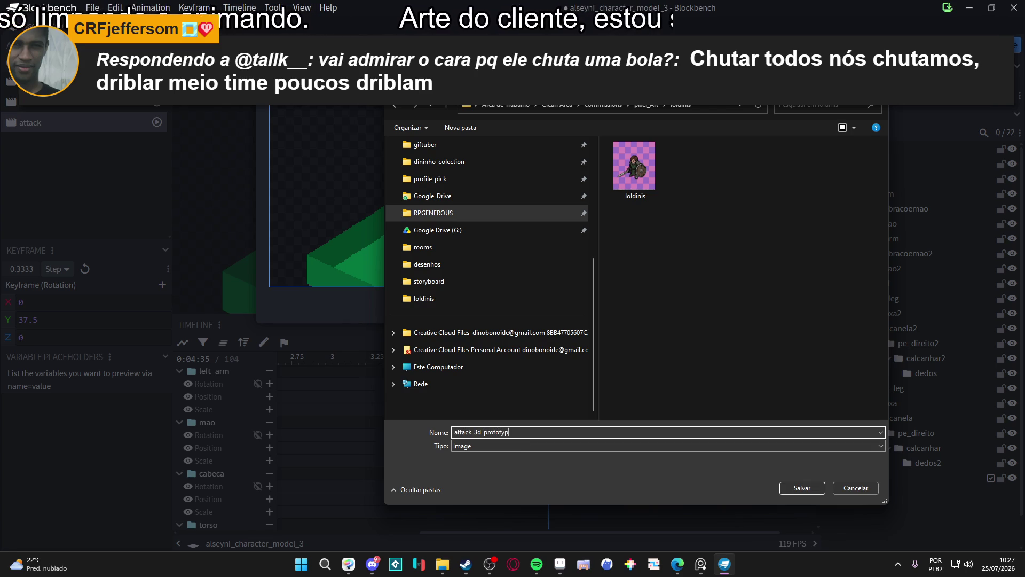
key("Return")
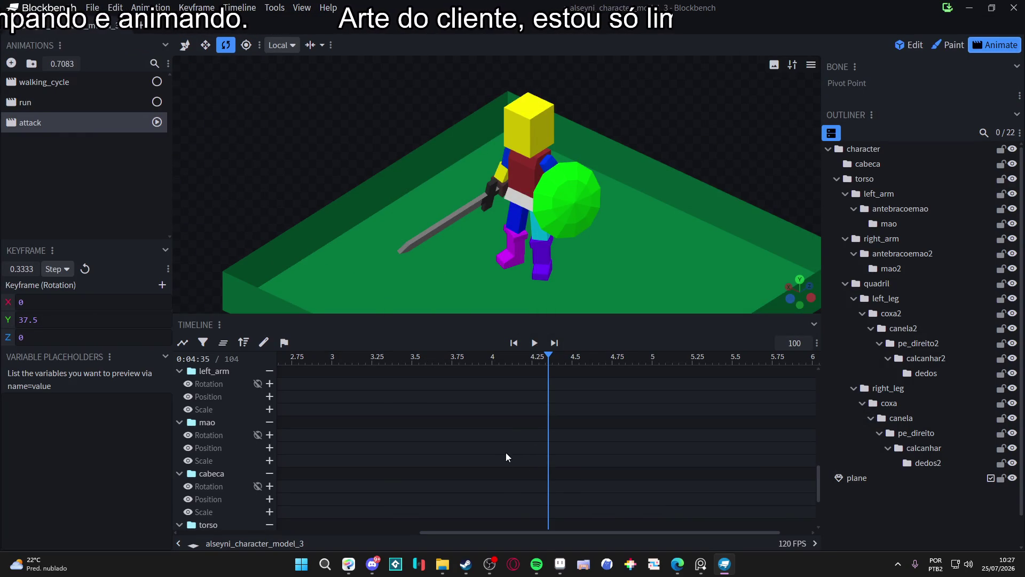
left_click(443, 564)
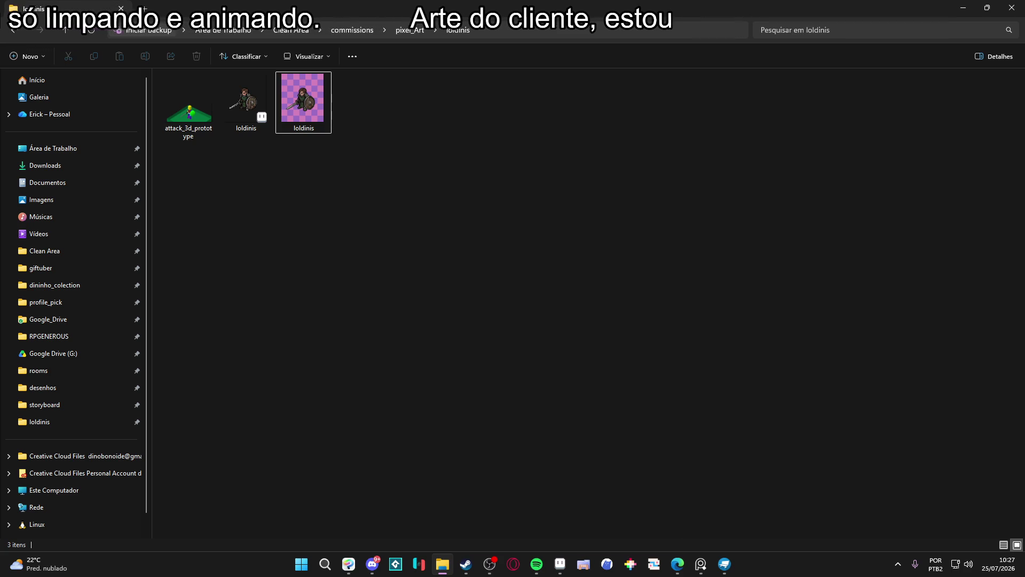
Step: Restore down and minimize the loldinis Explorer window, then Alt+Tab toward Aseprite
mouse_move(593, 8)
left_mouse_down()
mouse_move(545, 118)
mouse_move(448, 94)
mouse_move(312, 178)
mouse_move(334, 1)
left_mouse_up()
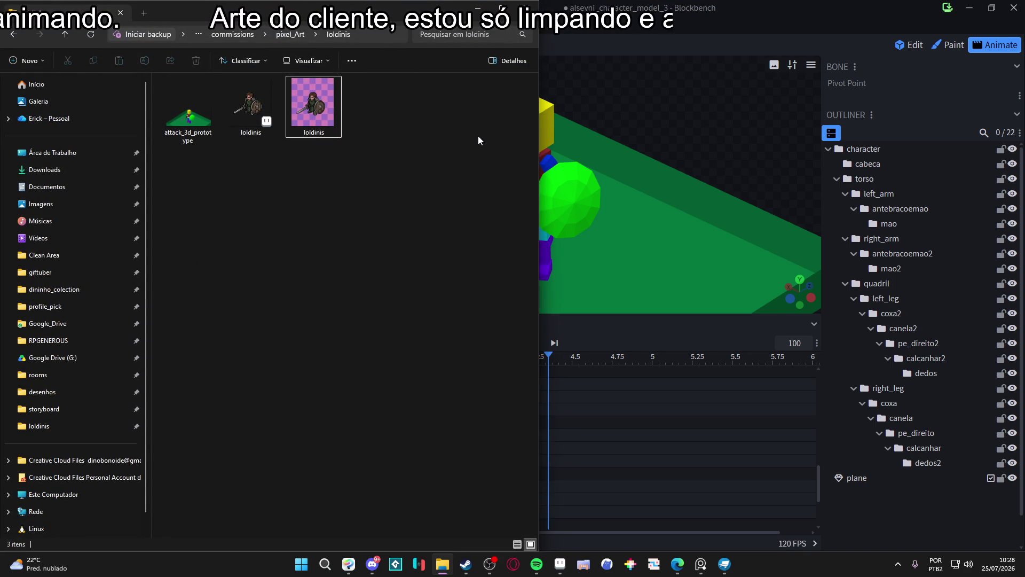
left_click(477, 7)
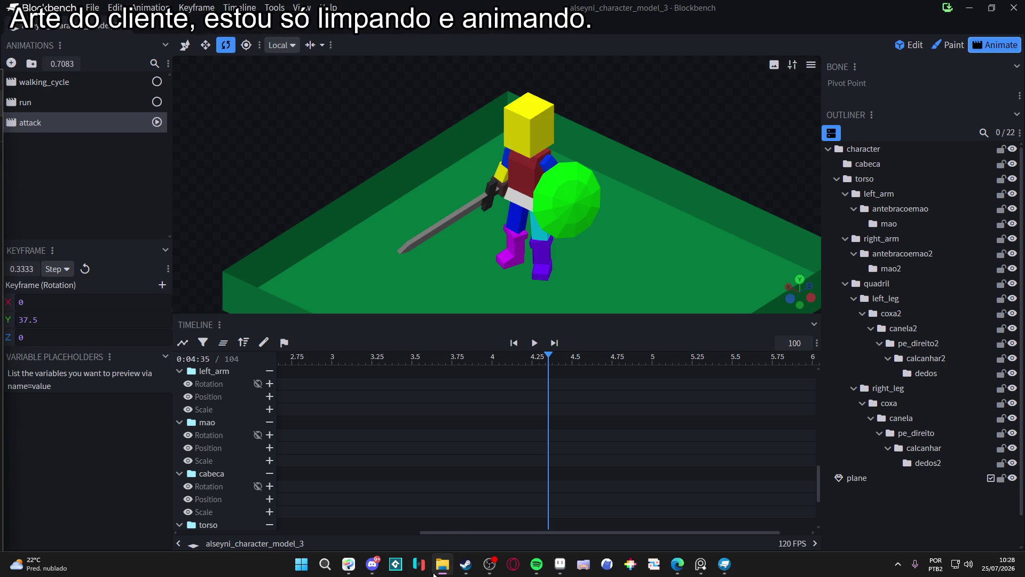
key("alt+Tab")
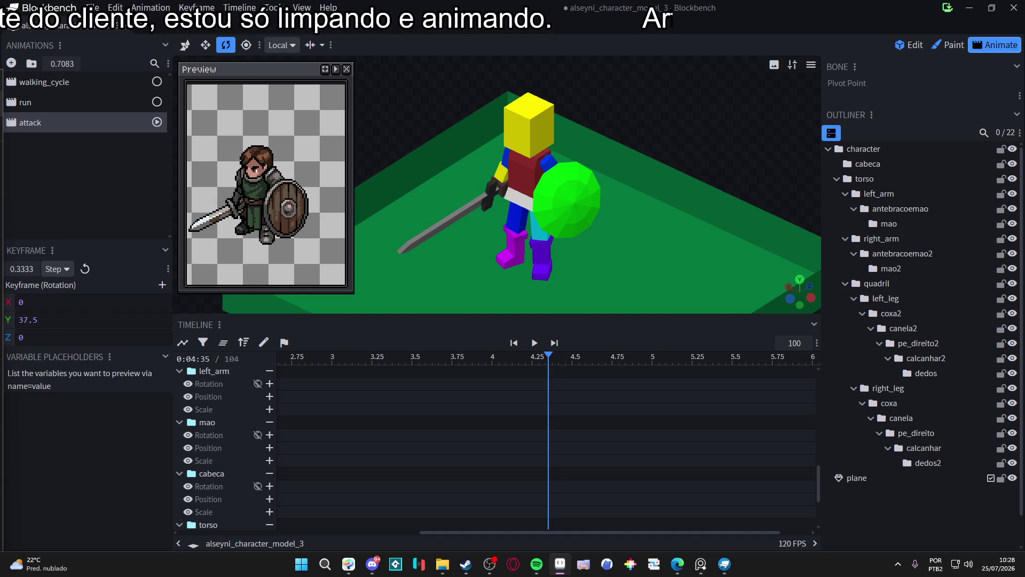
Step: Load the attack_3d_prototype GIF into Aseprite beside the knight sprite and play it
key("alt+Tab")
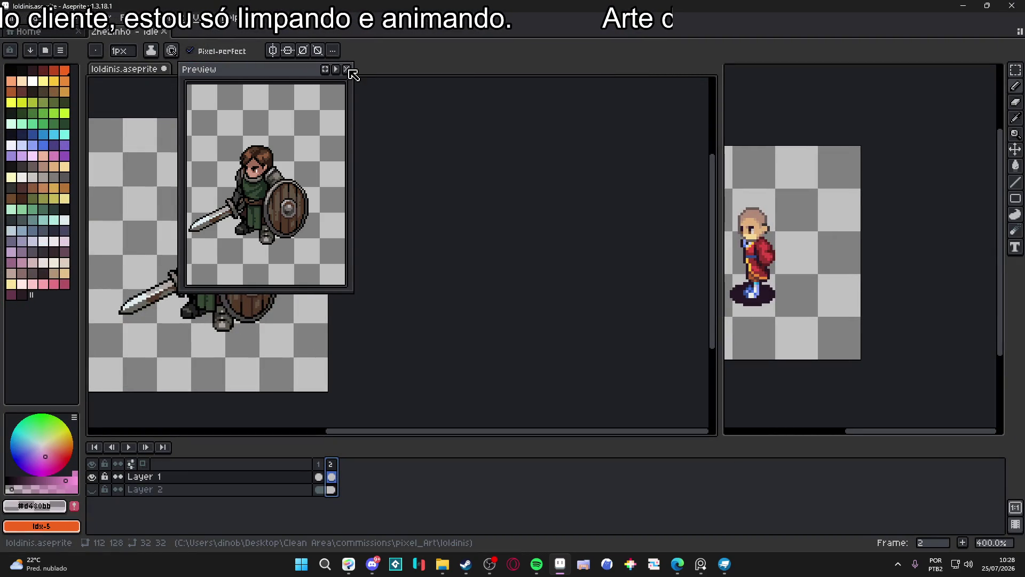
left_click(341, 69)
middle_click_drag(262, 237, 320, 237)
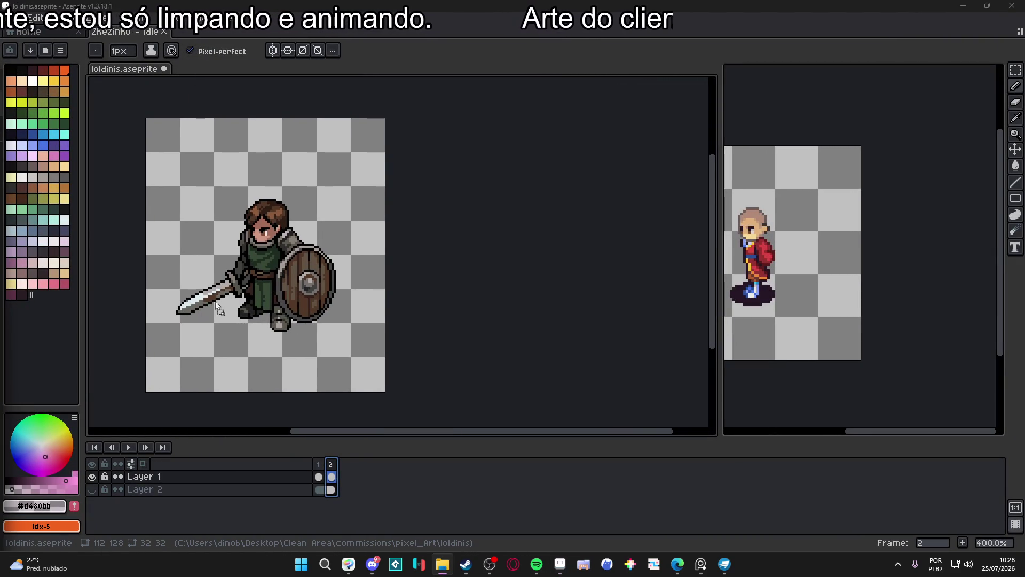
left_click_drag(336, 30, 355, 33)
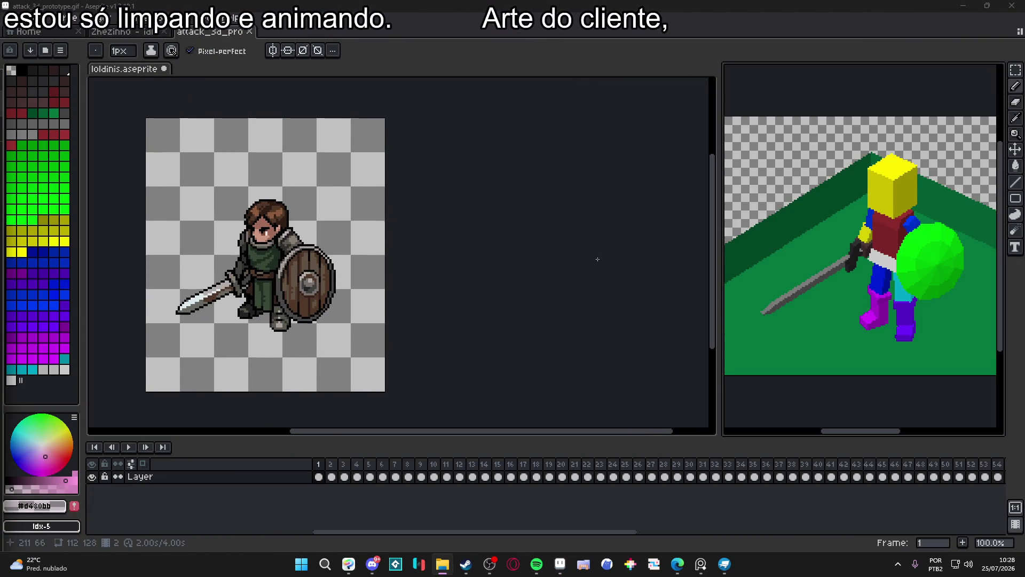
left_click_drag(723, 263, 310, 256)
left_click(218, 239)
scroll(522, 250, "down", 1)
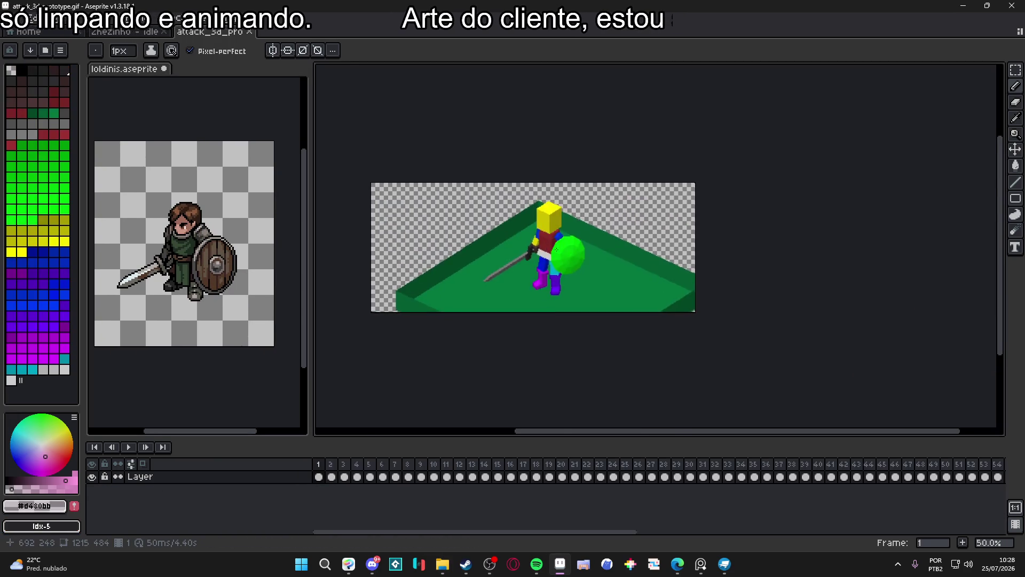
scroll(523, 250, "up", 2)
scroll(523, 250, "down", 1)
middle_click_drag(522, 251, 578, 241)
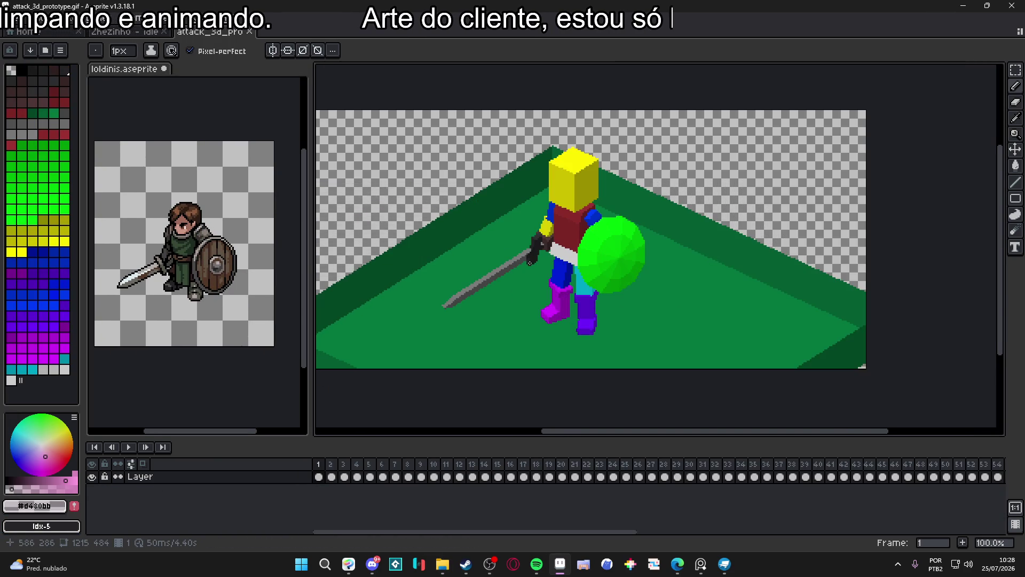
left_click(131, 447)
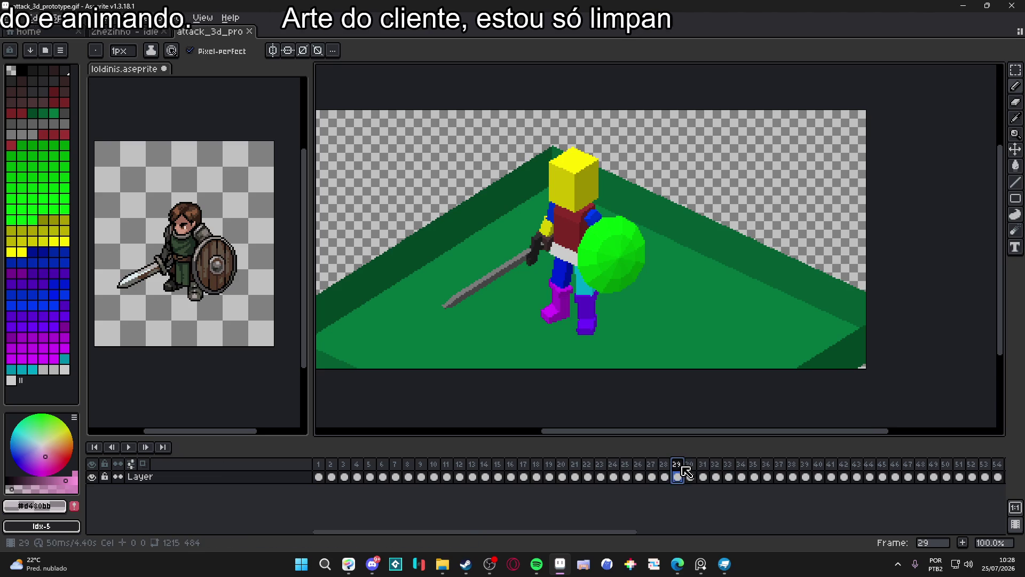
Step: Delete frames 29–88 so the animation ends at frame 28, then replay it
left_click_drag(1000, 477, 838, 483)
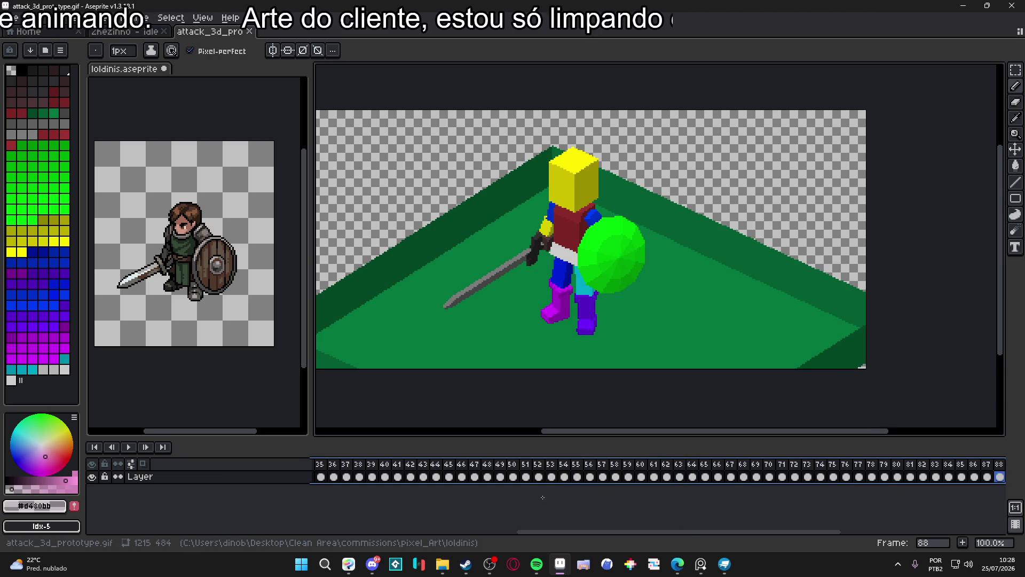
key("Delete")
left_click_drag(547, 533, 512, 534)
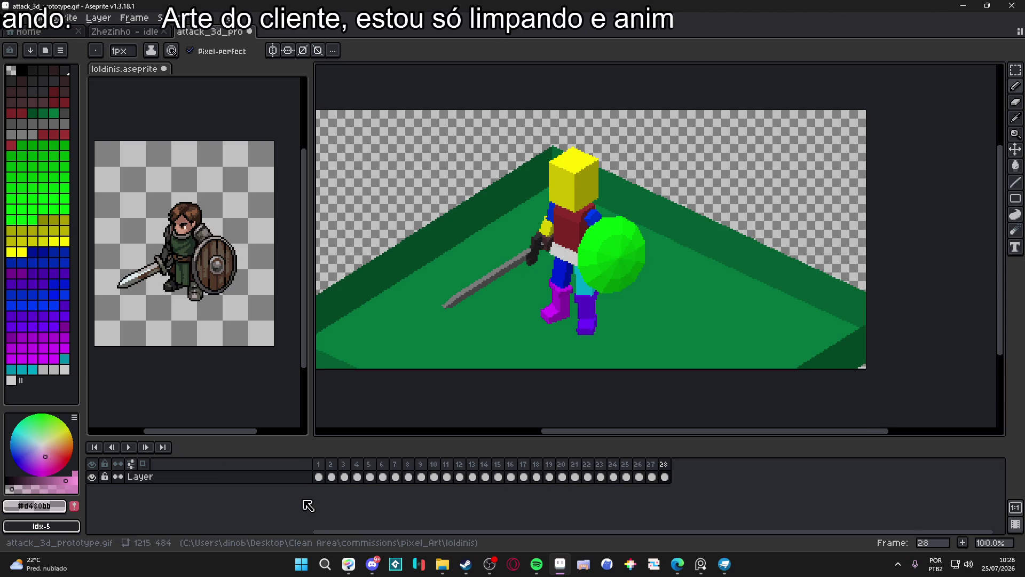
left_click(319, 477)
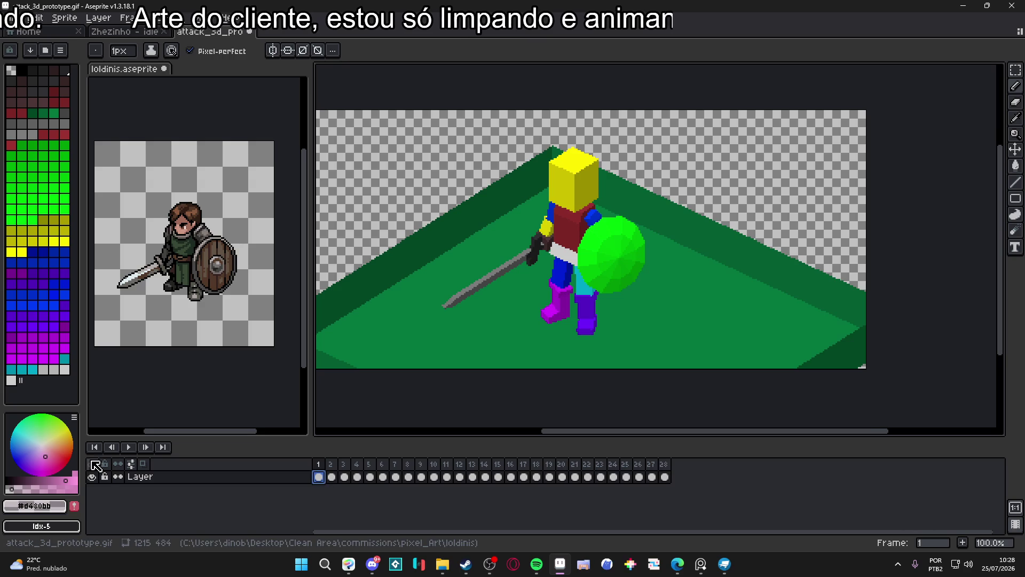
left_click(129, 447)
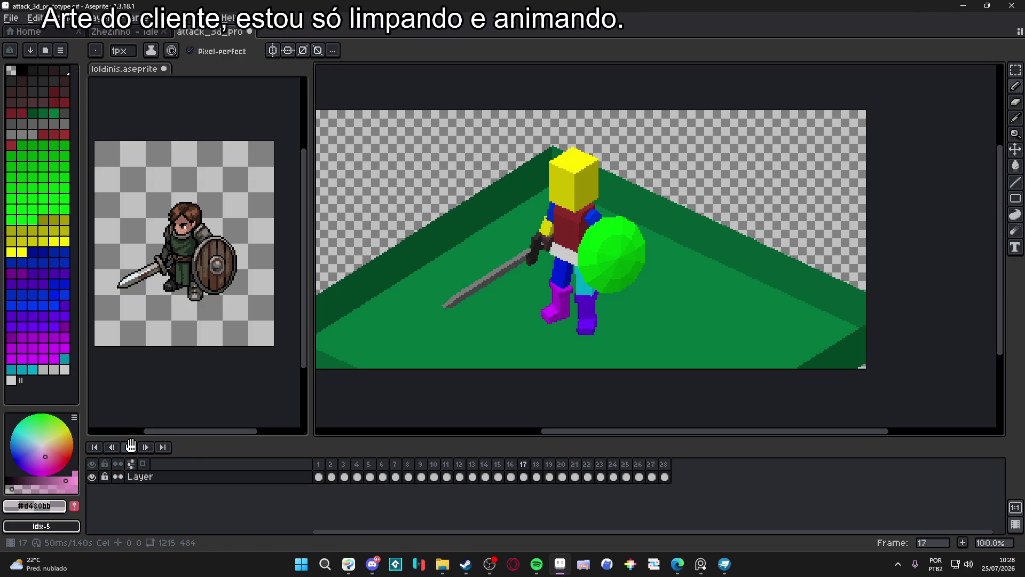
Step: Check frame timings and playback, then add a new layer above the animation at frame 10
left_click_drag(319, 477, 511, 473)
left_click(409, 475)
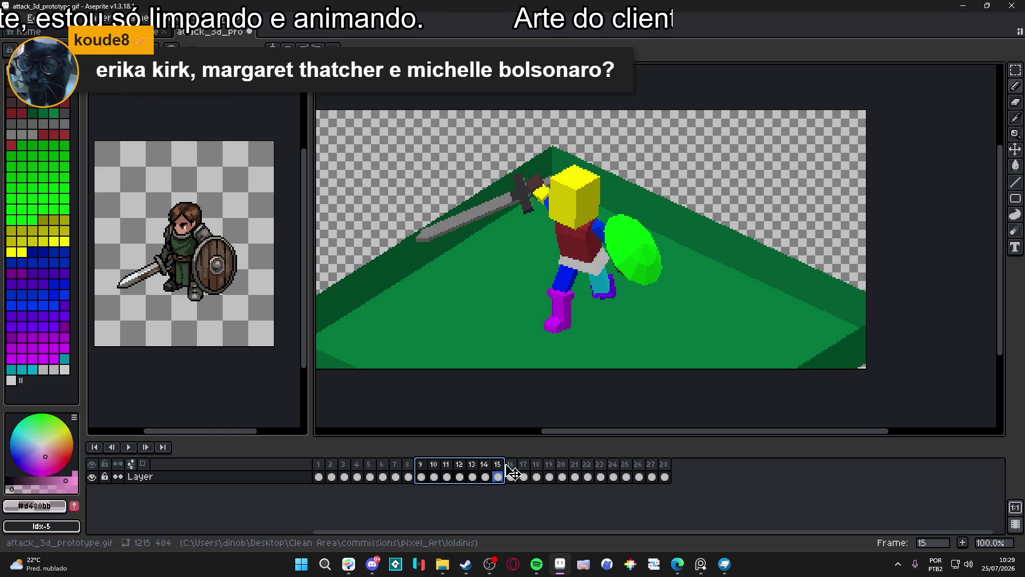
key("p")
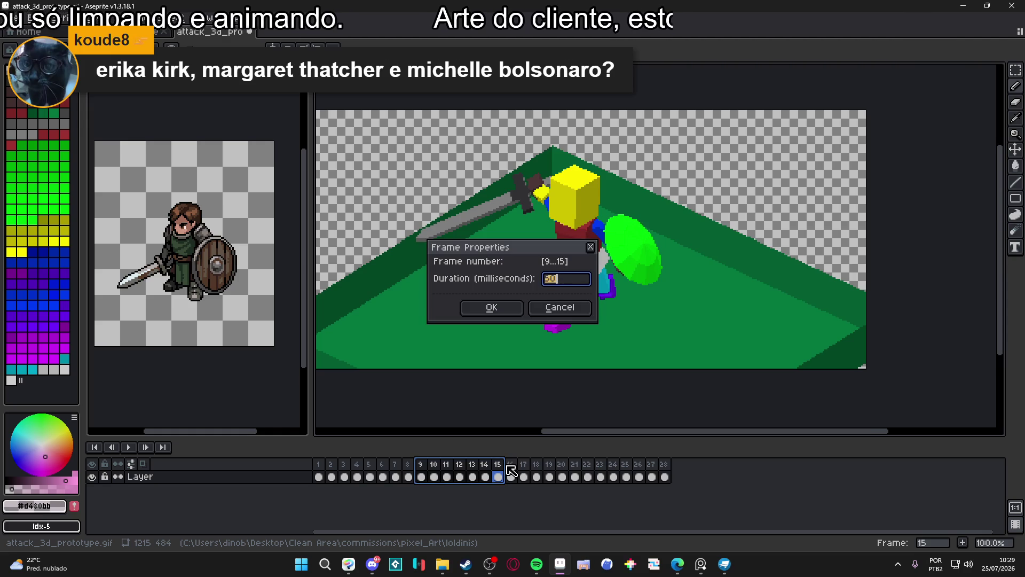
left_click(566, 309)
left_click(129, 448)
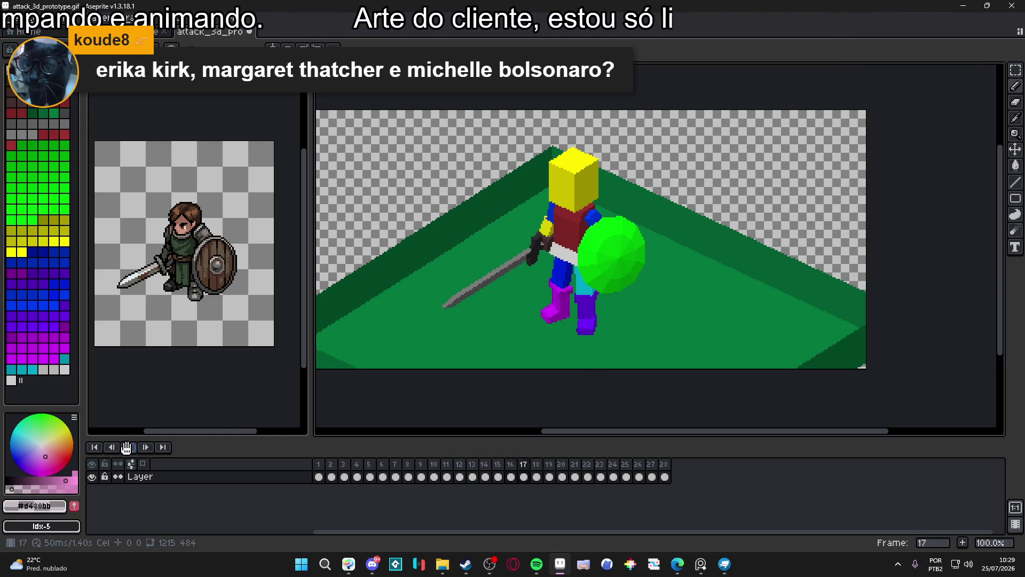
left_click(129, 449)
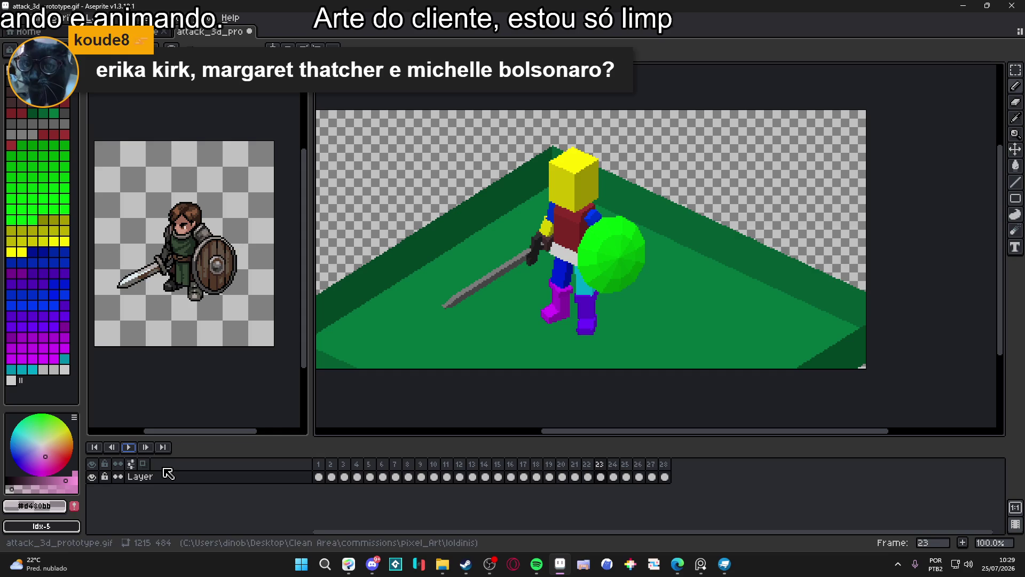
left_click(128, 448)
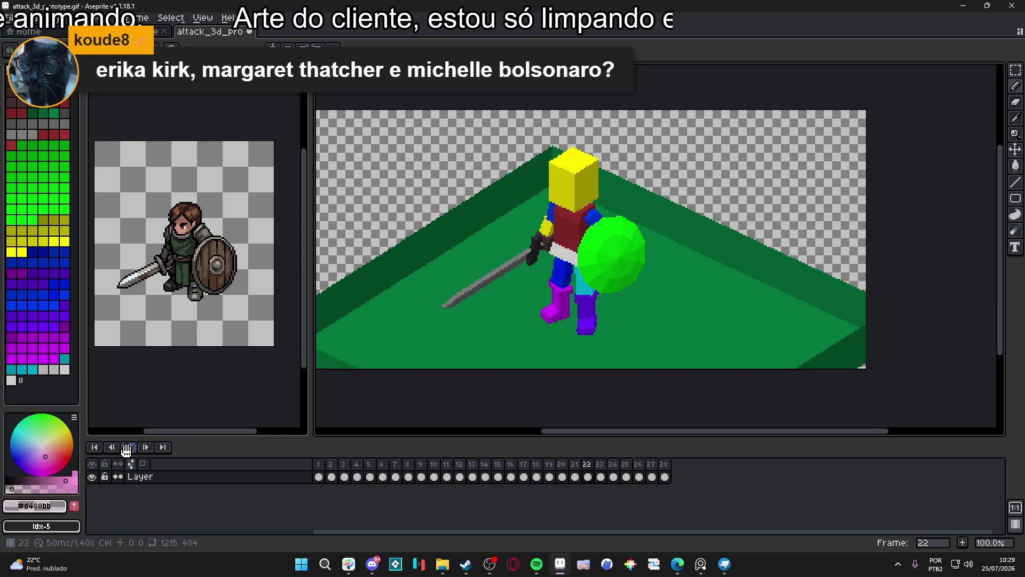
left_click(128, 448)
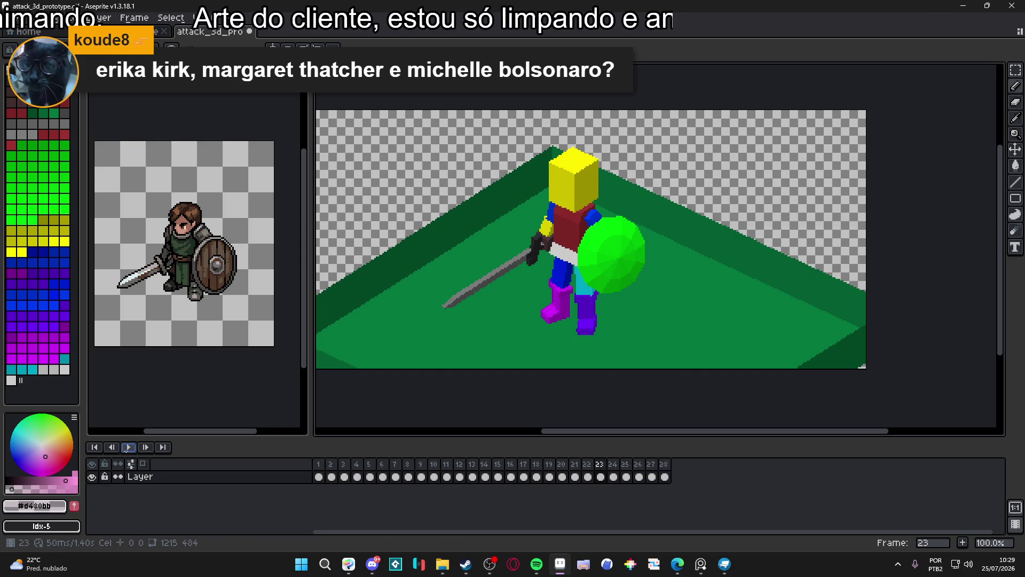
left_click(441, 483)
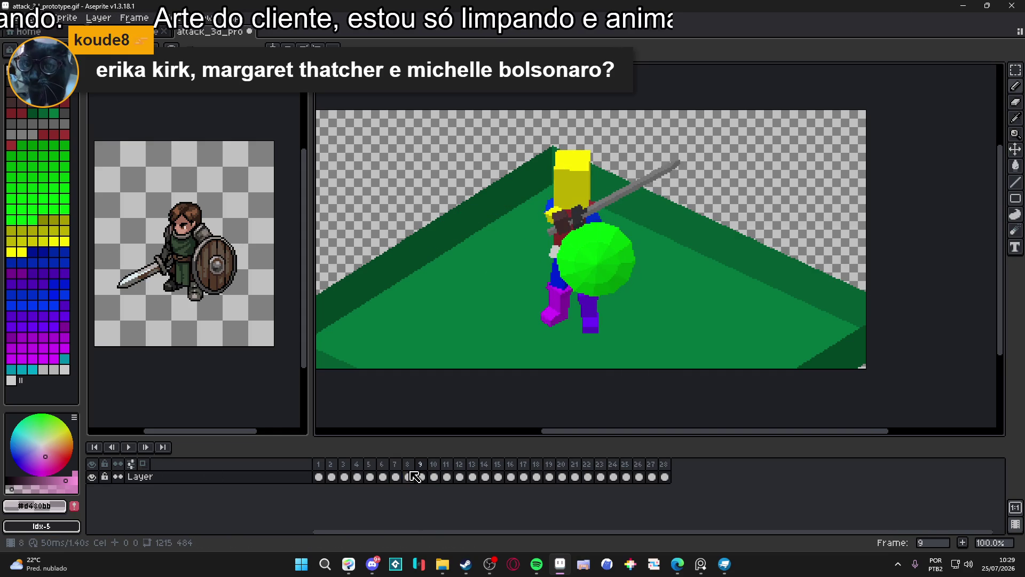
key("Right")
key("Left")
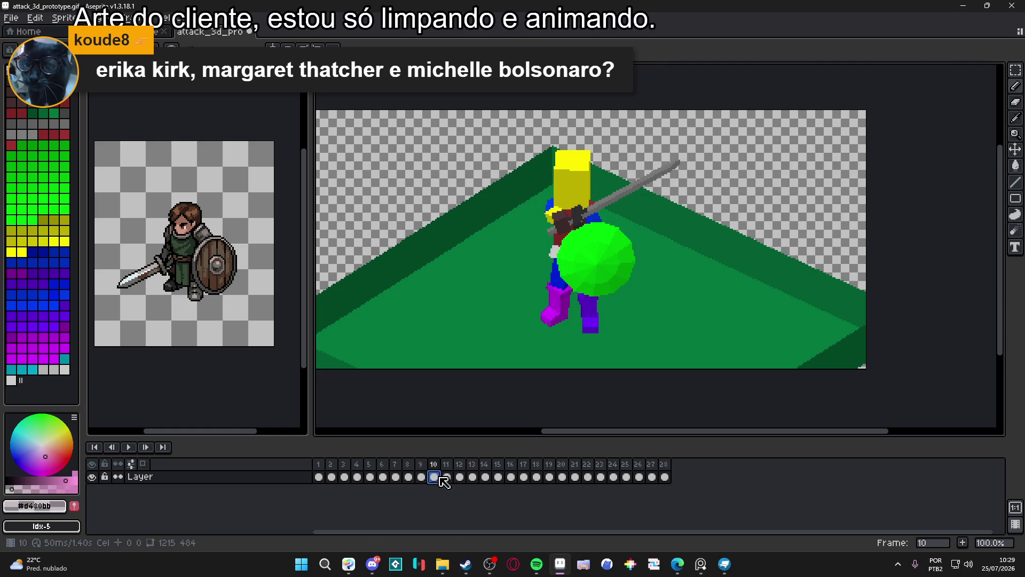
key("shift+n")
Step: Load a different palette preset and pick its light swatch as the drawing colour
left_click(433, 476)
left_click(21, 50)
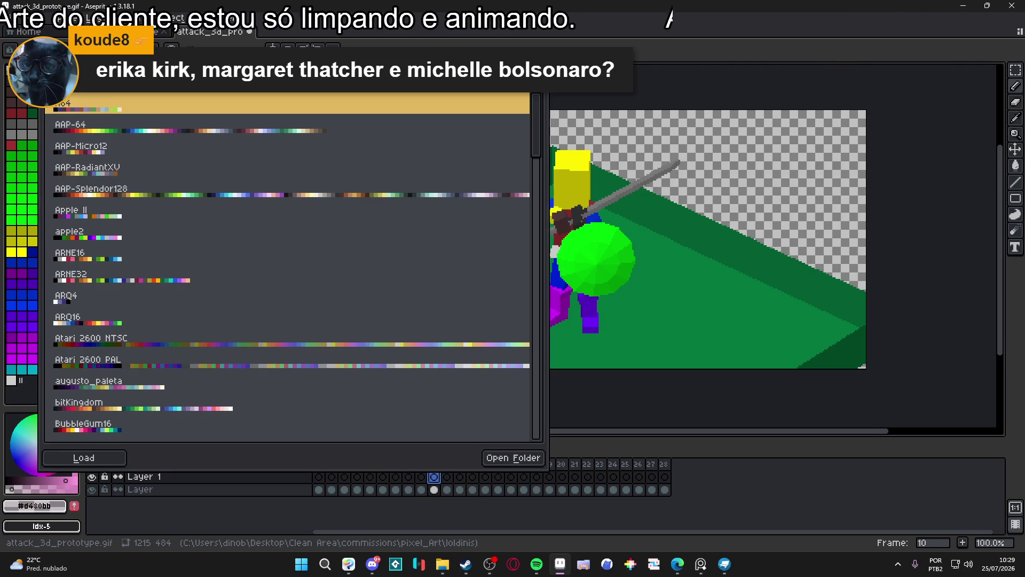
left_click(206, 130)
left_click(25, 154)
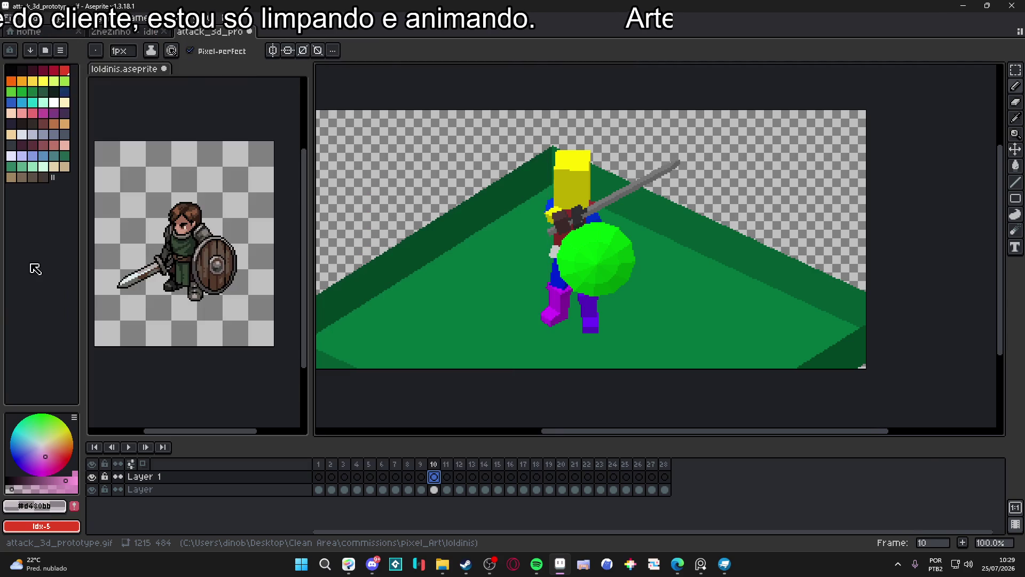
left_click(11, 155)
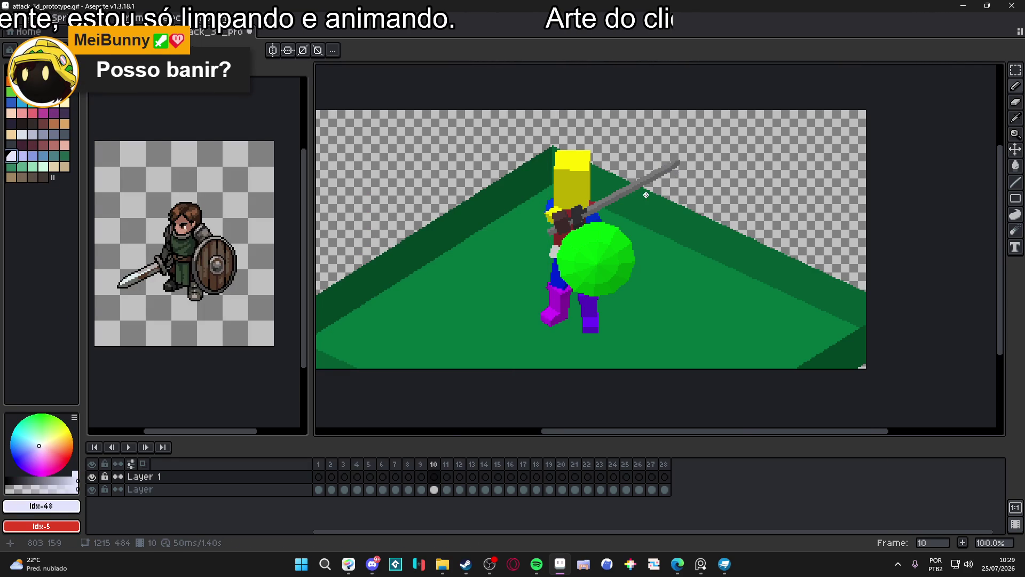
Step: Select a tiny 3×3 pixel area with the rectangular marquee
scroll(646, 195, "up", 6)
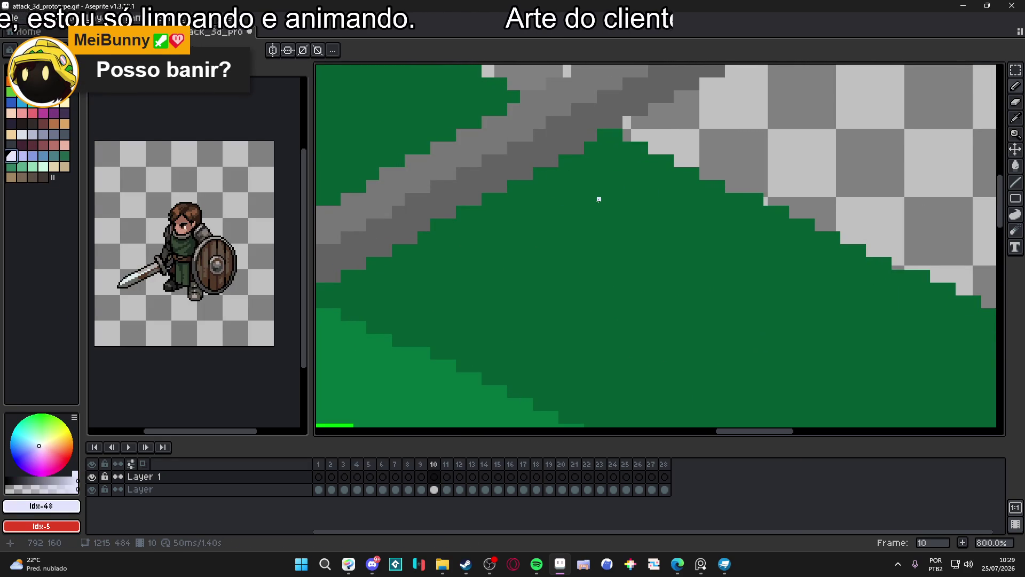
key("m")
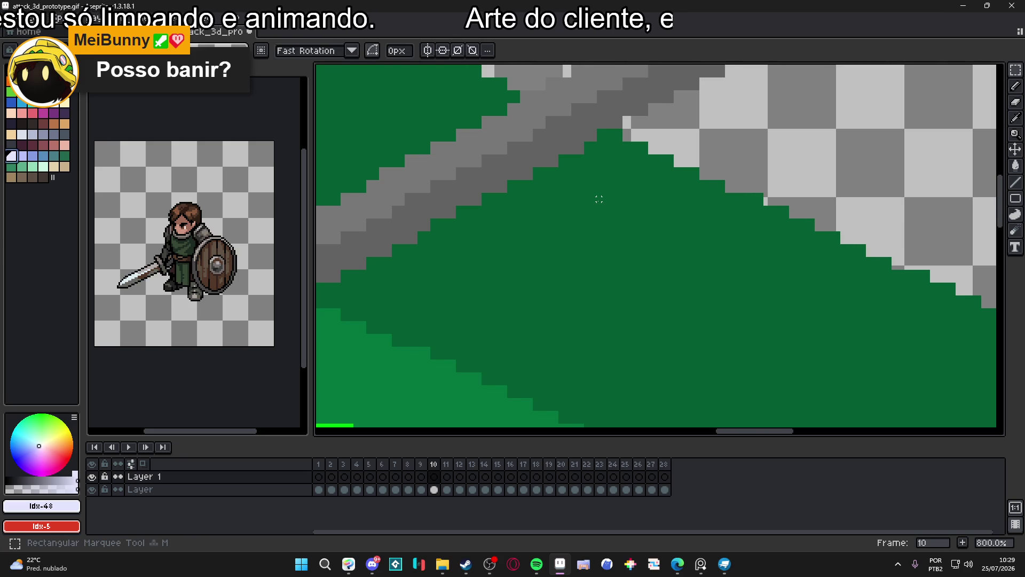
scroll(599, 199, "up", 4)
left_click_drag(667, 104, 636, 136)
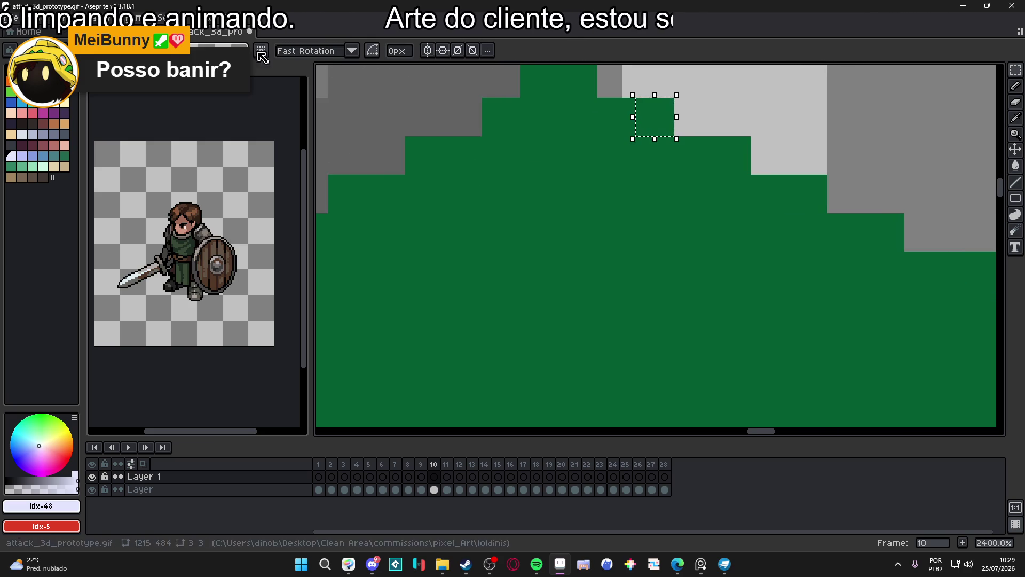
Step: Resize the sprite to a third, 405×161, using nearest-neighbor interpolation
left_click(142, 19)
mouse_move(208, 18)
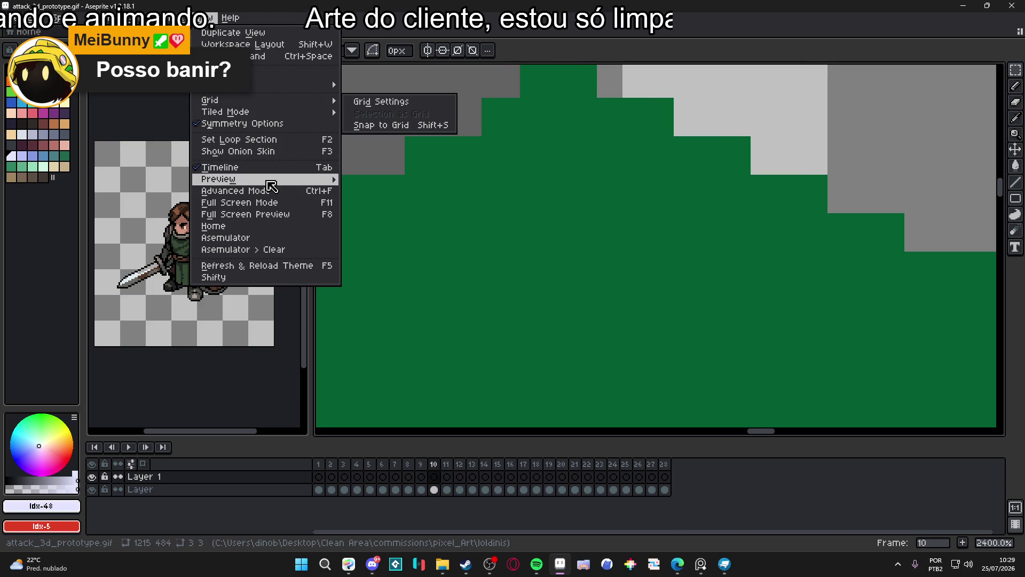
mouse_move(269, 181)
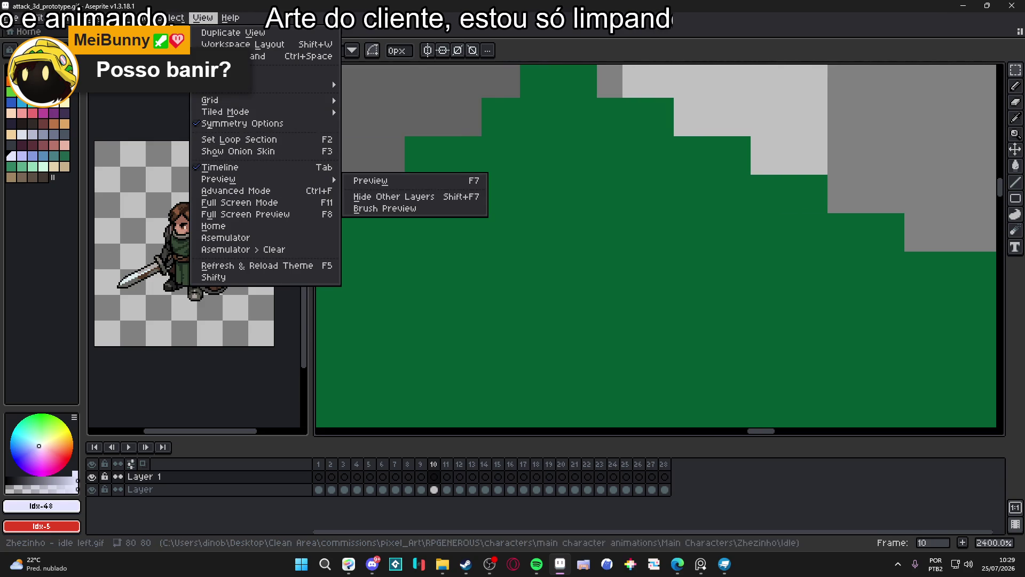
mouse_move(174, 19)
mouse_move(132, 19)
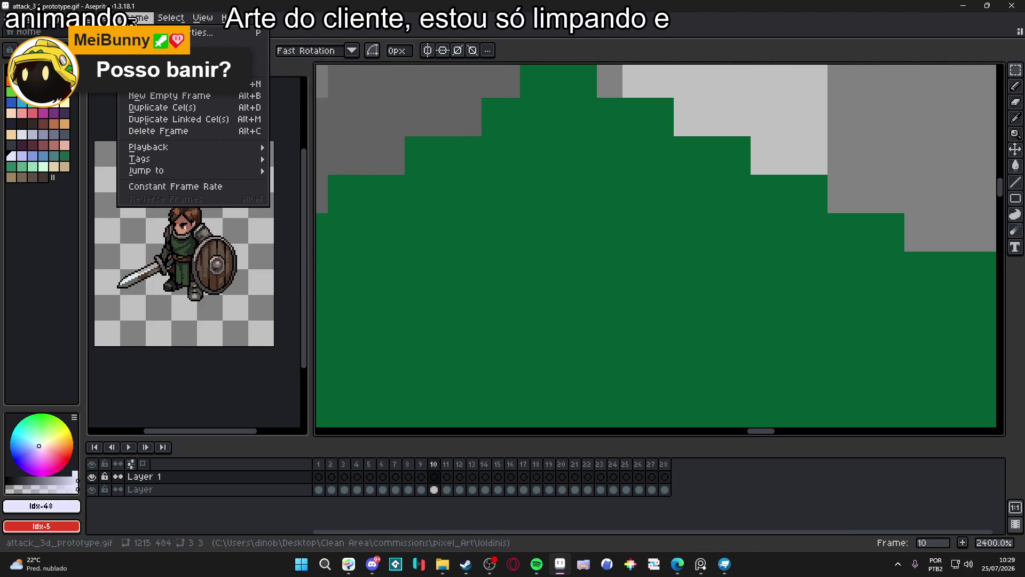
mouse_move(69, 12)
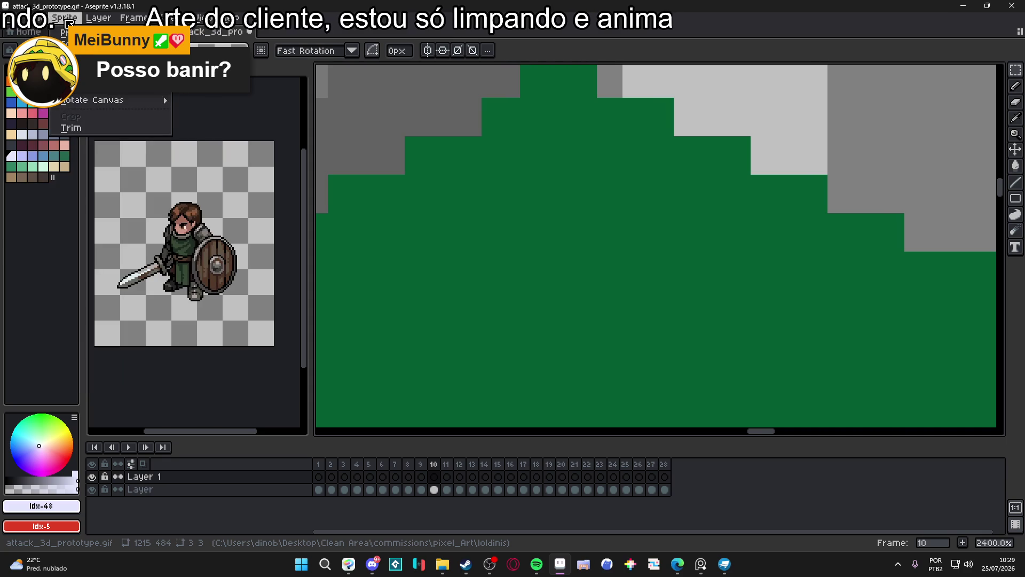
left_click(80, 77)
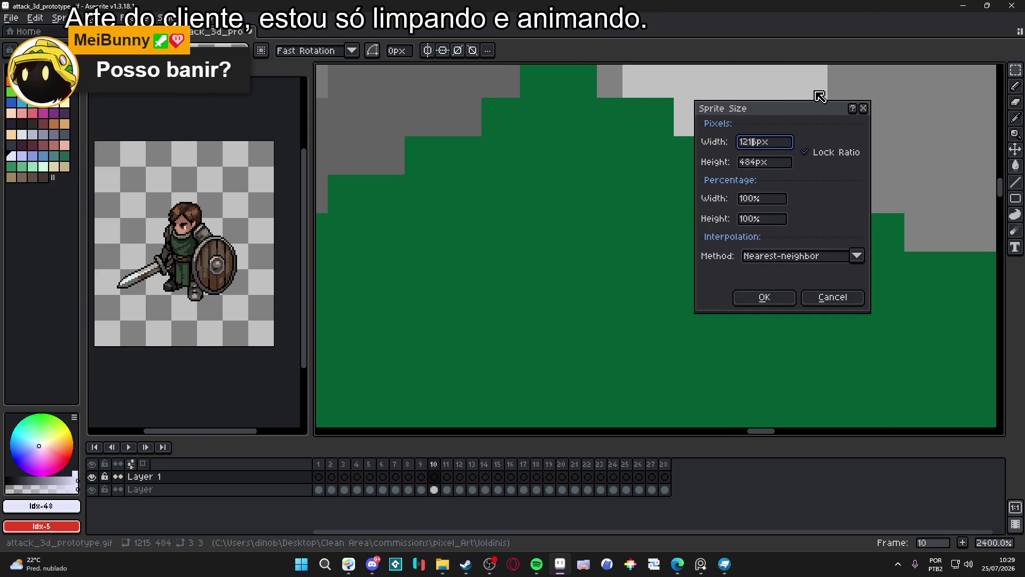
type("3")
key("Return")
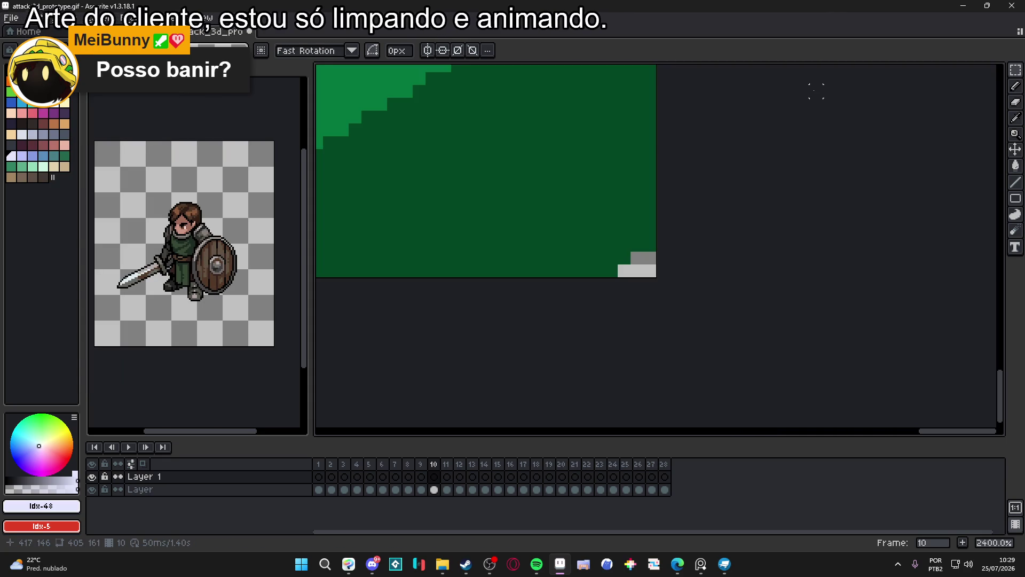
scroll(674, 212, "down", 10)
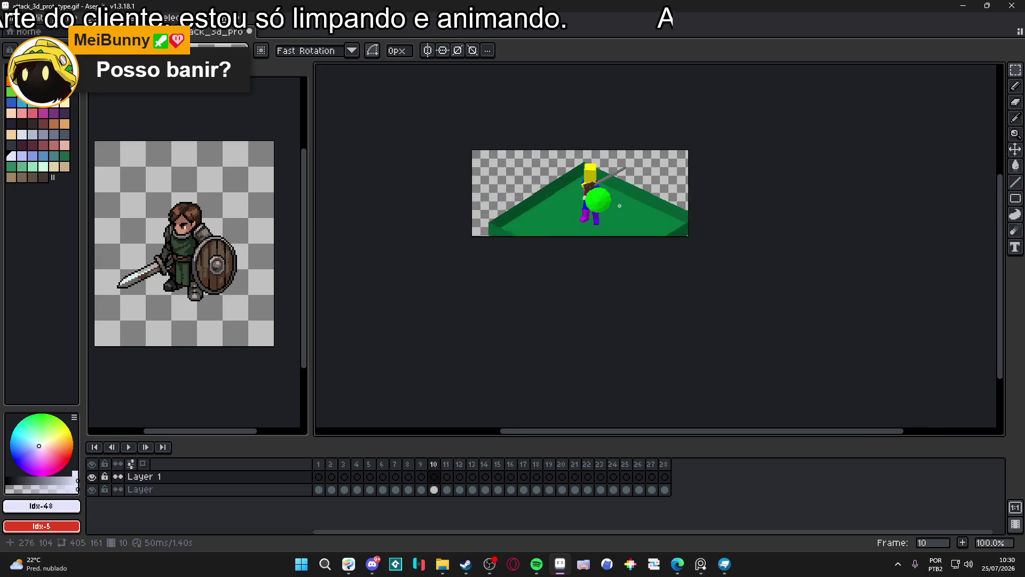
scroll(606, 214, "up", 2)
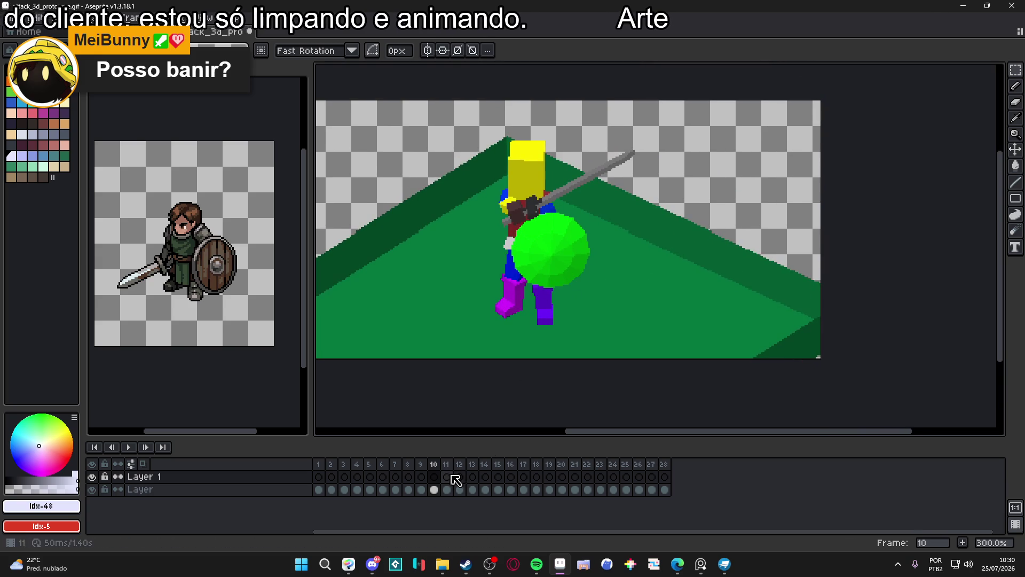
Step: Select frame 11's cel on the new layer
key("v")
left_click(635, 151)
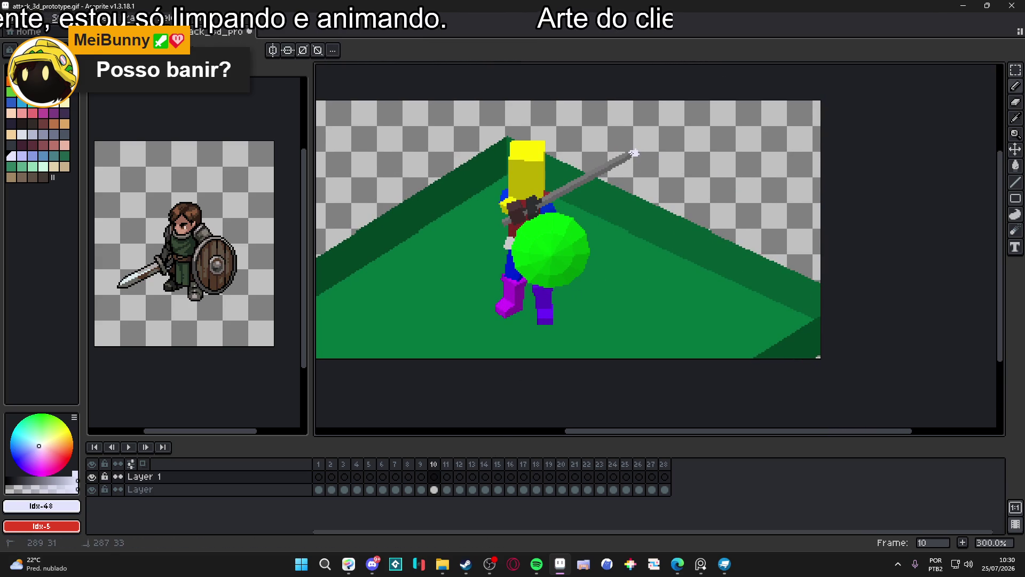
left_click(446, 476)
left_click(434, 489)
left_click(447, 489)
Step: Draw the crescent slash outline on frame 11 and fill it solid white
key("b")
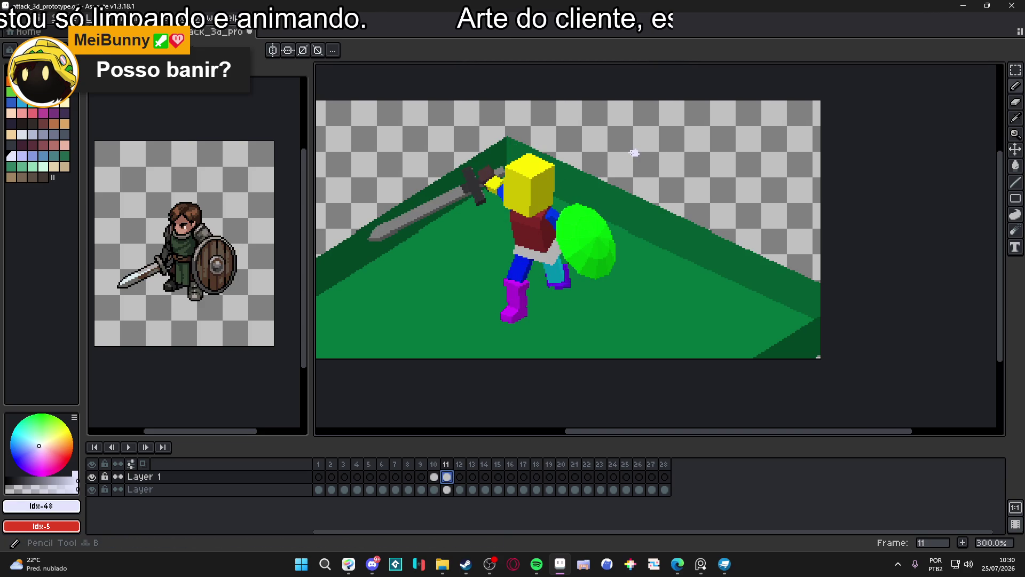
mouse_move(635, 153)
left_mouse_down()
mouse_move(611, 205)
mouse_move(586, 224)
mouse_move(537, 234)
mouse_move(491, 224)
mouse_move(464, 192)
left_mouse_up()
mouse_move(633, 155)
left_mouse_down()
mouse_move(637, 195)
mouse_move(620, 234)
mouse_move(563, 260)
mouse_move(461, 273)
mouse_move(403, 260)
mouse_move(376, 238)
left_mouse_up()
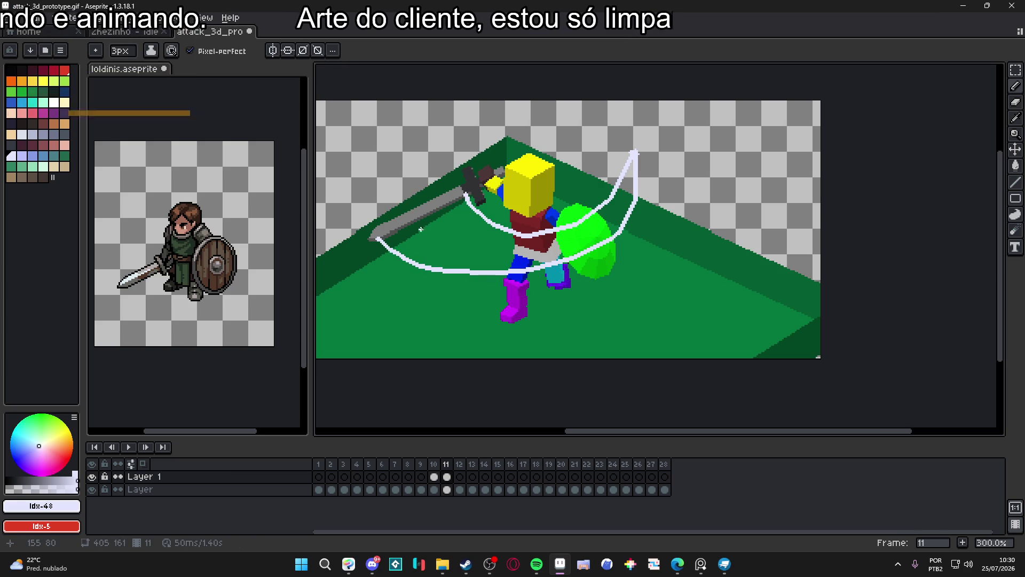
left_click_drag(465, 193, 410, 216)
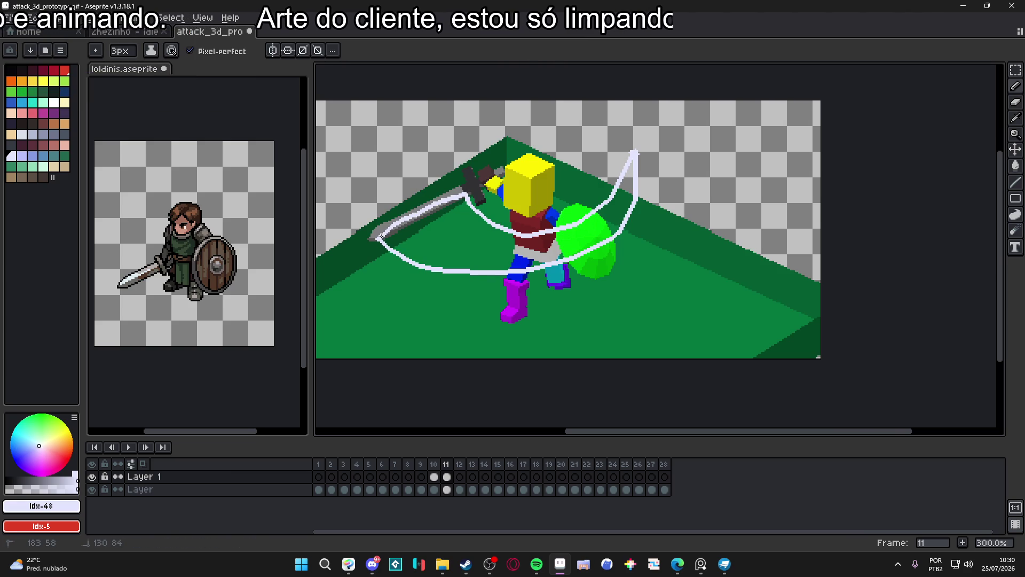
key("g")
left_click(531, 231)
key("ctrl+z")
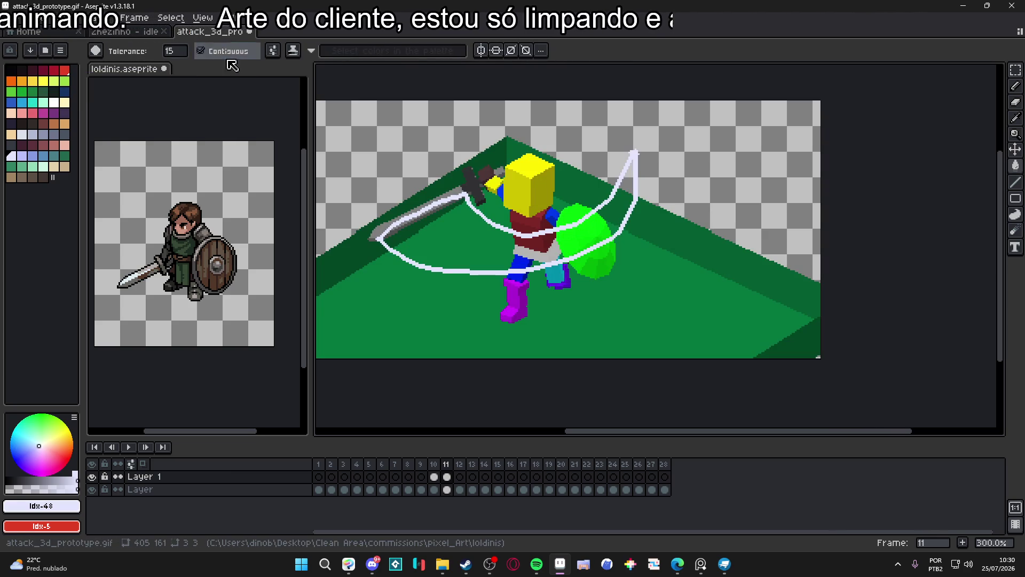
left_click(539, 233)
key("b")
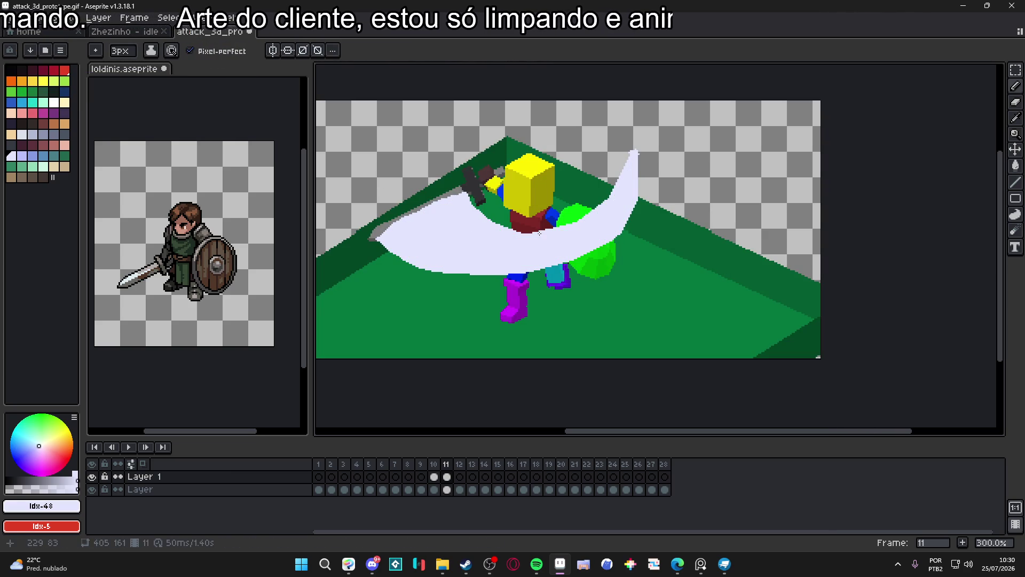
Step: Compare the slash across frames 10–12, then hide the 3D reference layer on frame 12
left_click(434, 476)
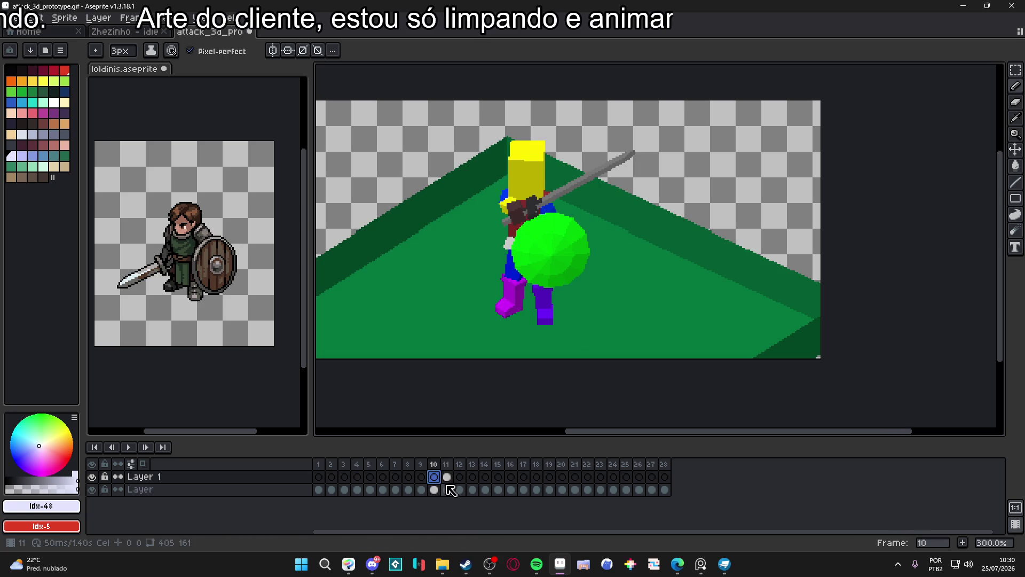
left_click(447, 476)
left_click(457, 477)
left_click(448, 477)
left_click(459, 477)
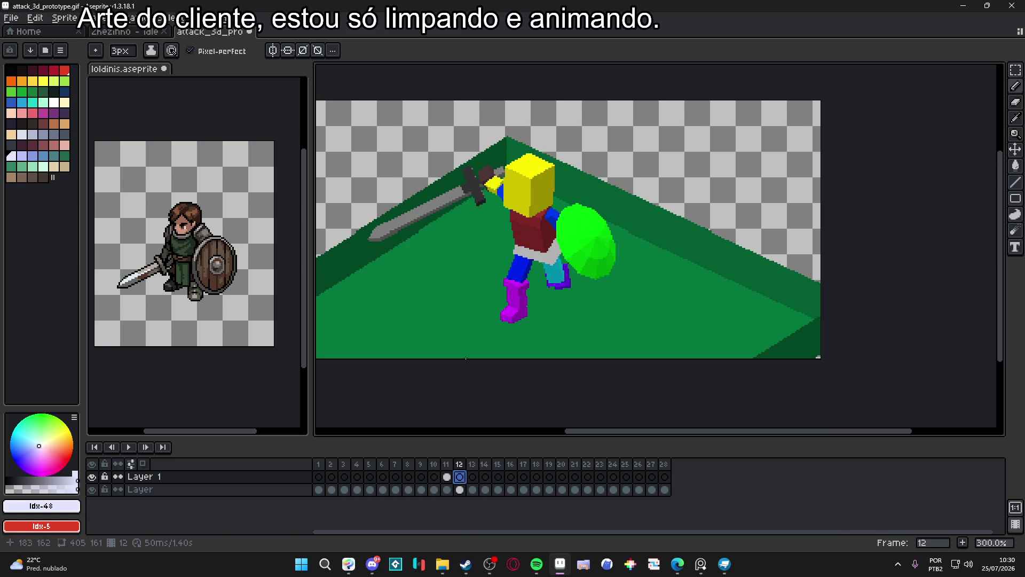
left_click(447, 477)
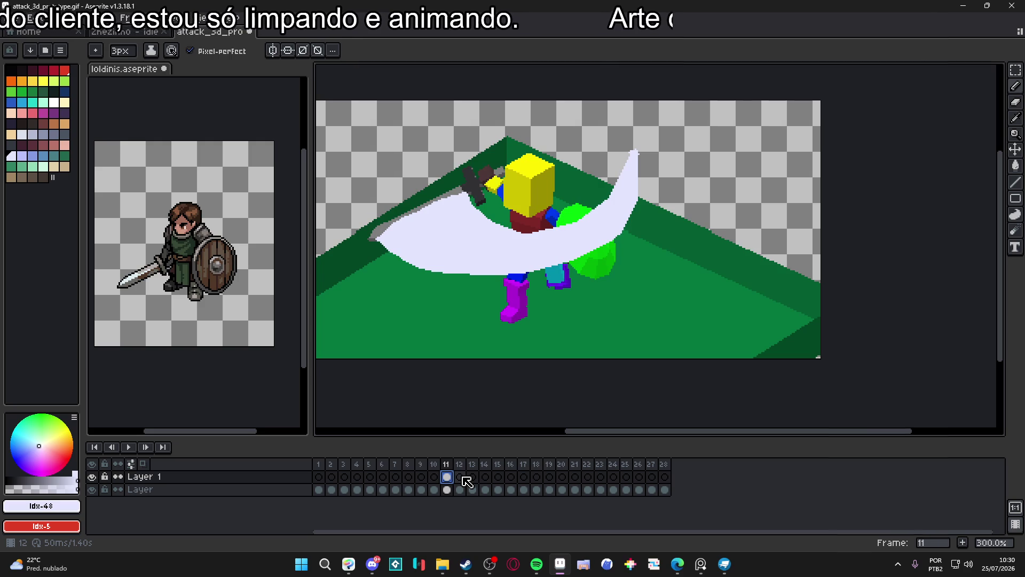
left_click(461, 477)
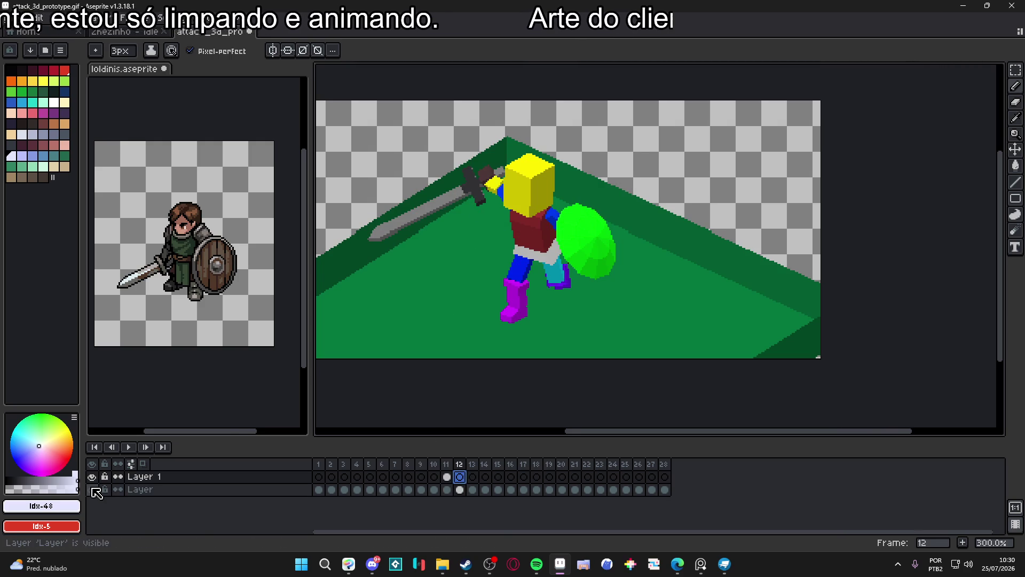
left_click(131, 463)
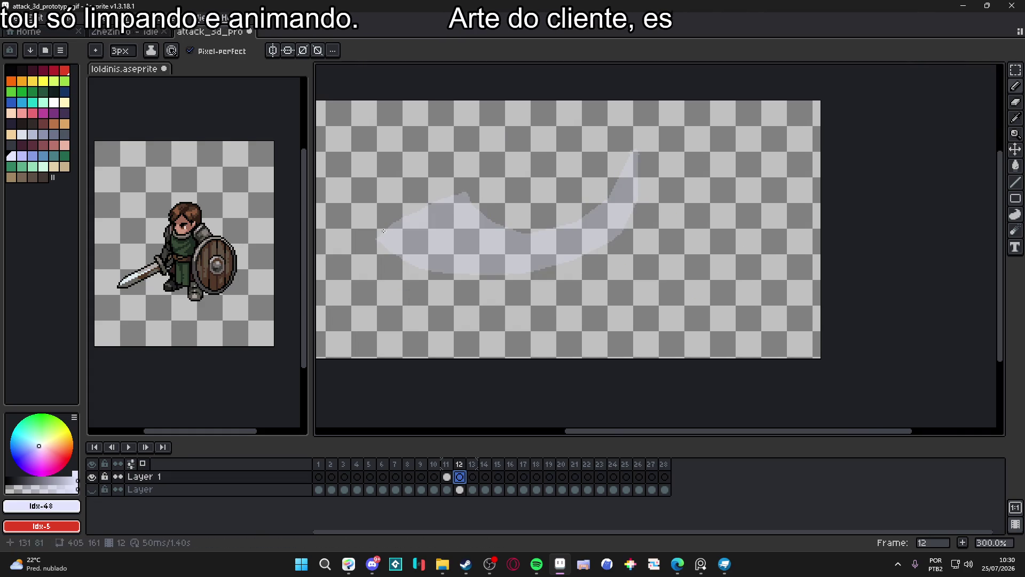
Step: Outline and fill frame 12's thinner white slash, breaking its right tip into streaks and dots
scroll(393, 218, "up", 1)
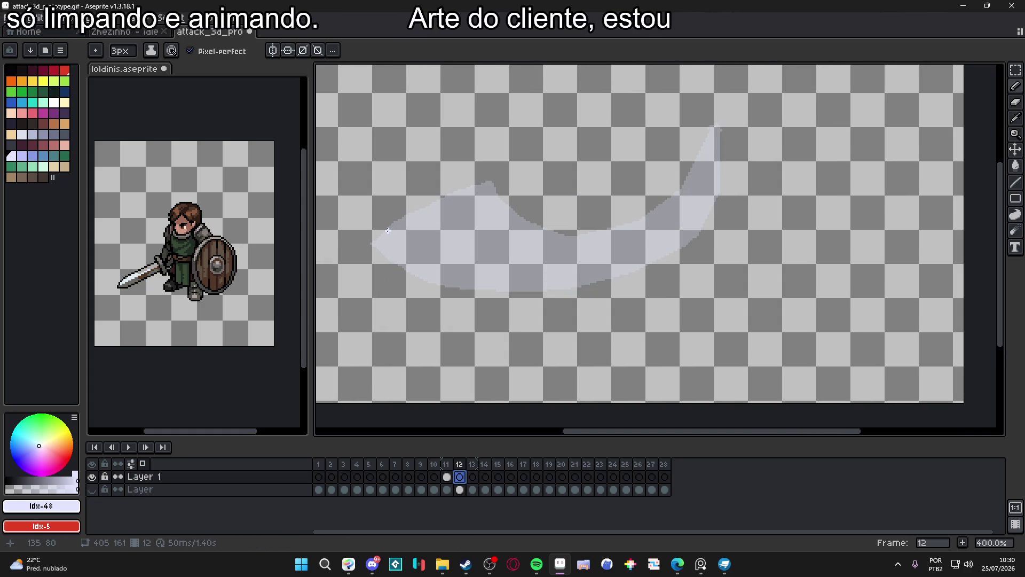
mouse_move(411, 252)
left_mouse_down()
mouse_move(481, 272)
mouse_move(566, 274)
mouse_move(614, 258)
mouse_move(505, 256)
mouse_move(471, 230)
left_mouse_up()
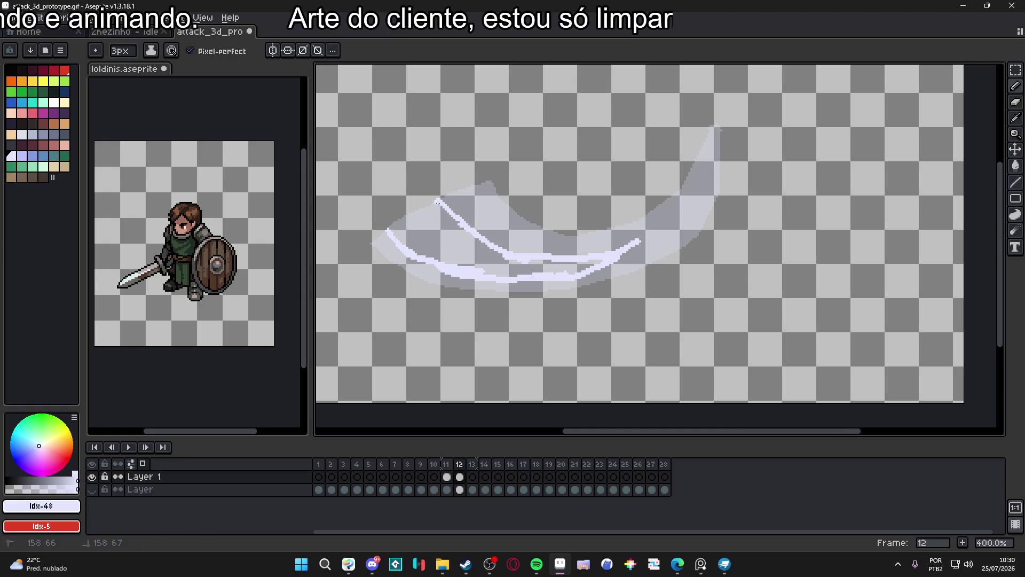
key("g")
left_click(531, 262)
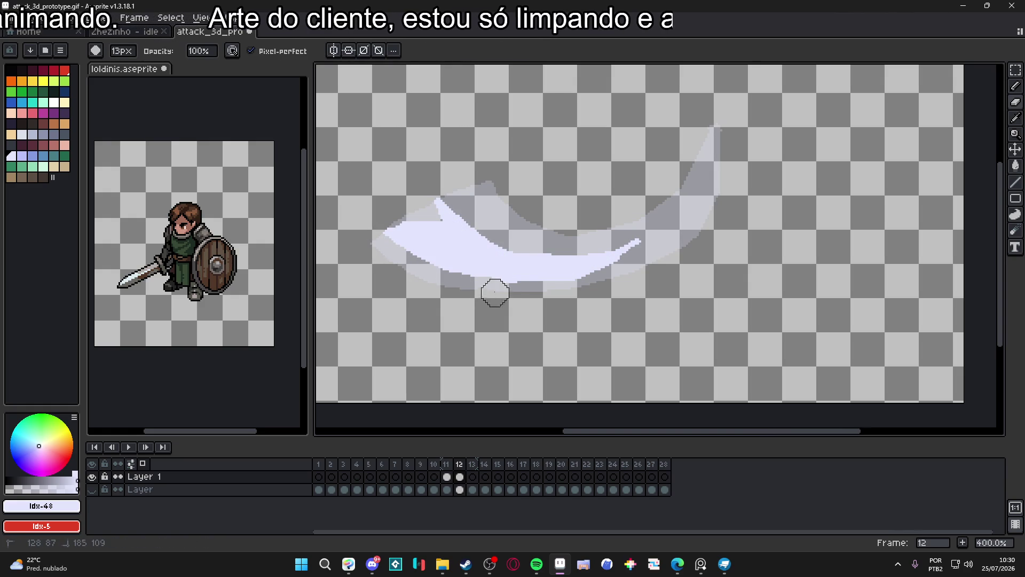
left_click_drag(584, 283, 674, 216)
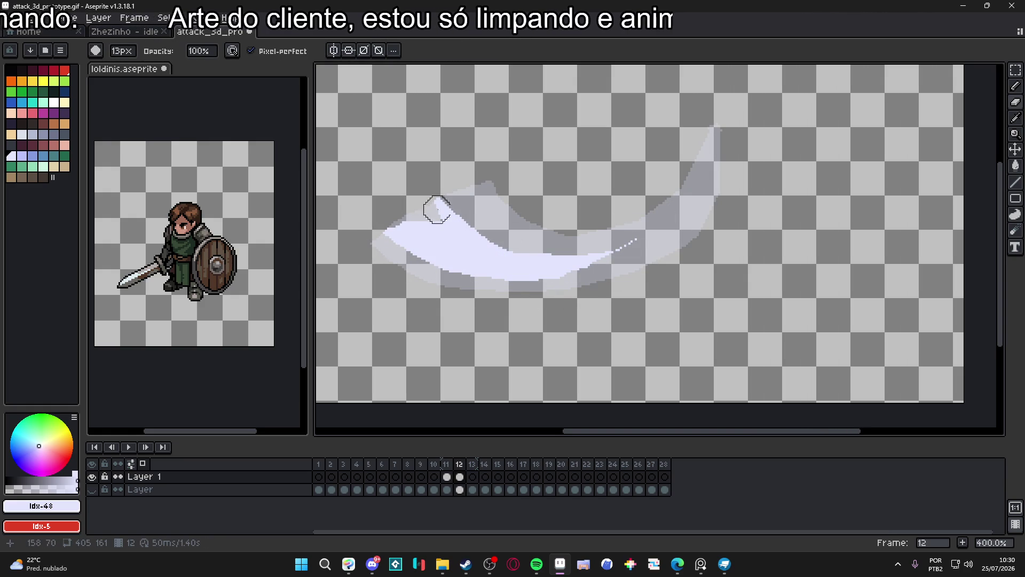
key("b")
left_click_drag(679, 228, 607, 263)
key("e")
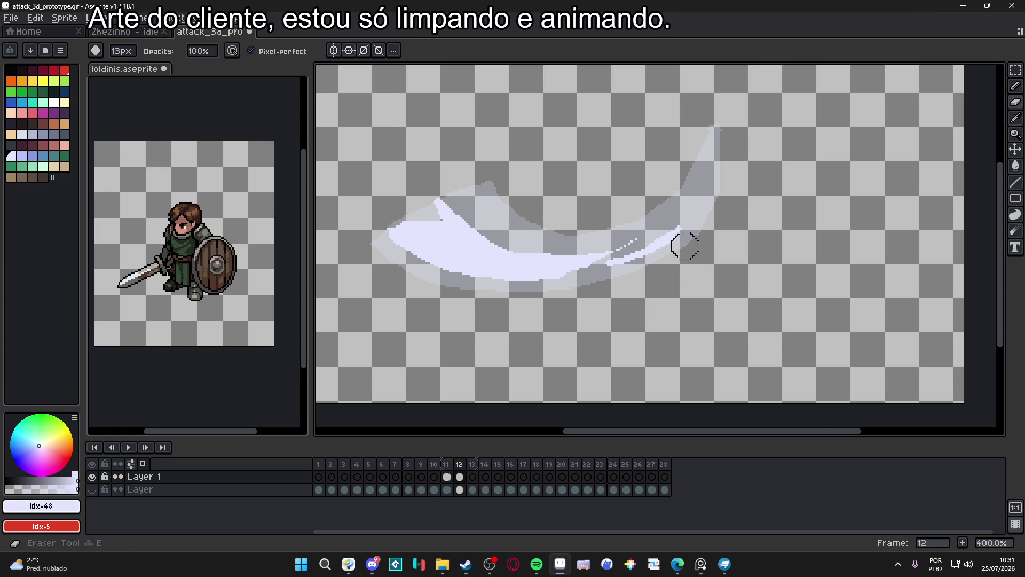
key("b")
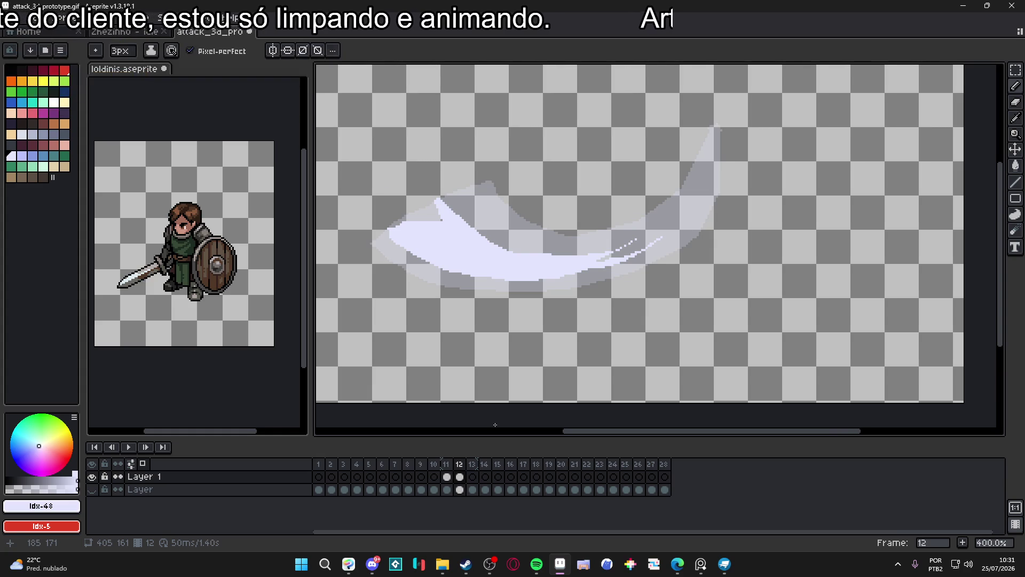
Step: Draw a white swoosh streak on frame 13 and trim part of it away
left_click(473, 476)
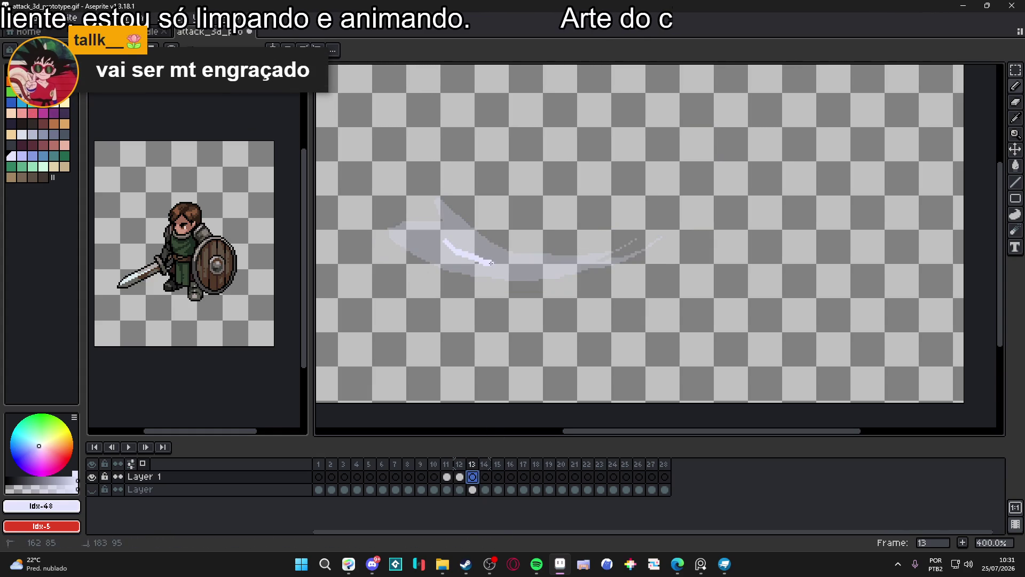
left_click_drag(449, 241, 501, 257)
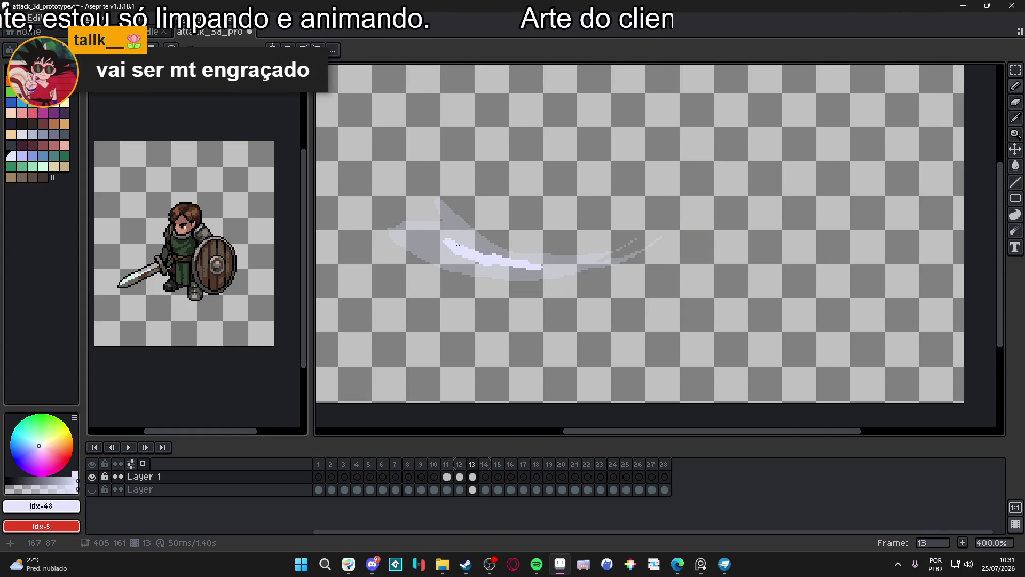
key("e")
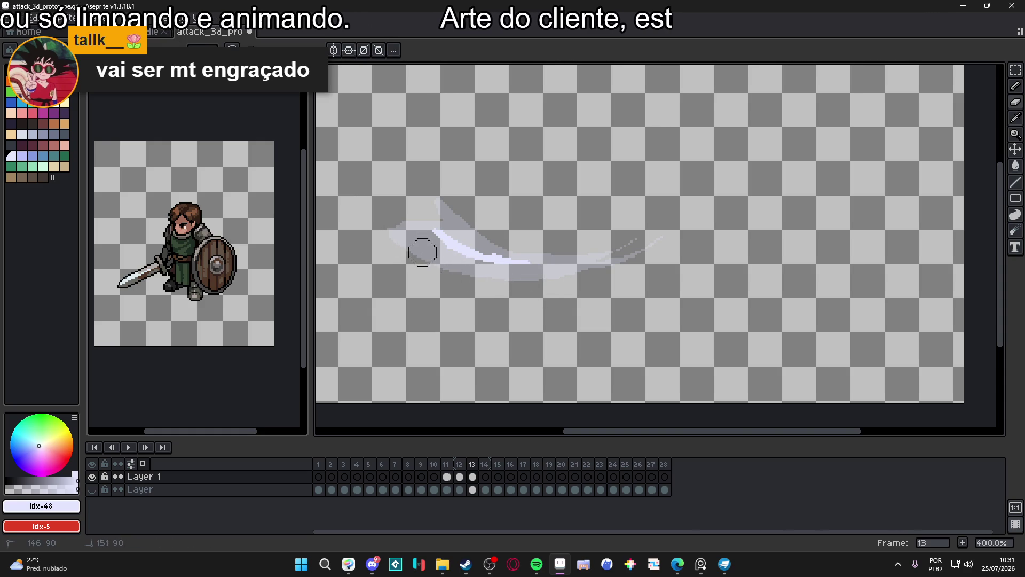
key("b")
key("e")
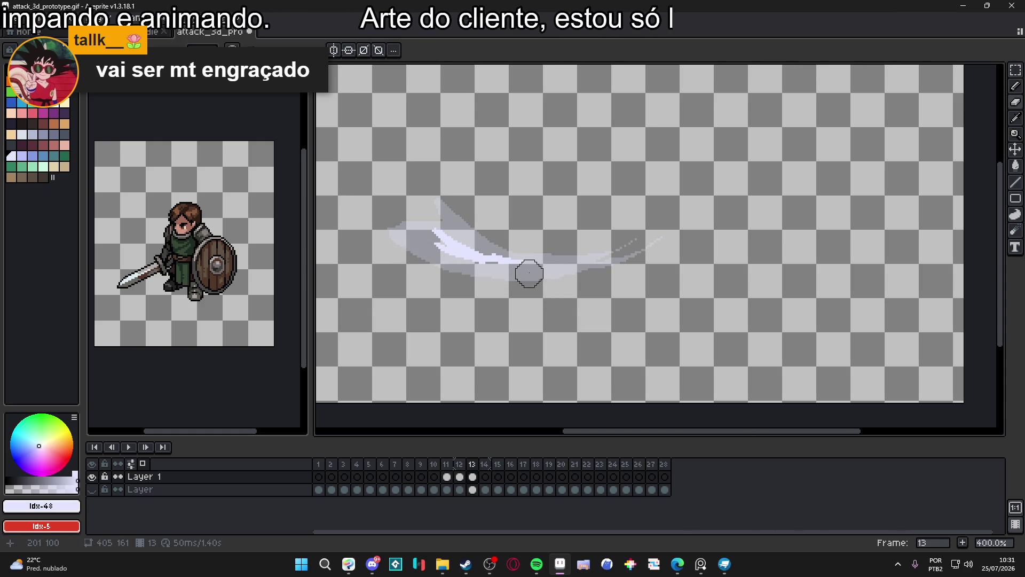
left_click_drag(525, 272, 455, 275)
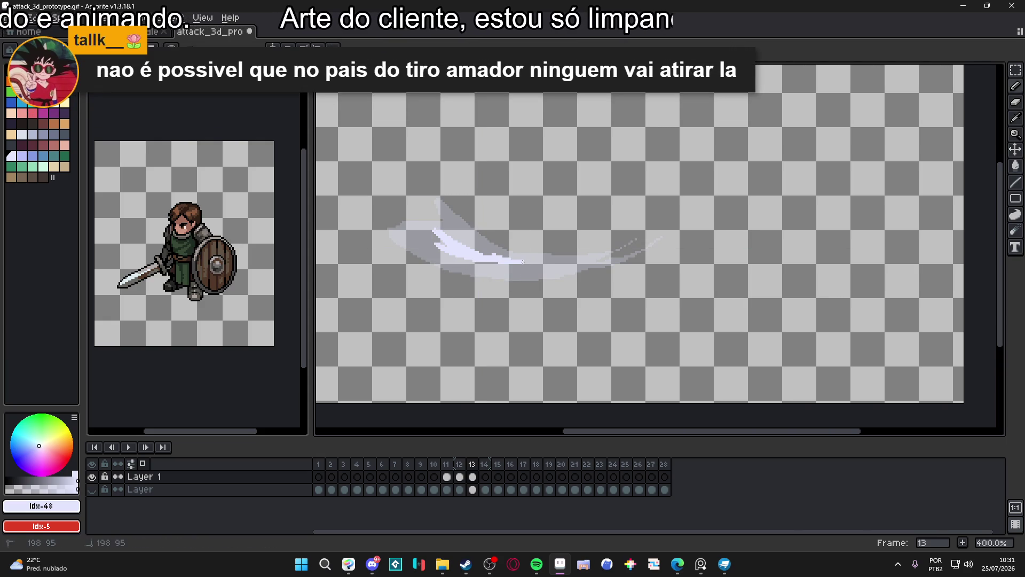
Step: Show the 3D reference layer again and preview the attack animation at 300% zoom
left_click(485, 477)
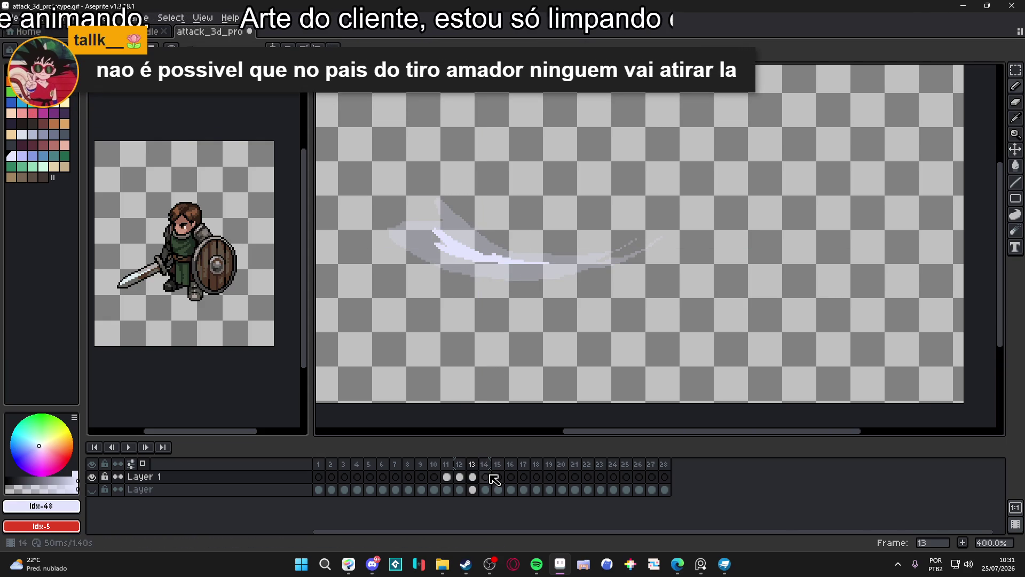
left_click(499, 477)
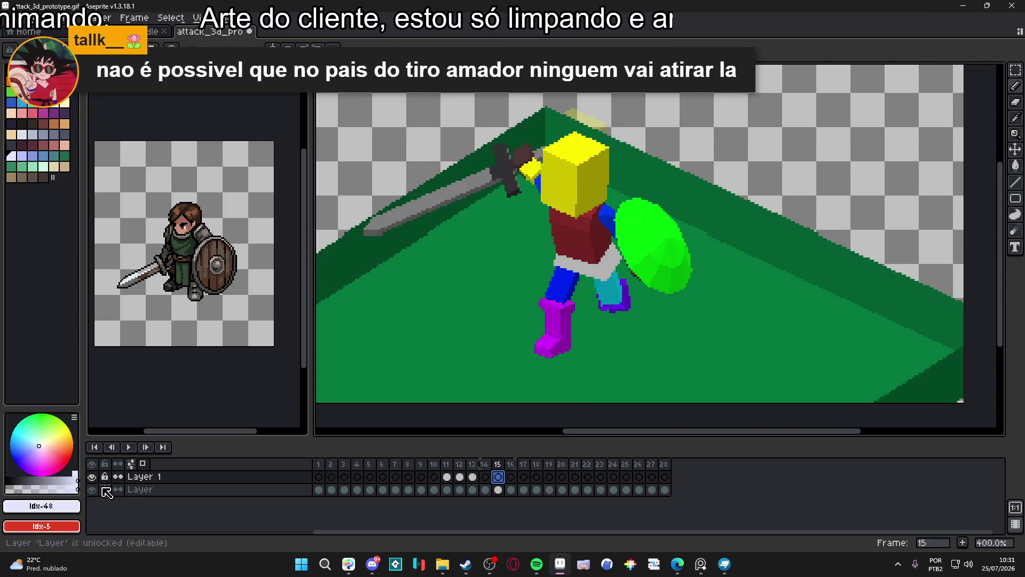
left_click(92, 490)
key("minus")
left_click(131, 448)
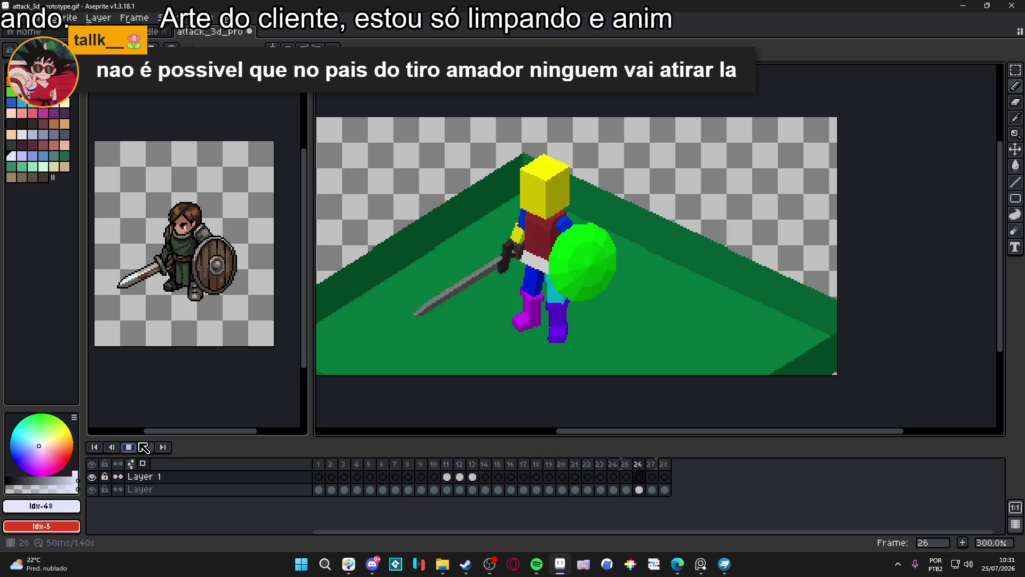
scroll(405, 271, "down", 2)
scroll(427, 295, "up", 1)
scroll(426, 294, "up", 1)
scroll(426, 293, "down", 1)
scroll(434, 285, "up", 1)
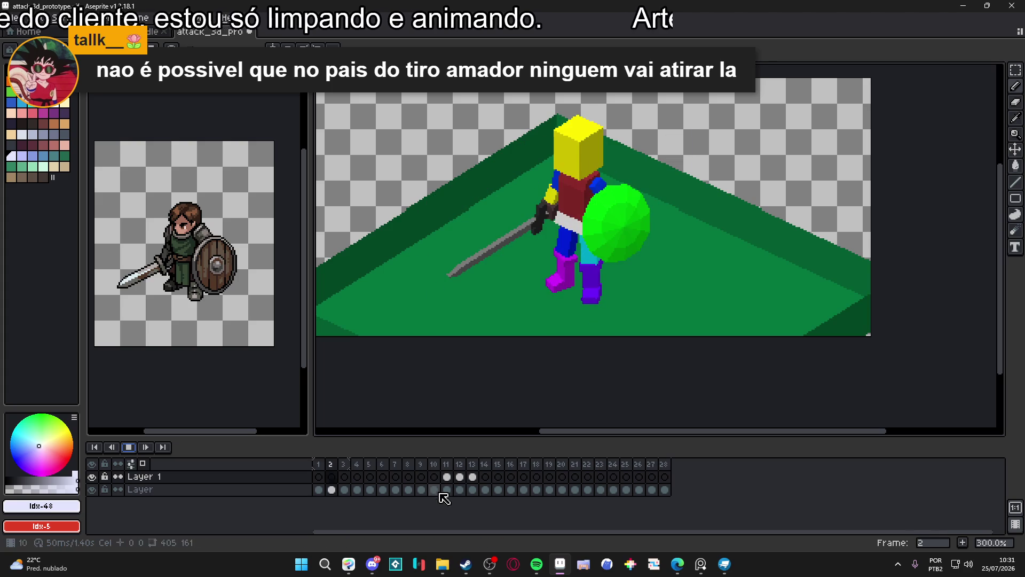
key("Return")
Step: Shift frame 13's streaks up and left, extending and filling the upper streak
left_click(459, 476)
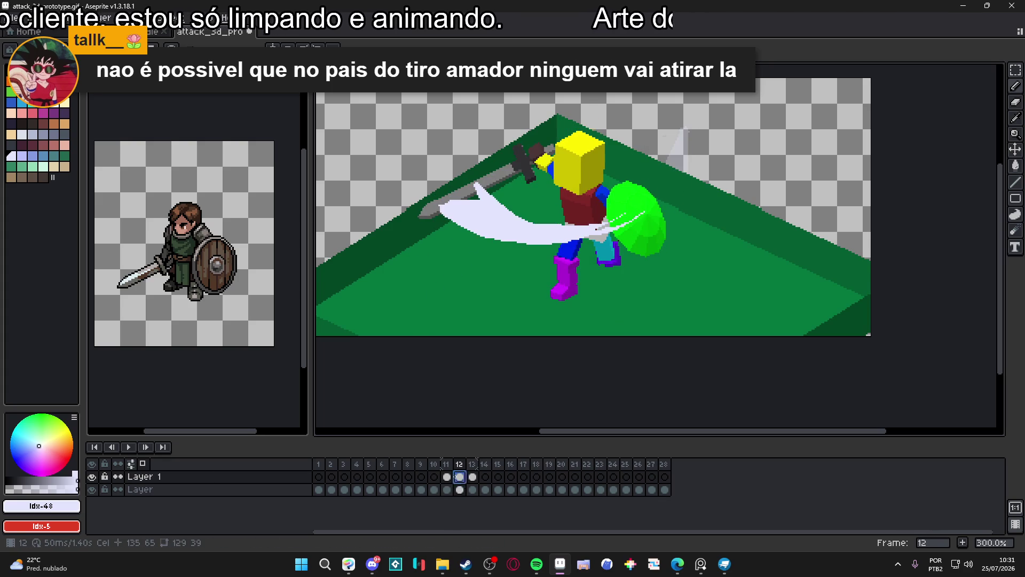
left_click(472, 477)
left_click_drag(510, 230, 485, 217)
scroll(485, 218, "up", 4)
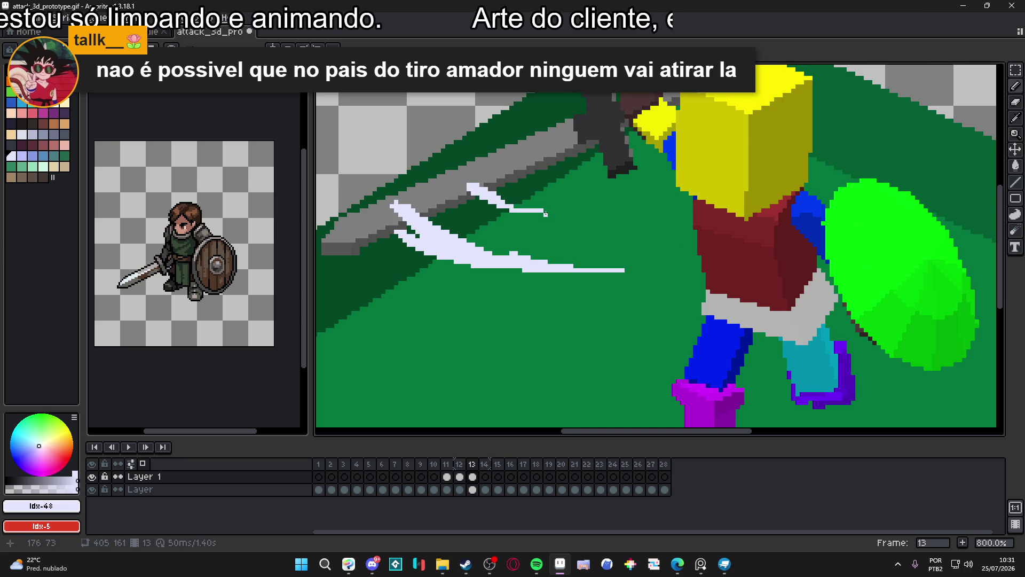
left_click_drag(549, 214, 563, 215)
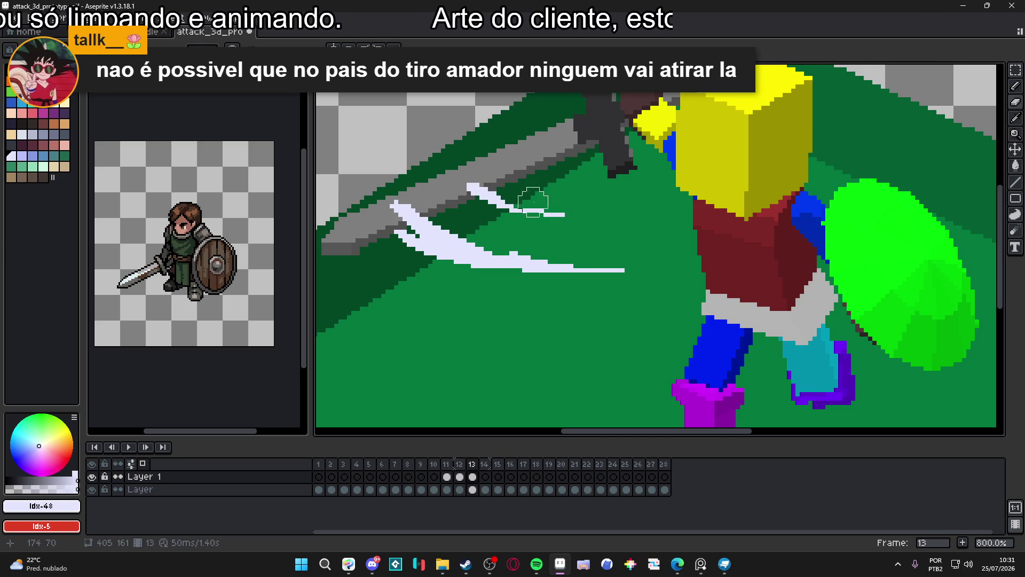
left_click_drag(466, 196, 482, 201)
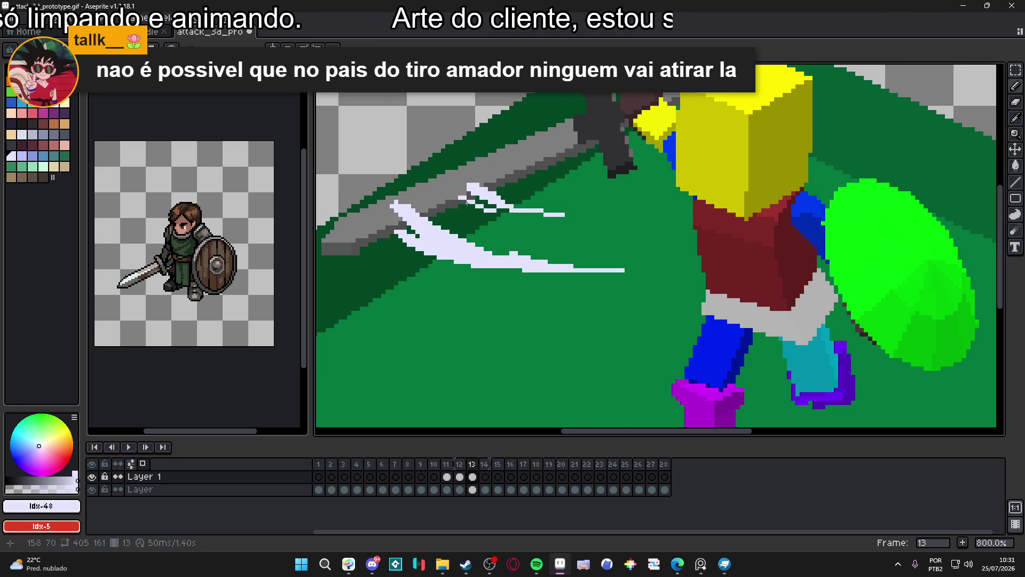
scroll(498, 207, "down", 5)
scroll(530, 235, "up", 1)
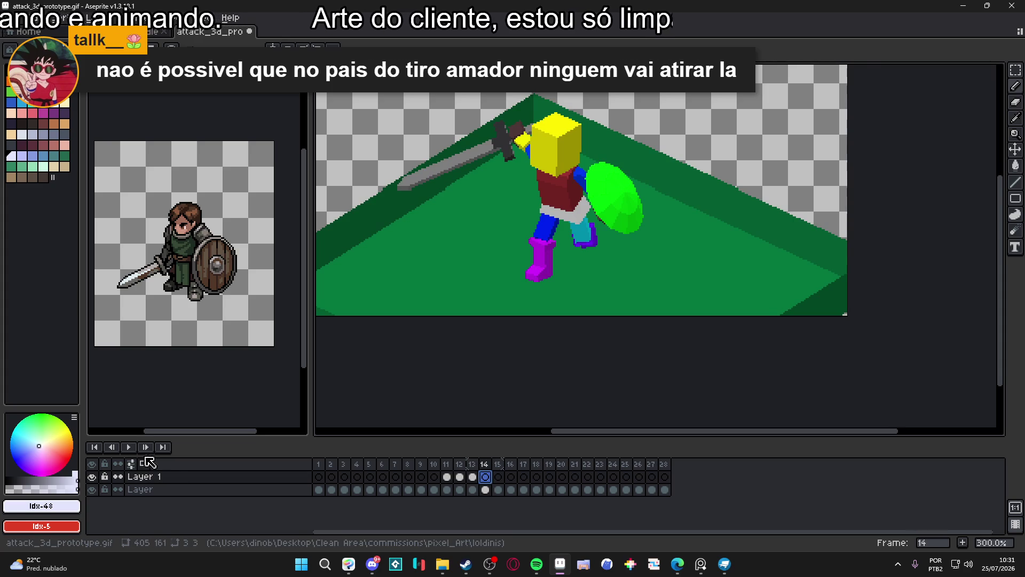
Step: Replay the attack animation, then compare the slash frames 10 through 13
left_click(129, 448)
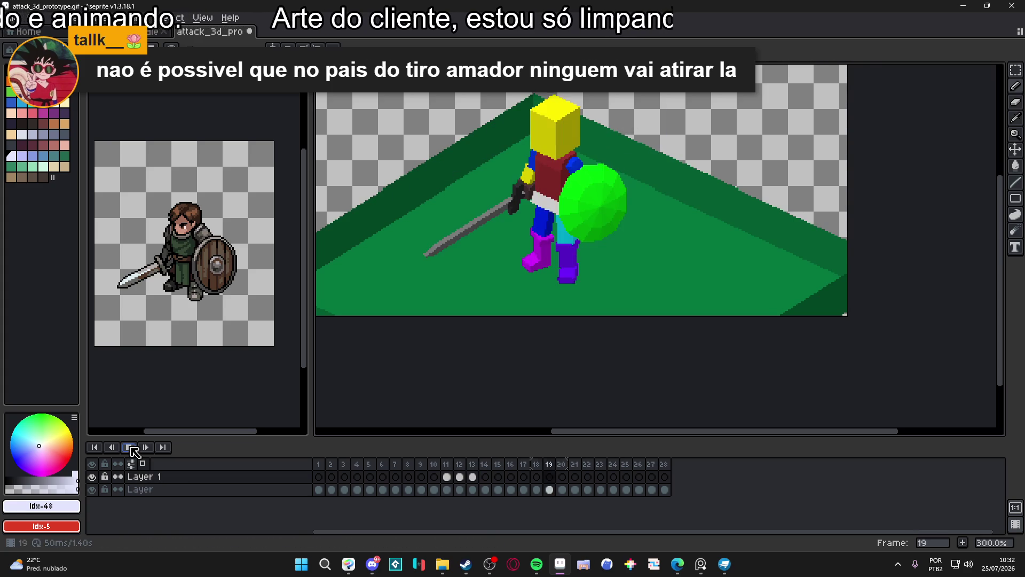
scroll(345, 287, "down", 1)
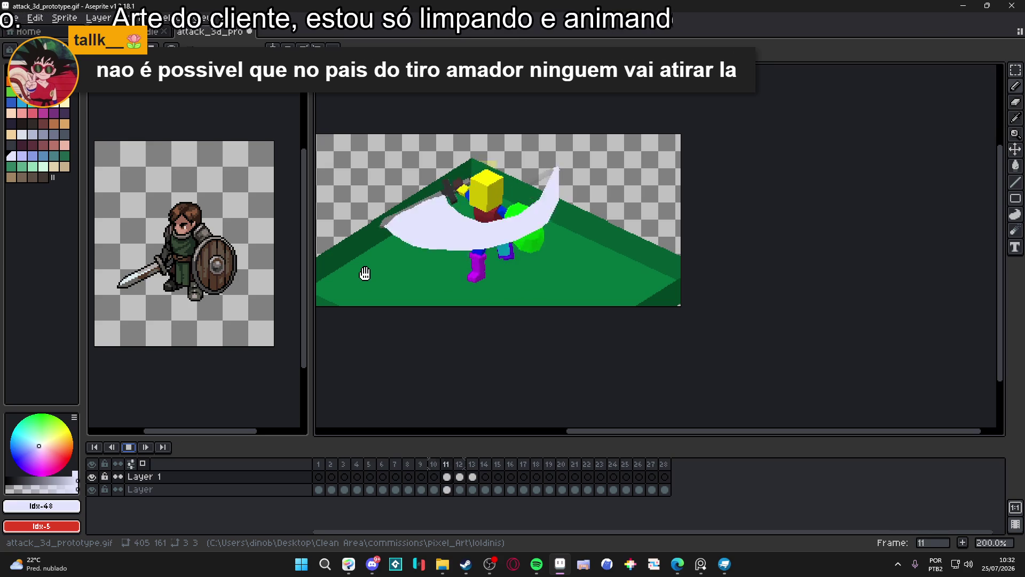
left_click(128, 446)
left_click(430, 464)
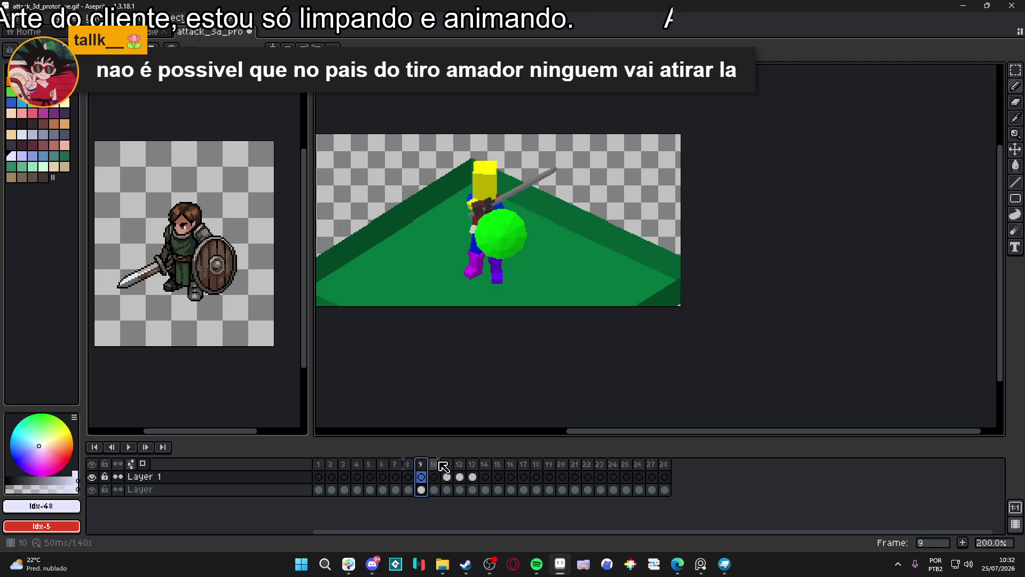
left_click(447, 465)
left_click(459, 465)
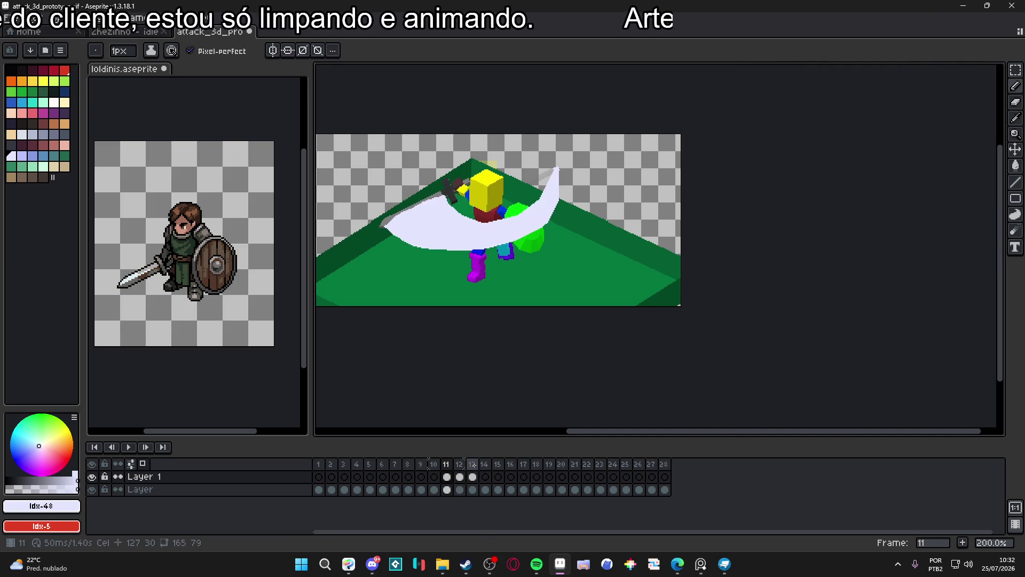
left_click(478, 468)
left_click(460, 469)
left_click(446, 470)
left_click(459, 470)
left_click(472, 474)
Step: Step through the slash frames and delete frame 12 from the animation
key("Left")
key("Left")
key("Left")
key("Right")
key("Right")
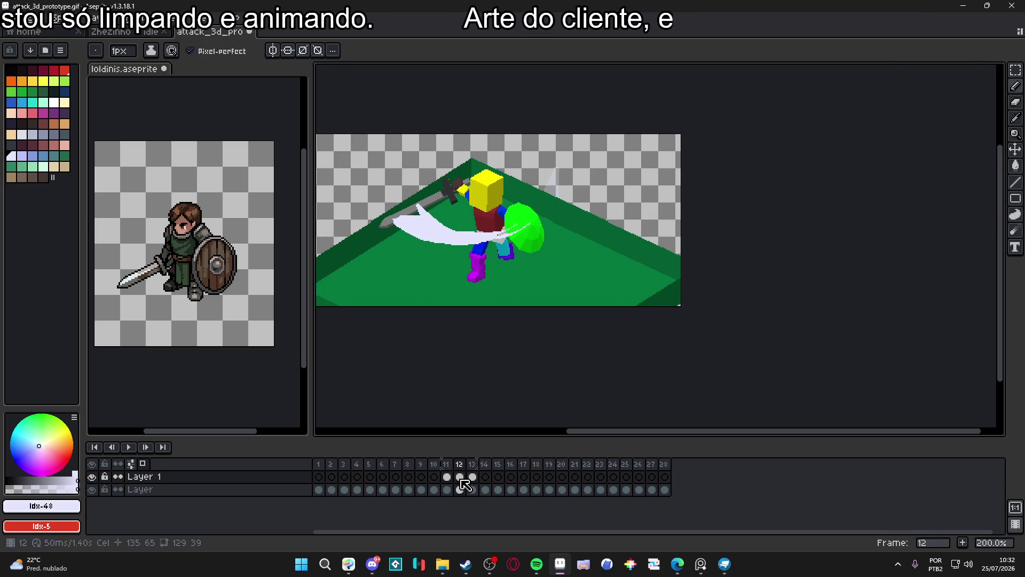
key("Right")
left_click(485, 476, "shift")
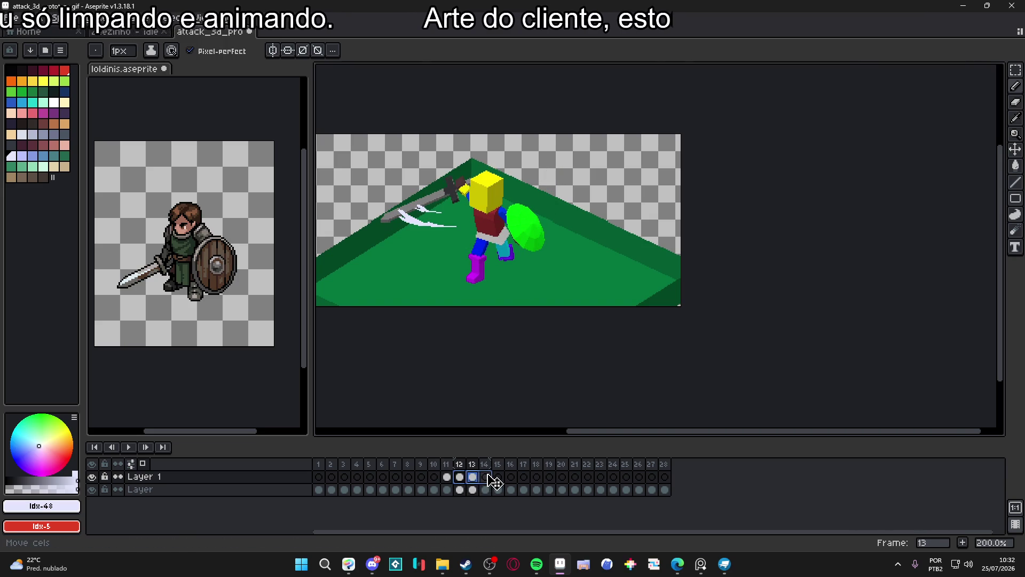
left_click(458, 464)
left_click(447, 463)
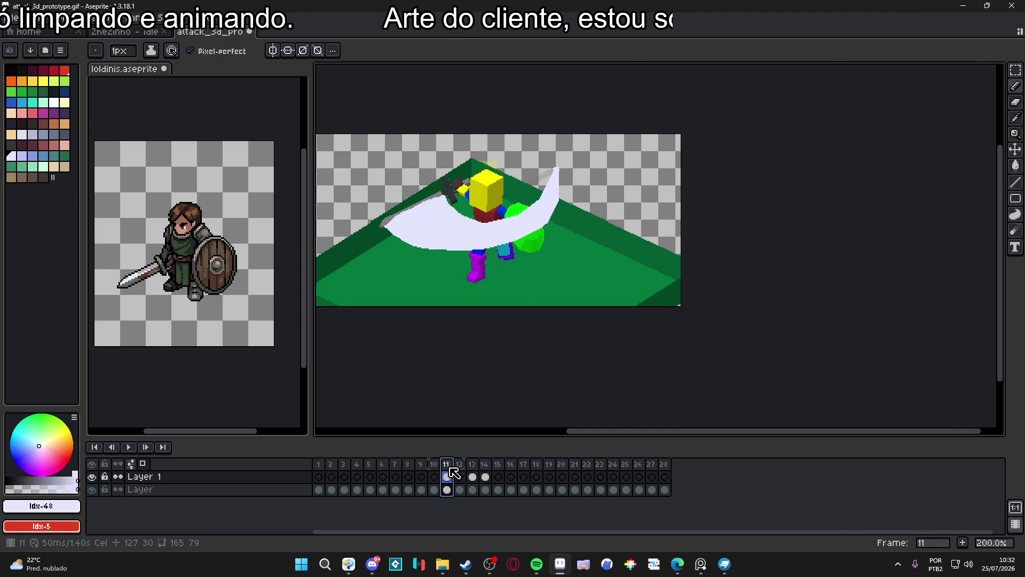
left_click(459, 464)
key("alt+Delete")
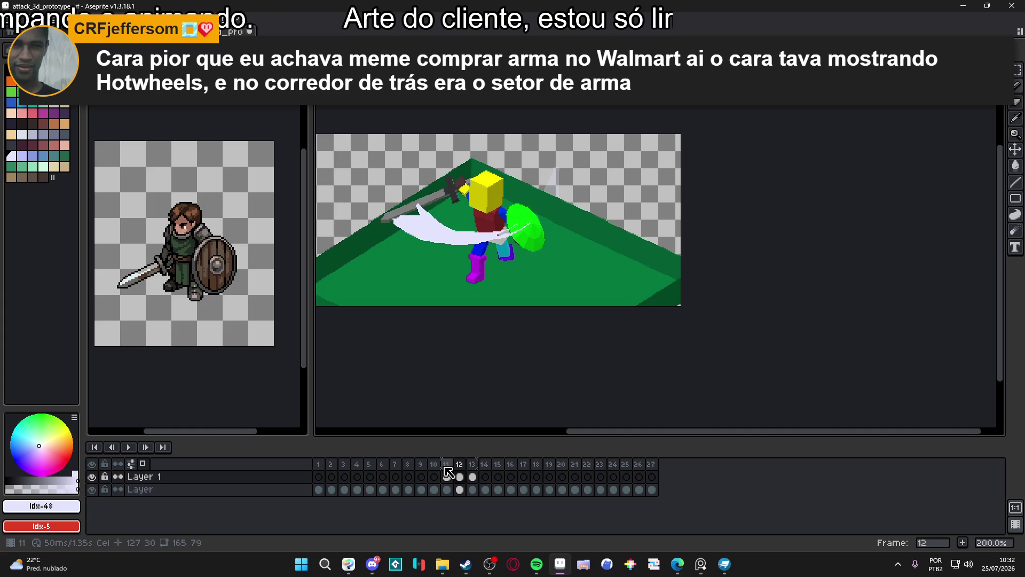
Step: Preview the shortened 27-frame animation from frame 9, then go to frame 14
left_click(420, 464)
left_click(146, 447)
left_click(128, 447)
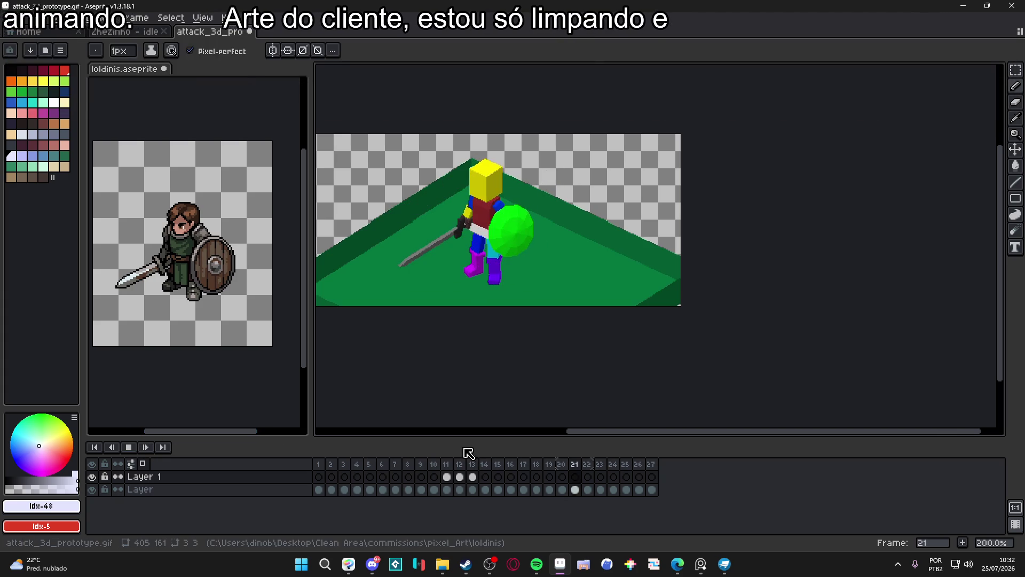
left_click(142, 451)
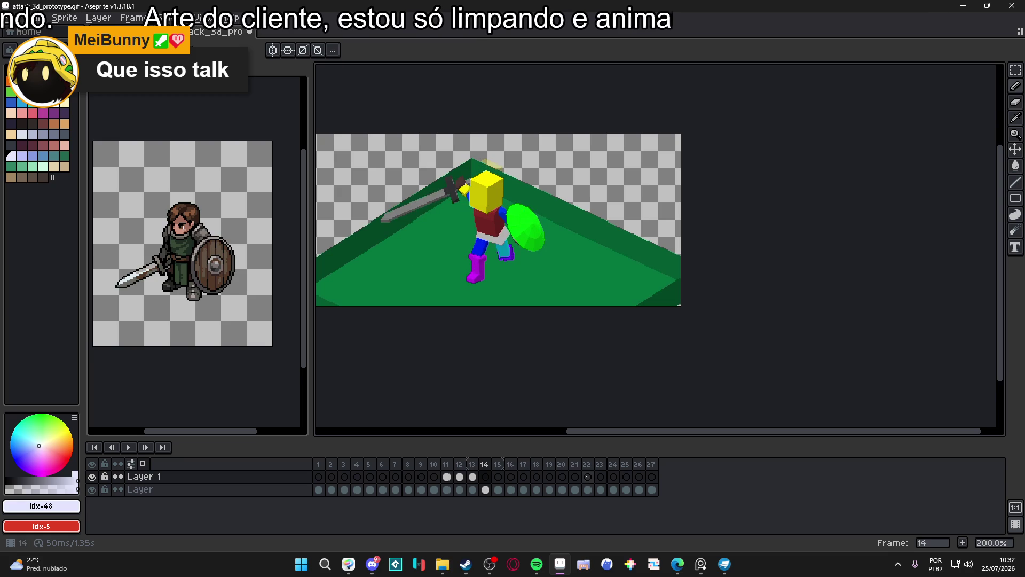
left_click(486, 465)
Step: Set frame 14's duration to 100 ms and play the animation to check timing
double_click(486, 465)
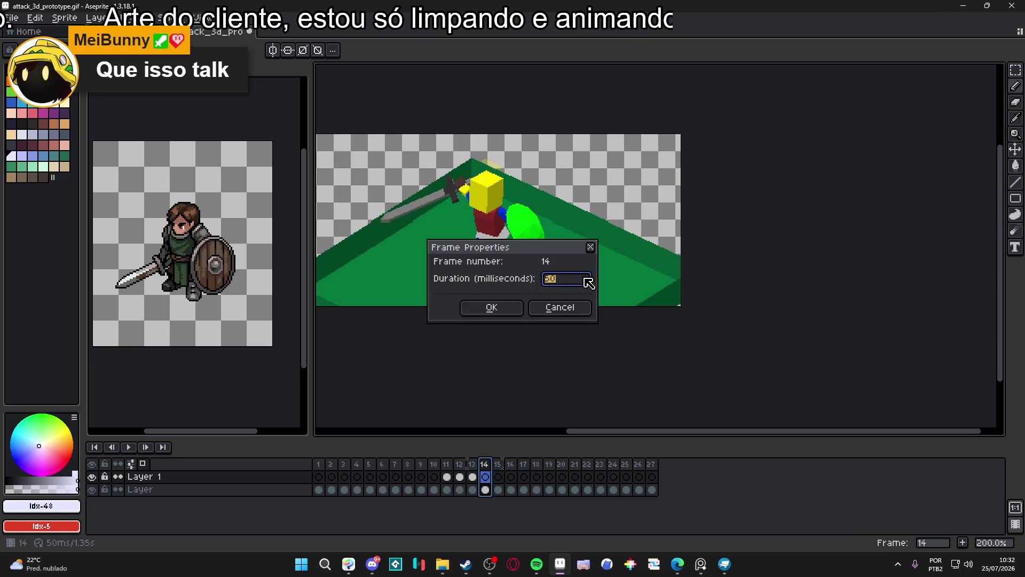
type("00")
key("Return")
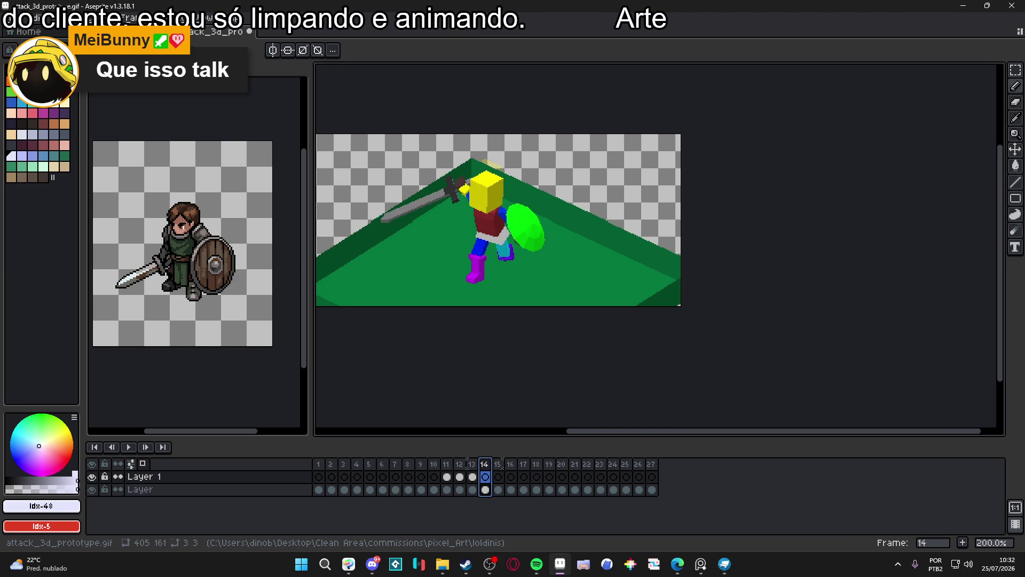
left_click(132, 447)
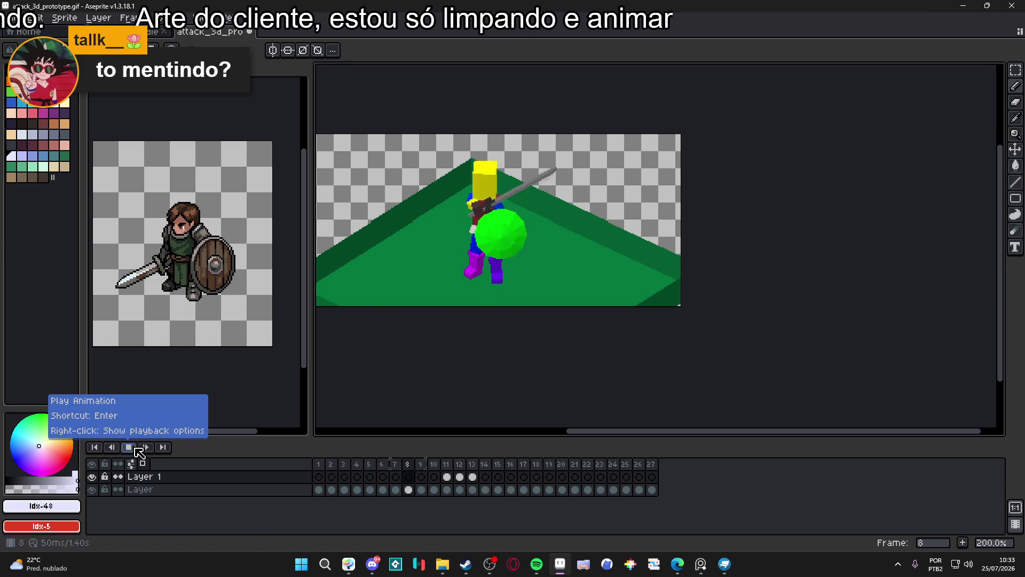
left_click(135, 448)
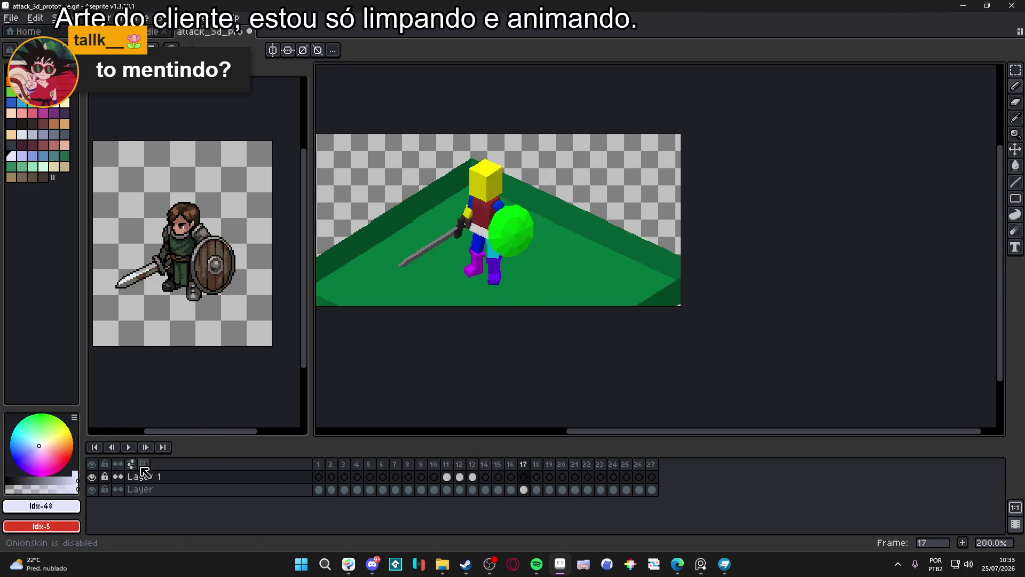
left_click(128, 447)
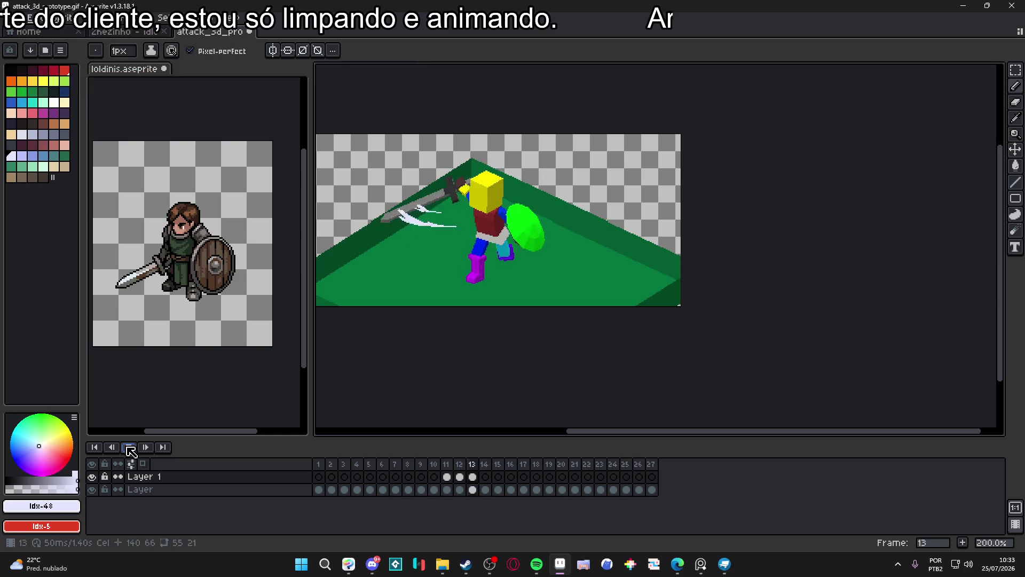
left_click(130, 451)
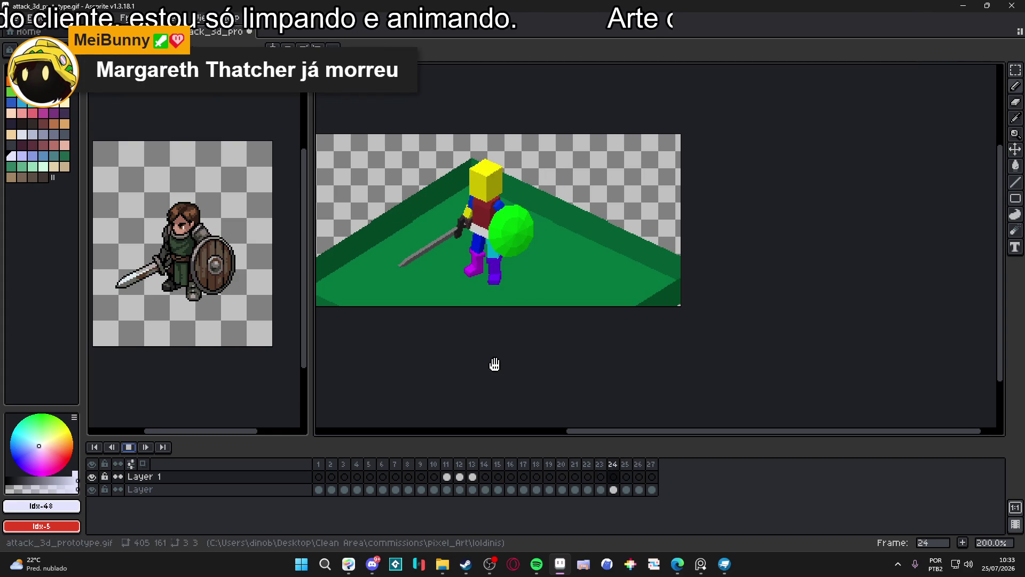
middle_click_drag(506, 331, 596, 354)
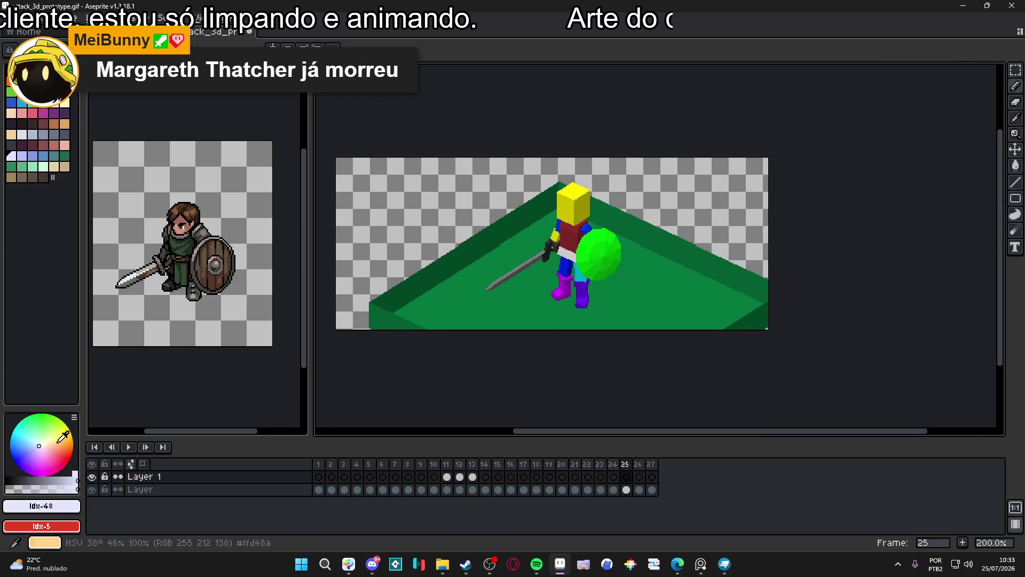
left_click(128, 447)
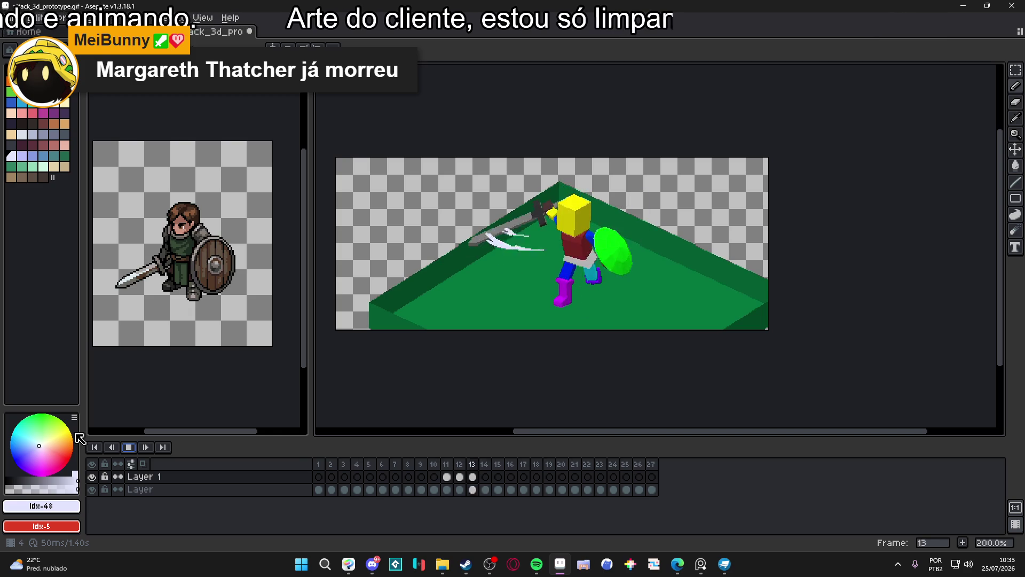
left_click(123, 447)
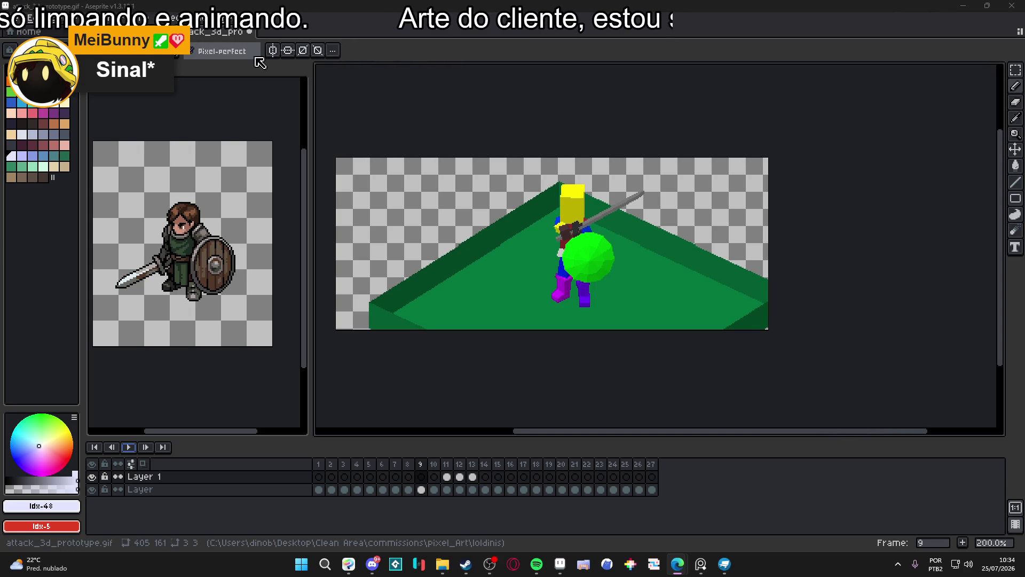
left_click(436, 23)
Step: Preview the attack animation at actual size and widen the main canvas area
scroll(464, 210, "down", 1)
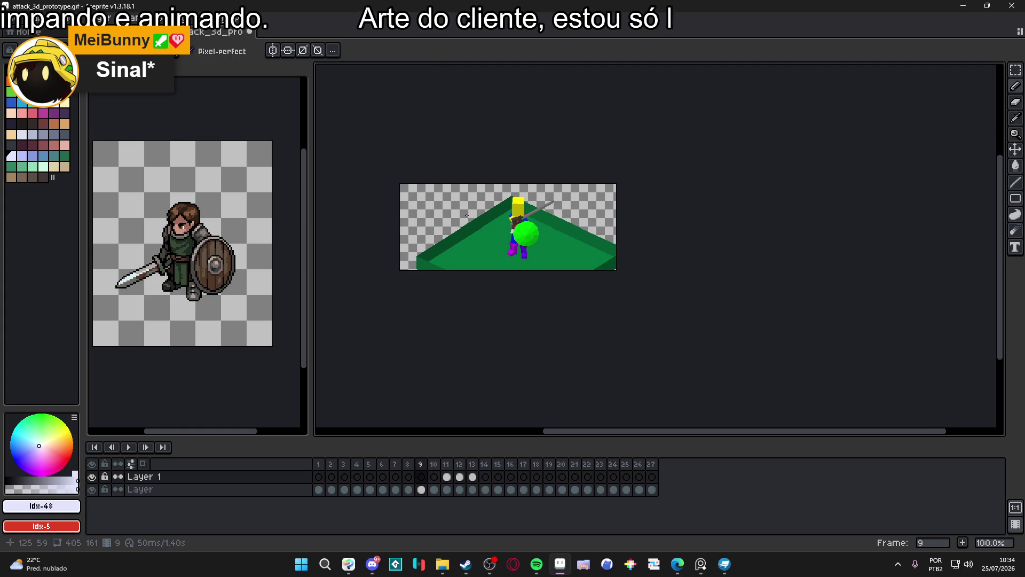
left_click(128, 447)
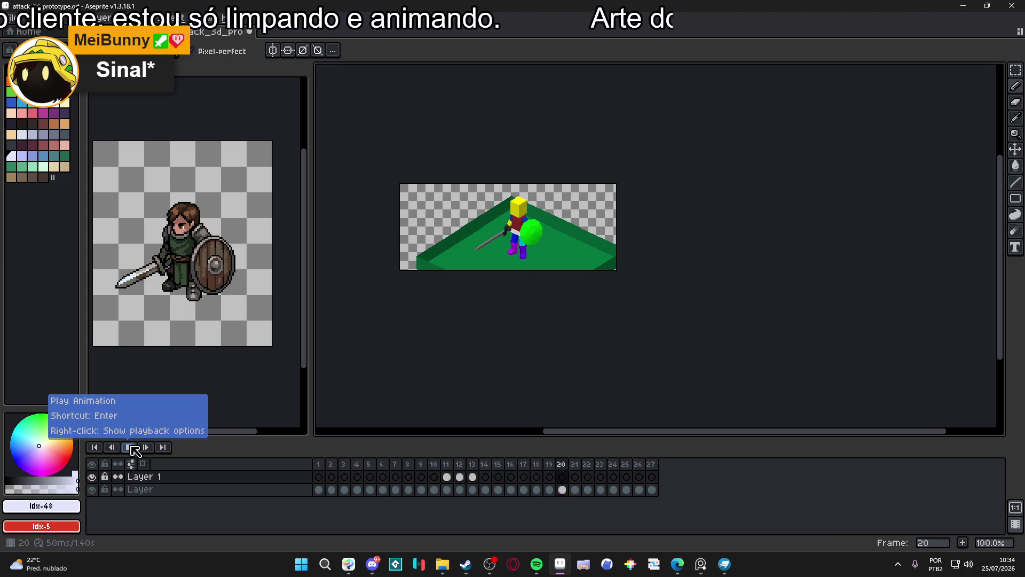
left_click(133, 450)
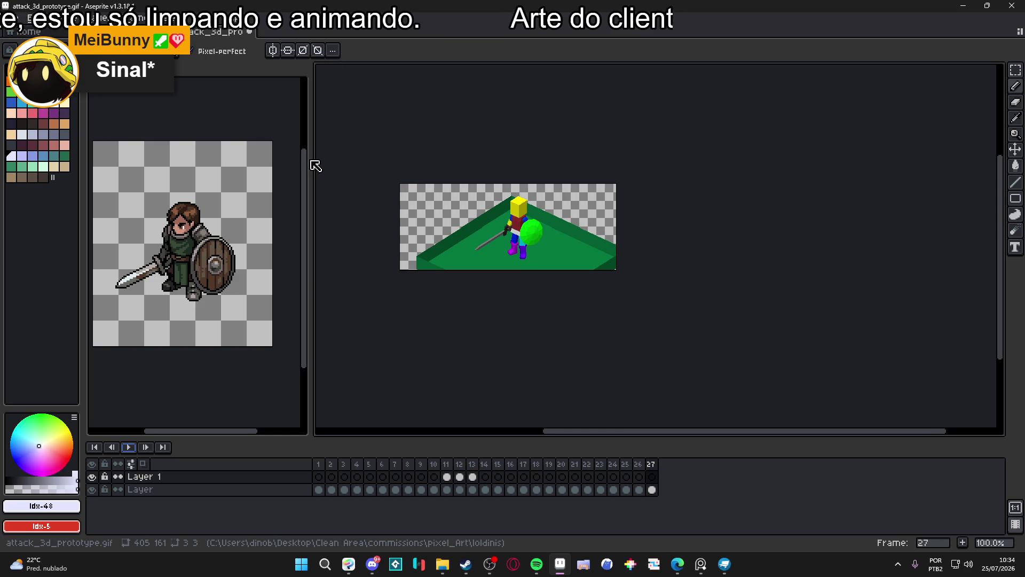
mouse_move(309, 155)
left_mouse_down()
mouse_move(247, 158)
mouse_move(265, 161)
left_mouse_up()
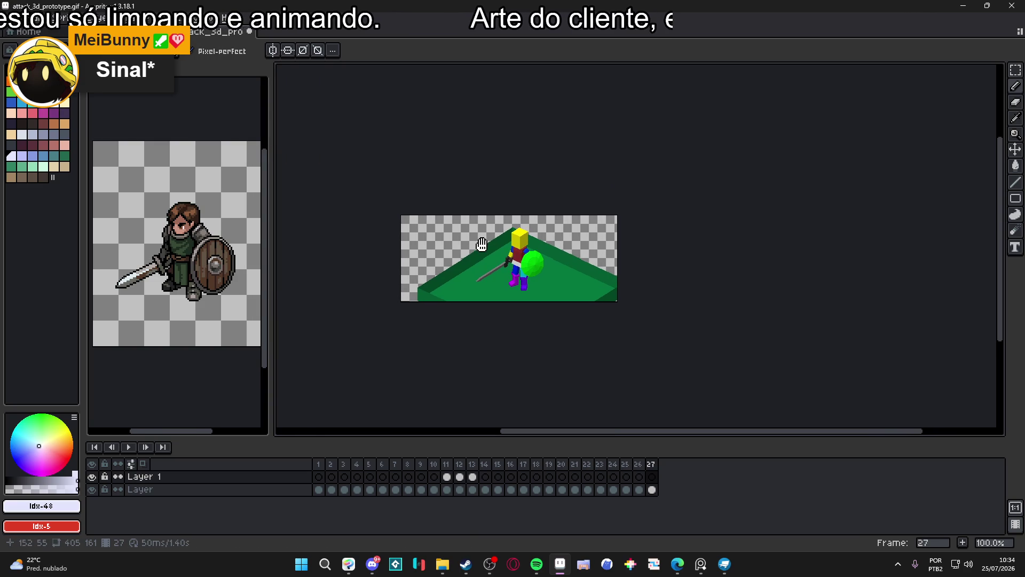
Step: Check the sprite size without changing it, then export the GIF at a larger resize scale
left_click(62, 18)
left_click(80, 77)
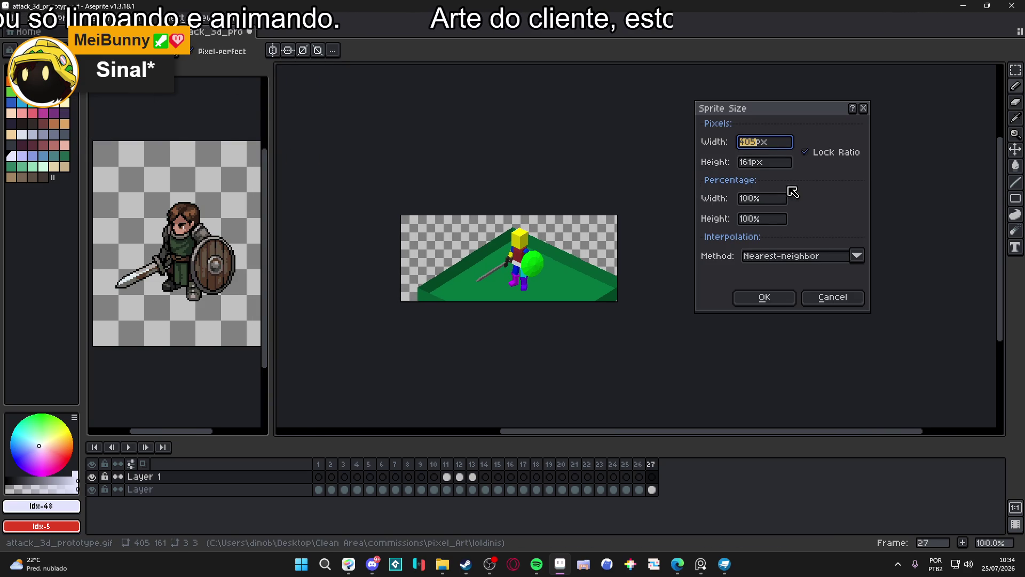
left_click(814, 295)
key("ctrl+alt+shift+s")
left_click(507, 142)
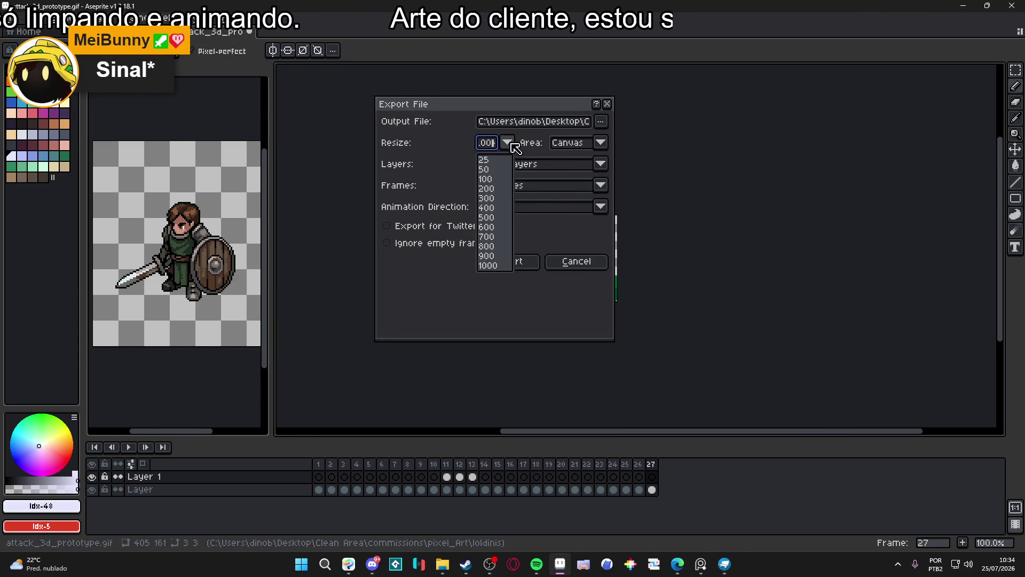
left_click(516, 203)
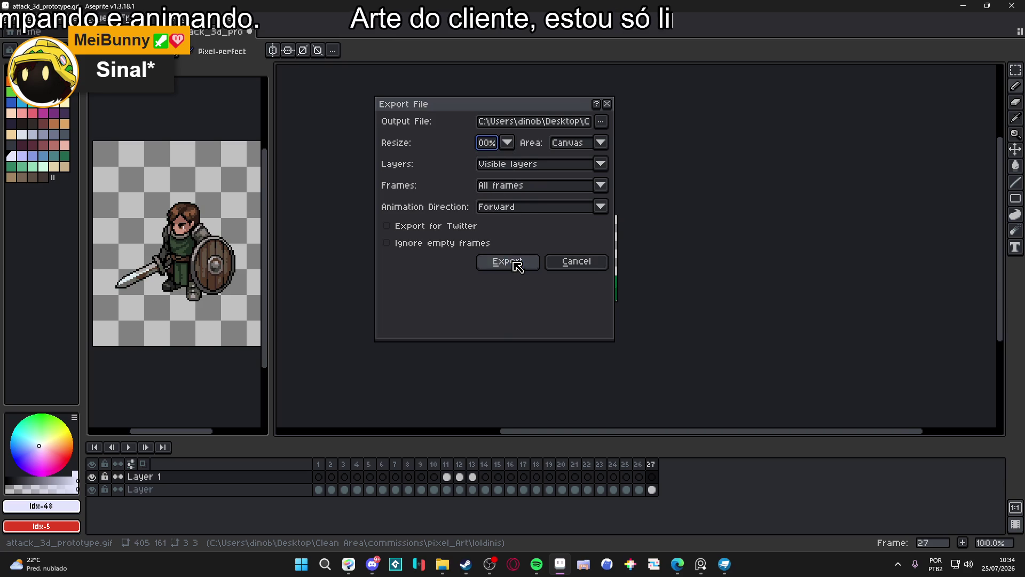
left_click(517, 263)
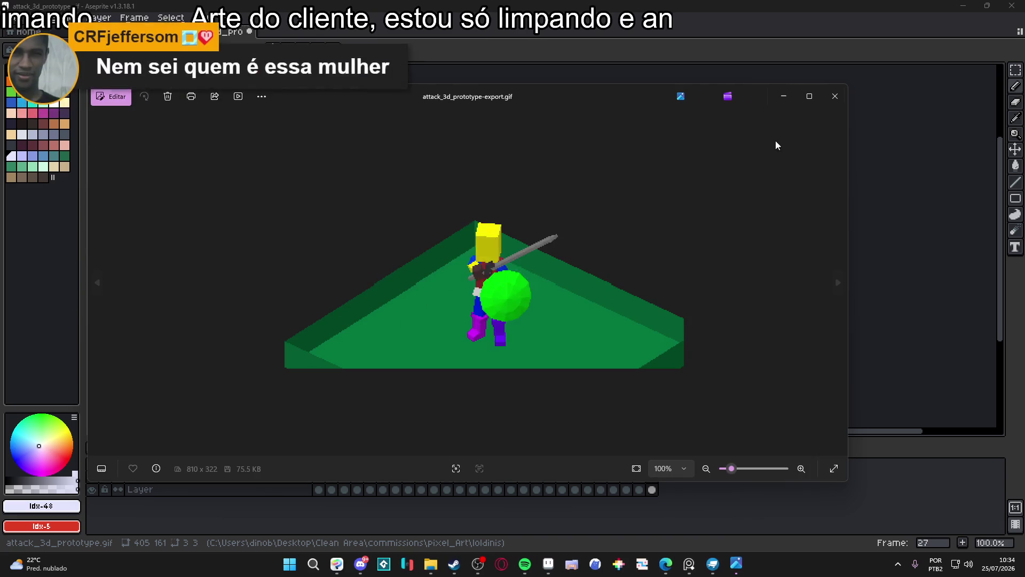
Step: Close the attack_3d_prototype-export.gif preview after checking it
left_click(836, 98)
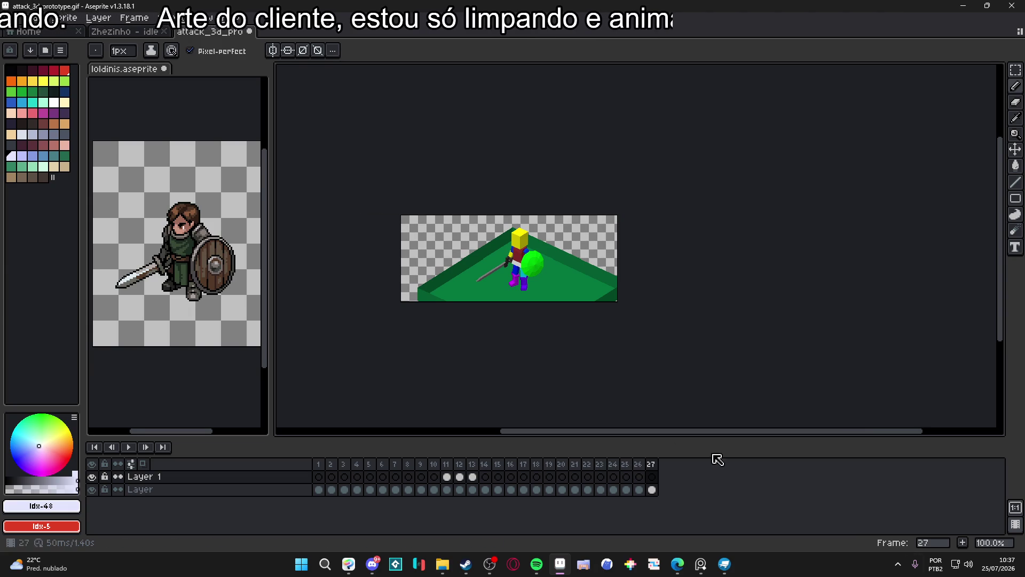
Step: Switch back to the Blockbench project from the taskbar
left_click(725, 563)
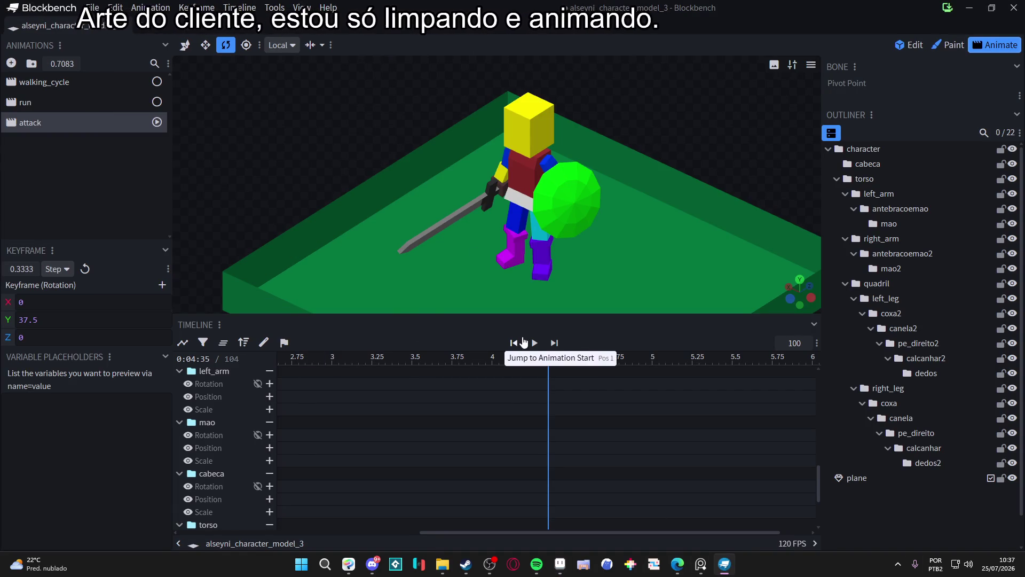
Step: Set the attack animation's Loop Mode to Loop and play it back
left_click(534, 343)
left_click(534, 343)
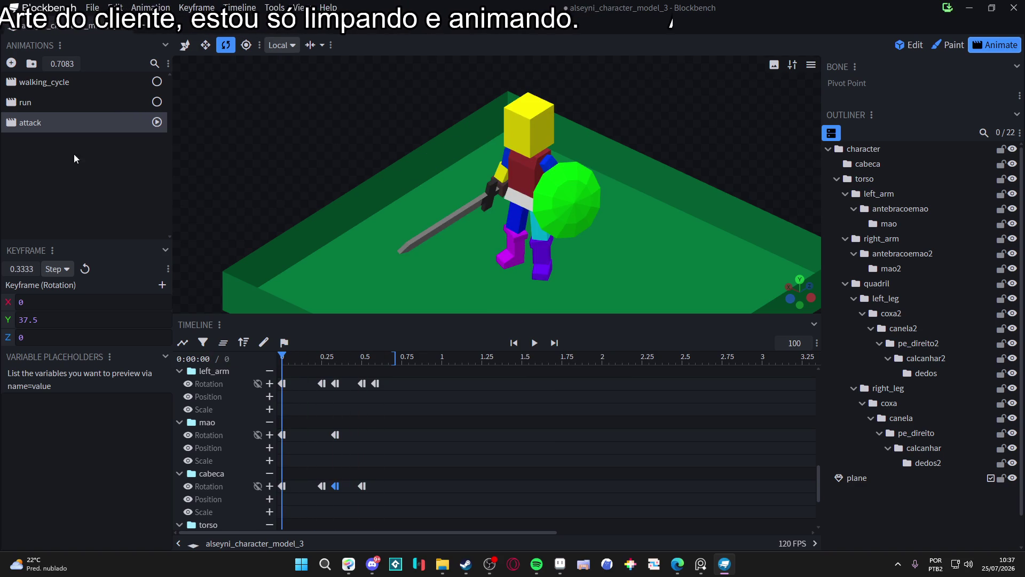
right_click(136, 124)
mouse_move(198, 179)
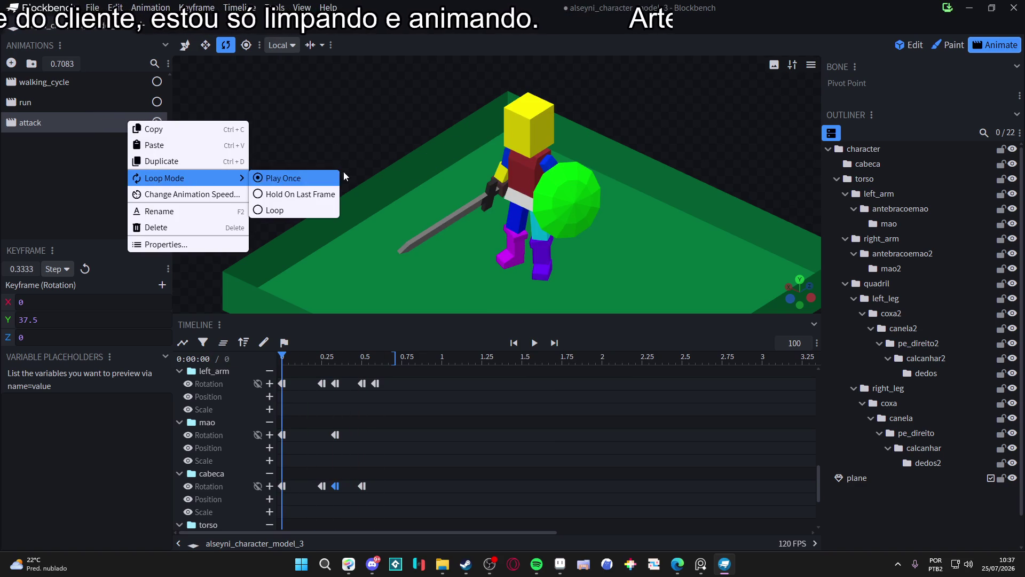
left_click(305, 209)
key("space")
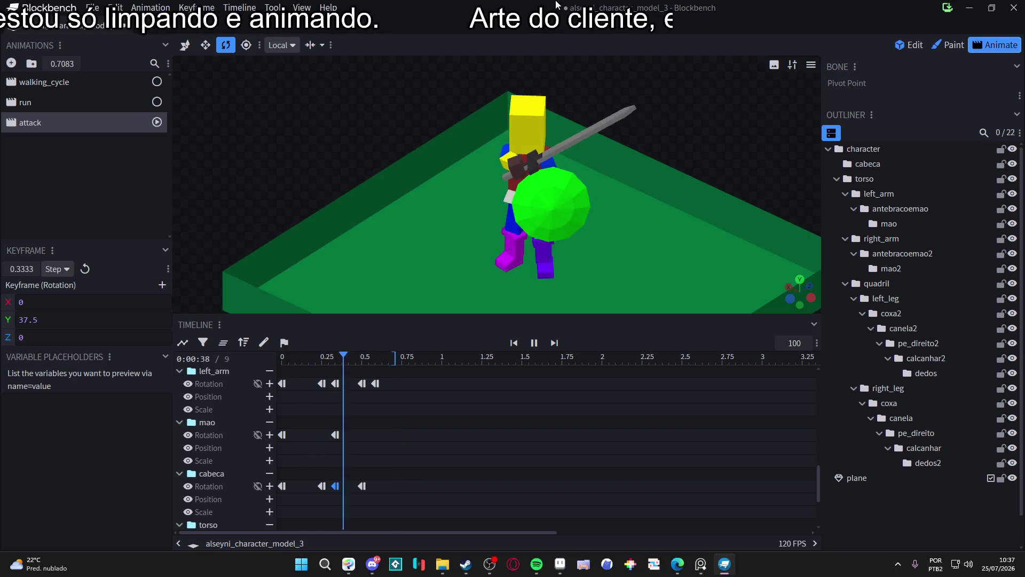
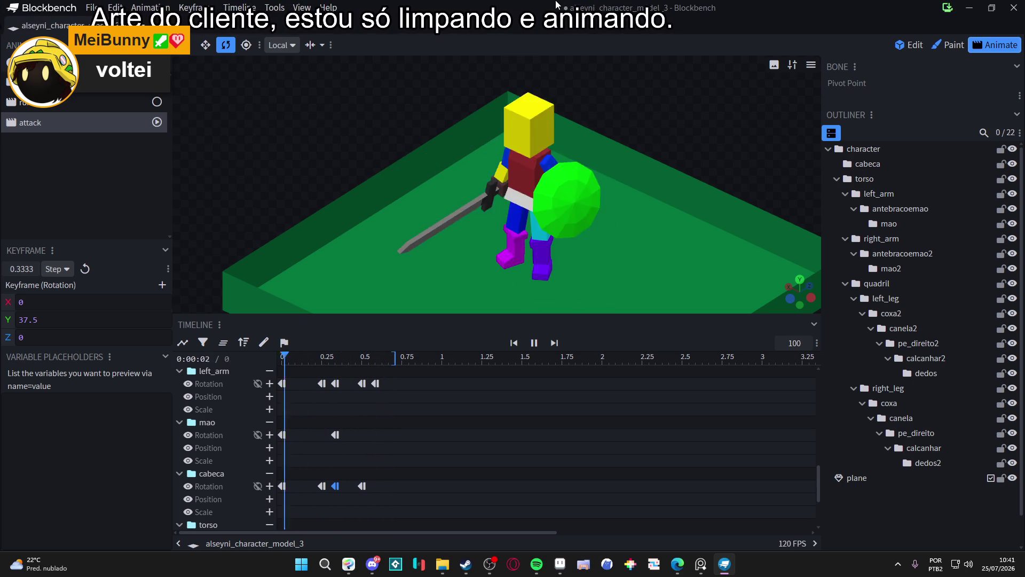
Step: Pause the Blockbench attack animation preview and bring Aseprite to the front
left_click(534, 342)
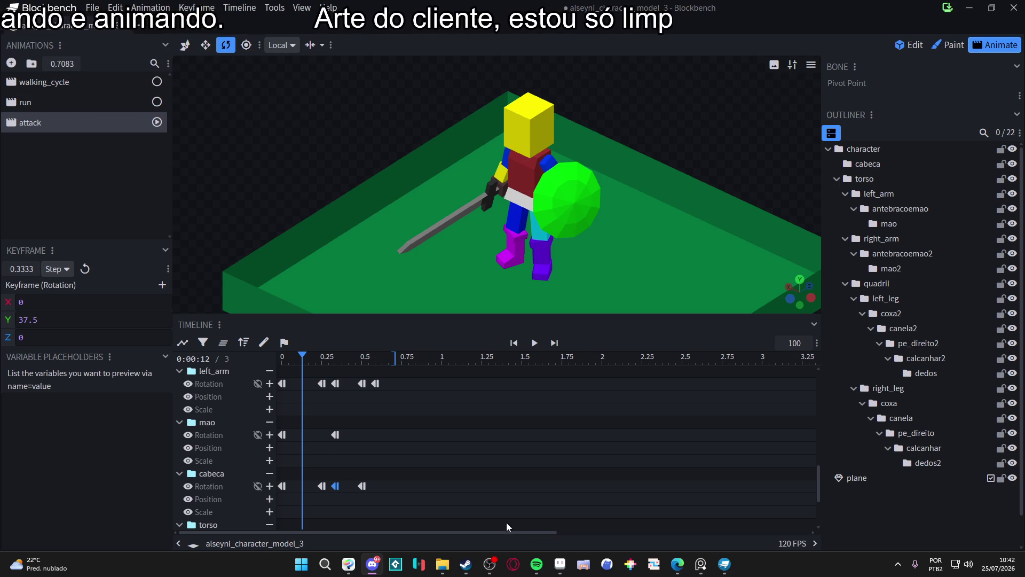
left_click(559, 564)
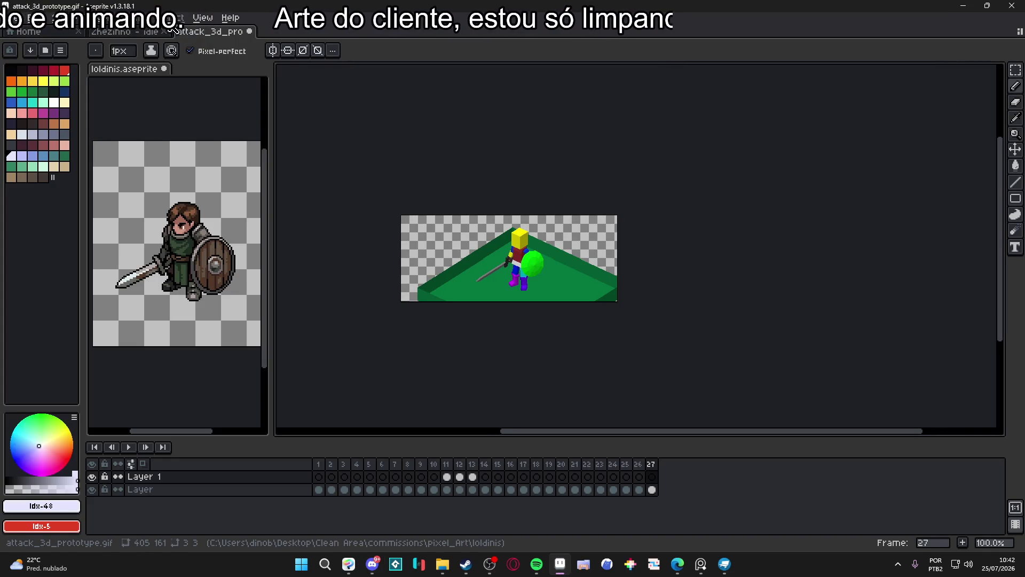
Step: Close the Zhezinho - idle tab and dock attack_3d_prototype in a left split beside loldinis
left_click(126, 31)
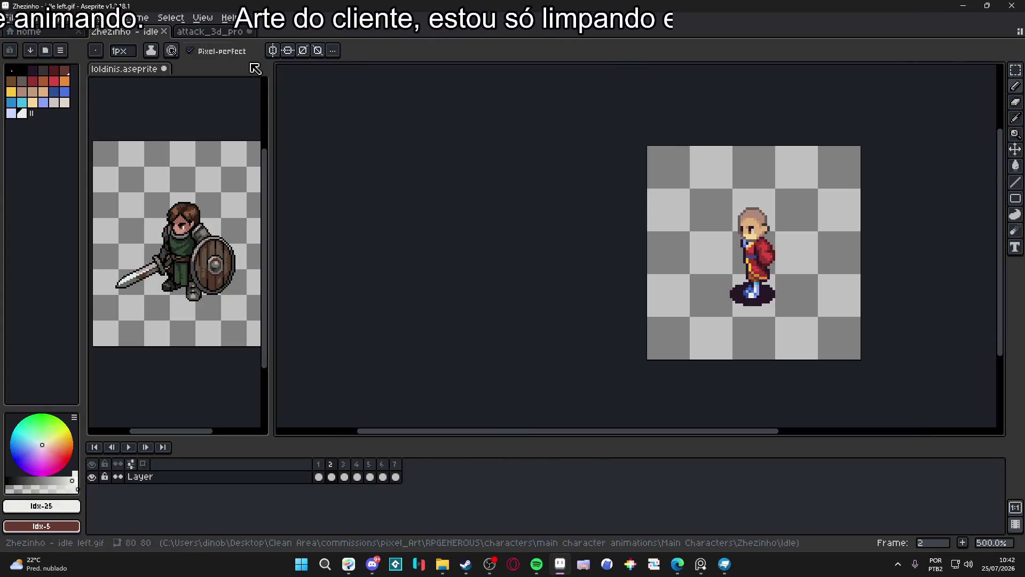
key("ctrl+Tab")
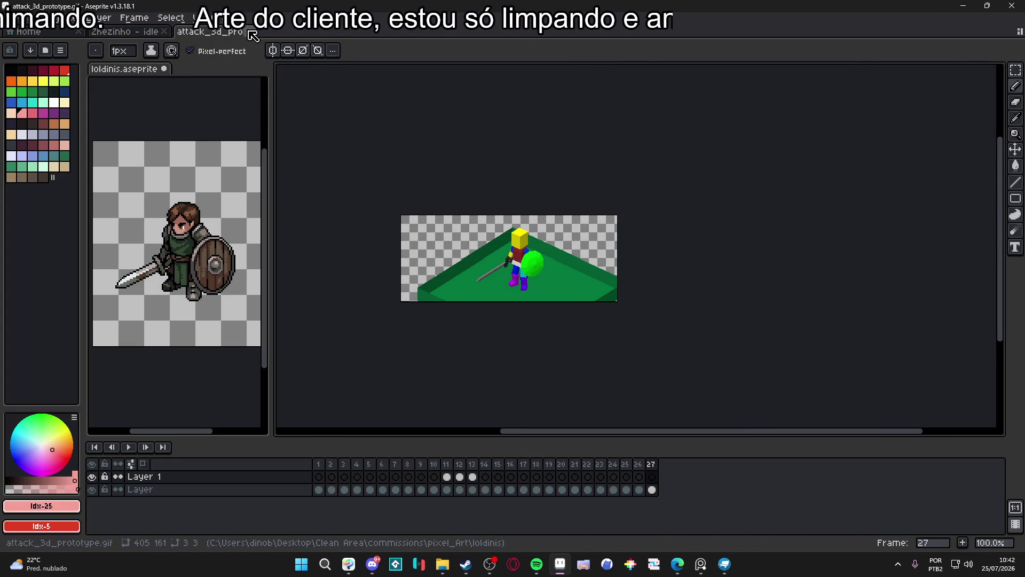
left_click(249, 32)
left_click(589, 305)
mouse_move(211, 31)
left_mouse_down()
mouse_move(141, 103)
mouse_move(102, 224)
left_mouse_up()
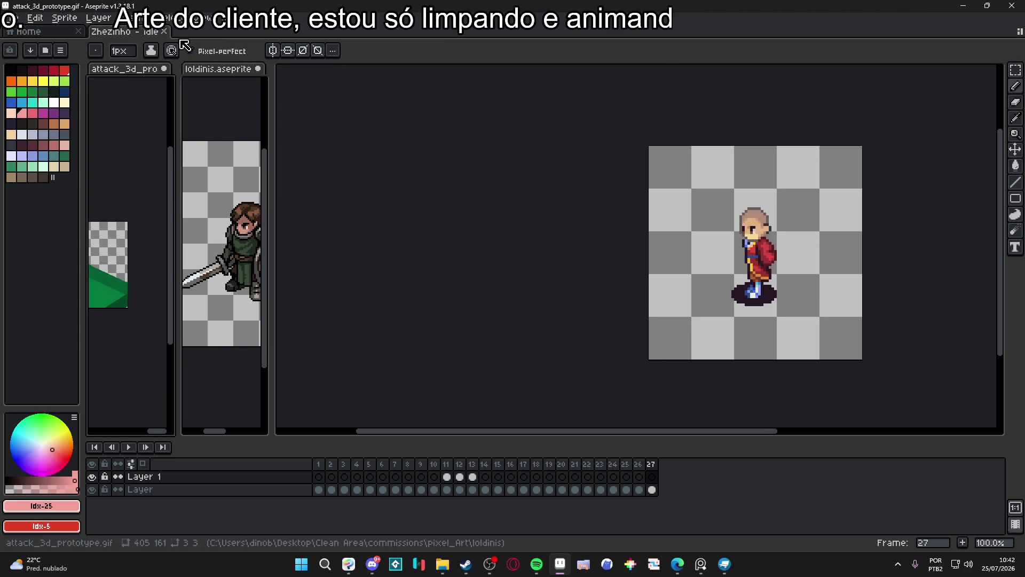
left_click(164, 31)
mouse_move(218, 68)
left_mouse_down()
mouse_move(169, 50)
mouse_move(160, 33)
left_mouse_up()
mouse_move(140, 70)
left_mouse_down()
mouse_move(224, 32)
mouse_move(103, 121)
mouse_move(106, 225)
left_mouse_up()
scroll(474, 251, "up", 1)
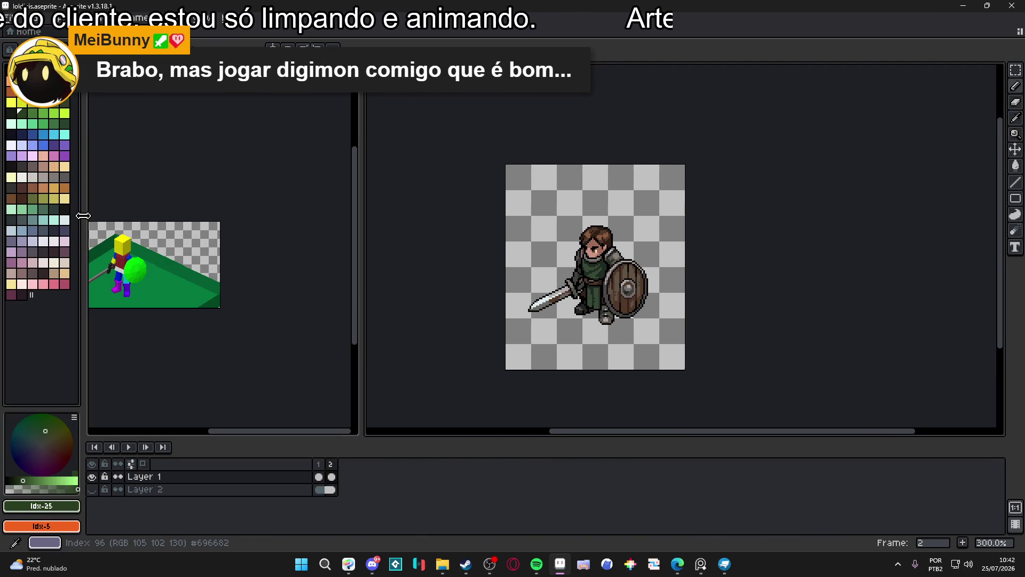
left_click(214, 267)
scroll(230, 283, "up", 1)
scroll(229, 283, "down", 1)
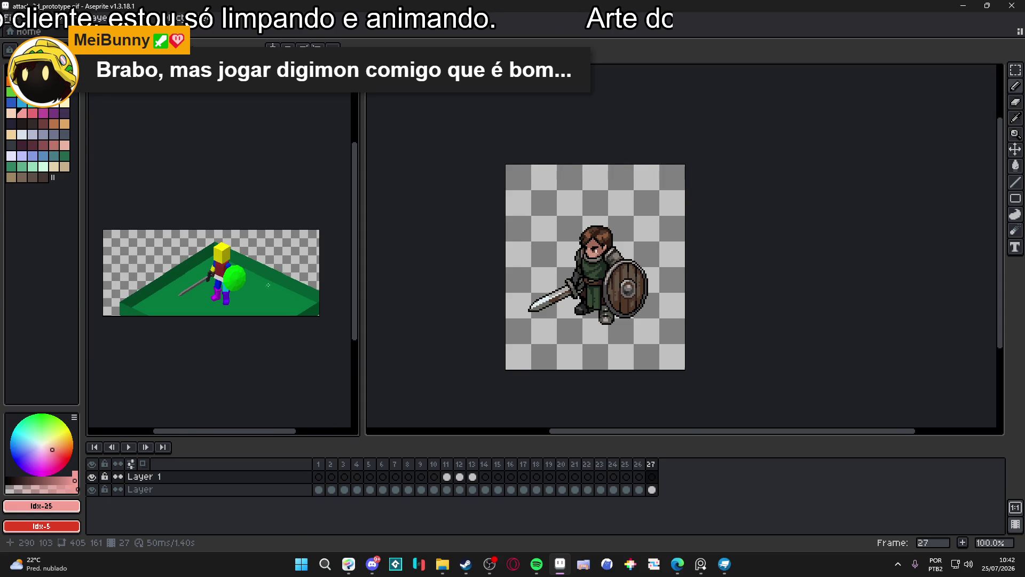
Step: Preview the loldinis knight animation, then delete frame 2 so only frame 1 remains
left_click(629, 294)
scroll(629, 294, "up", 1)
middle_click_drag(629, 294, 613, 300)
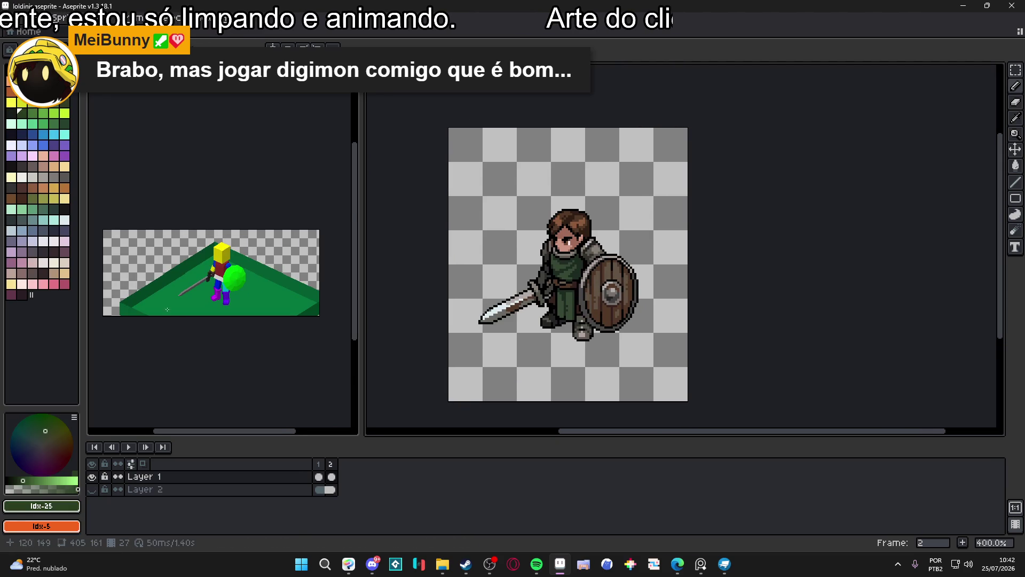
scroll(167, 310, "up", 1)
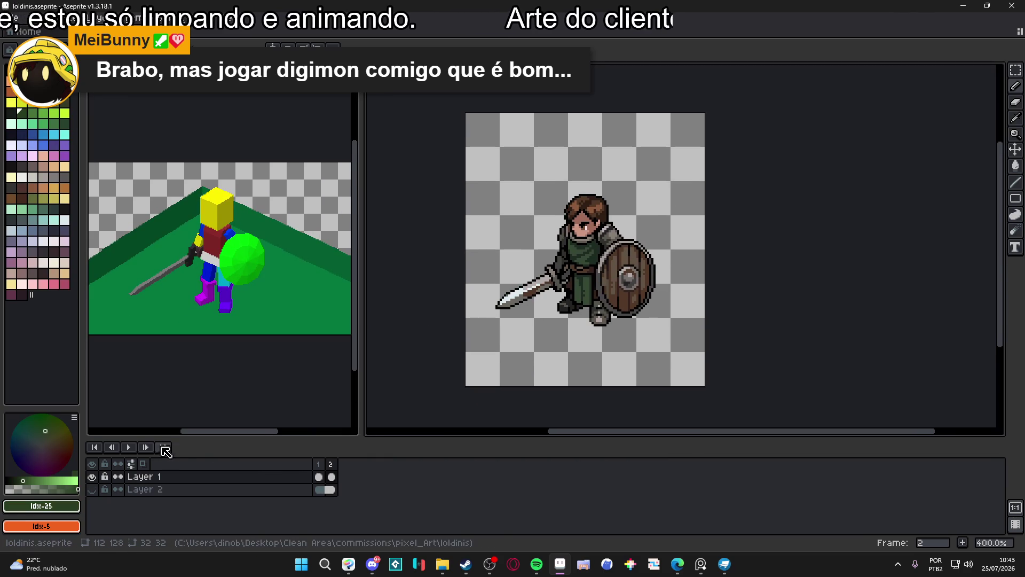
left_click(128, 447)
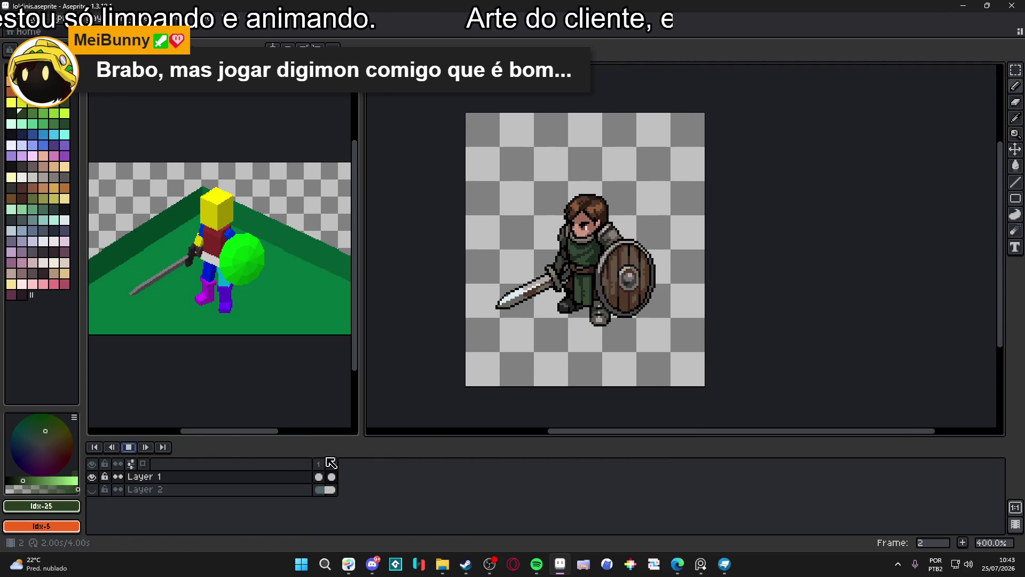
left_click(128, 446)
left_click(128, 445)
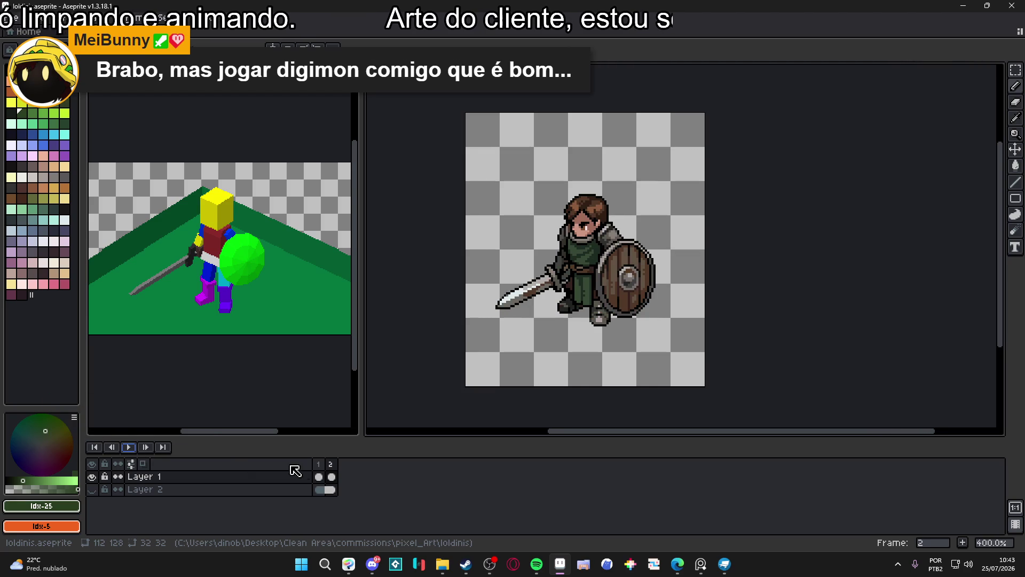
left_click(331, 464)
key("alt+c")
middle_click_drag(418, 377, 400, 392)
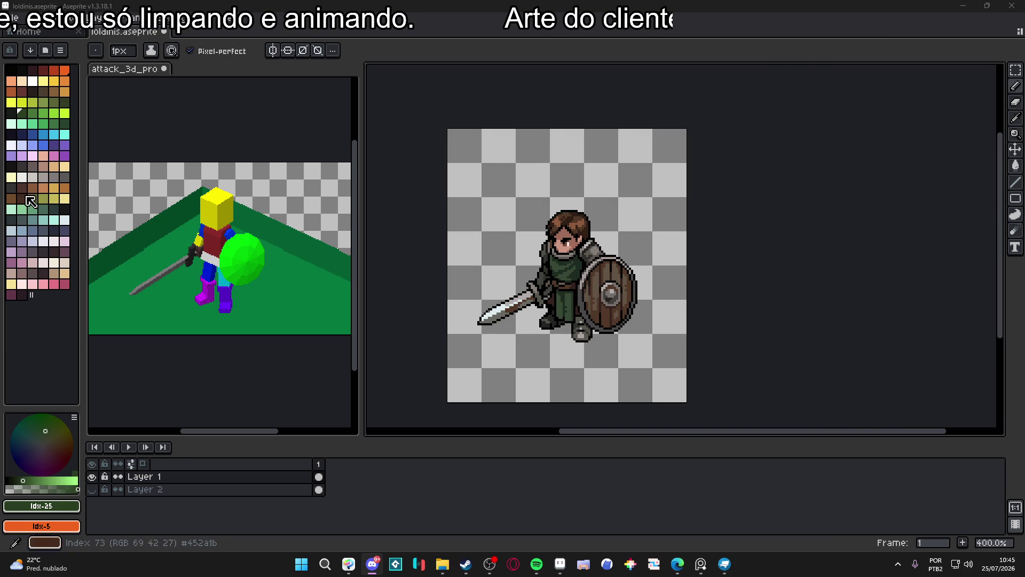
Step: Marquee-select the knight's whole sword, from blade down through the hilt
scroll(537, 310, "up", 3)
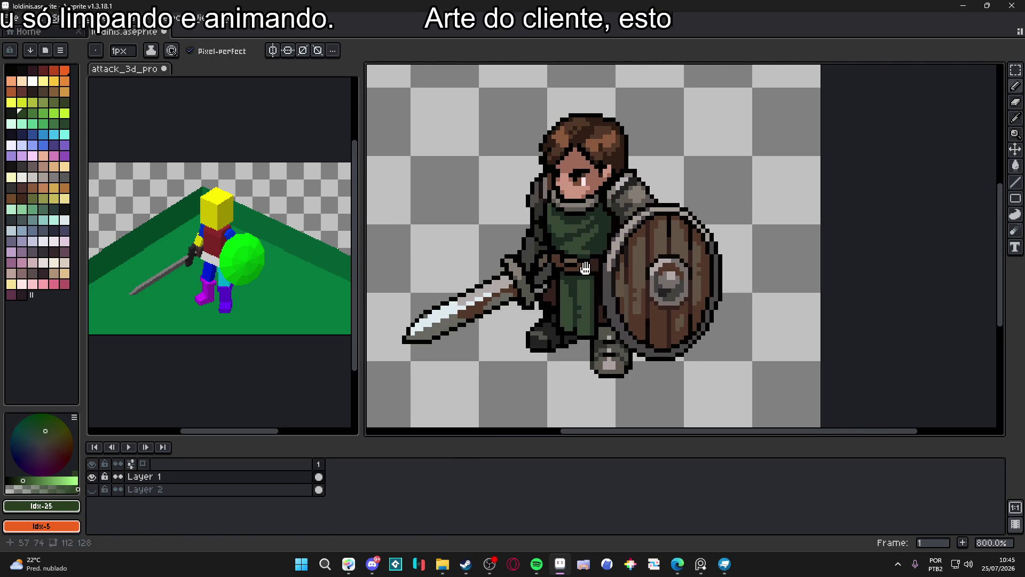
left_click(1014, 73)
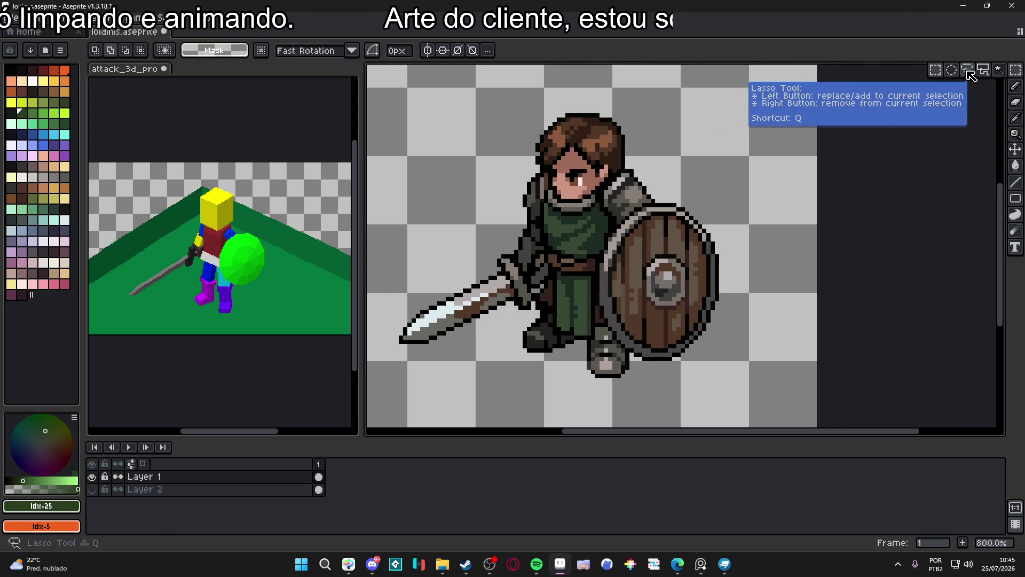
scroll(500, 274, "up", 2)
scroll(500, 274, "up", 2)
scroll(587, 256, "down", 2)
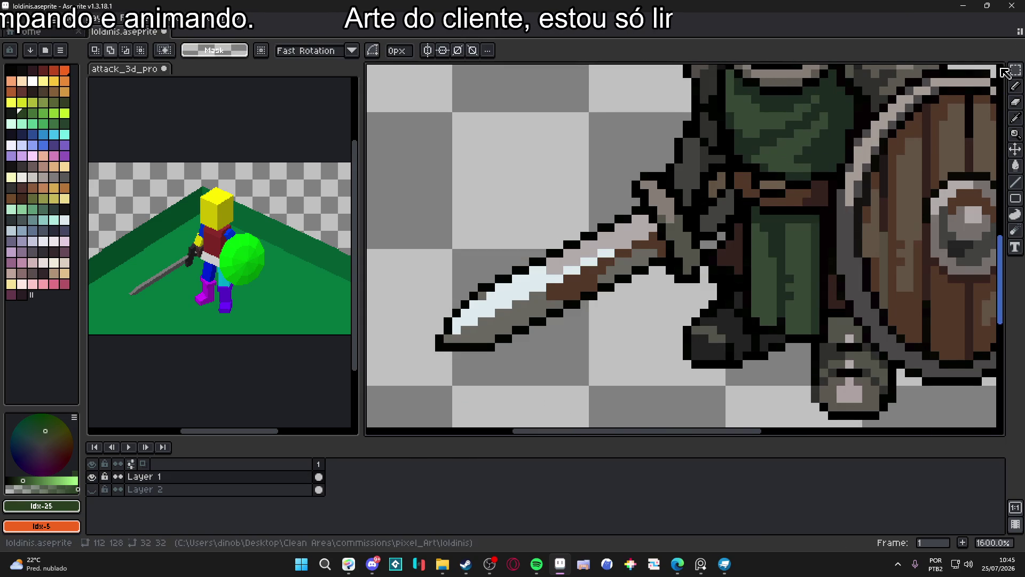
scroll(671, 231, "up", 2)
scroll(704, 200, "down", 3)
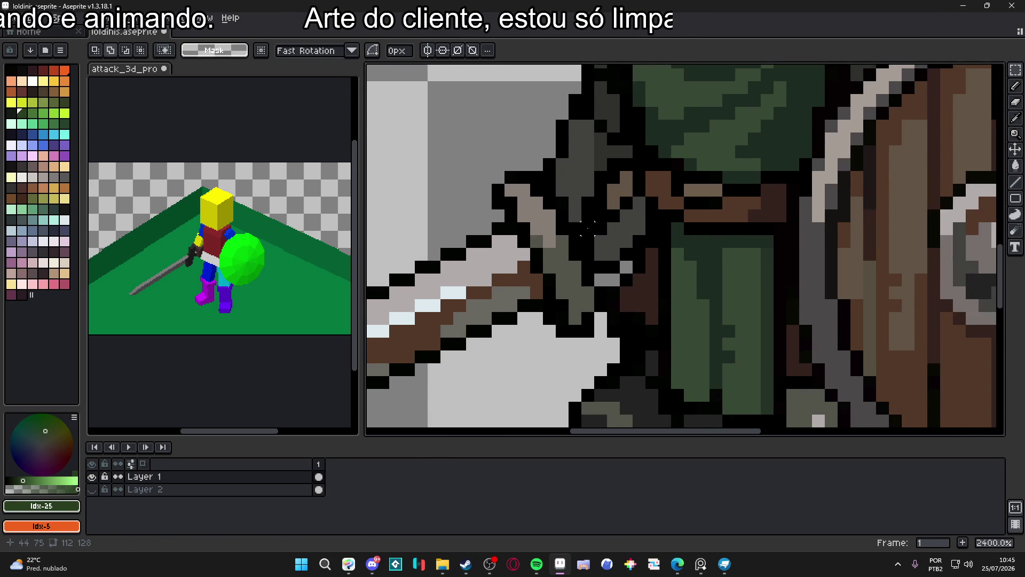
left_click_drag(562, 252, 594, 300)
scroll(592, 299, "up", 3)
left_click_drag(543, 232, 619, 360, "shift")
left_click_drag(628, 276, 572, 383, "shift")
left_click_drag(639, 315, 614, 366, "shift")
scroll(634, 158, "down", 2)
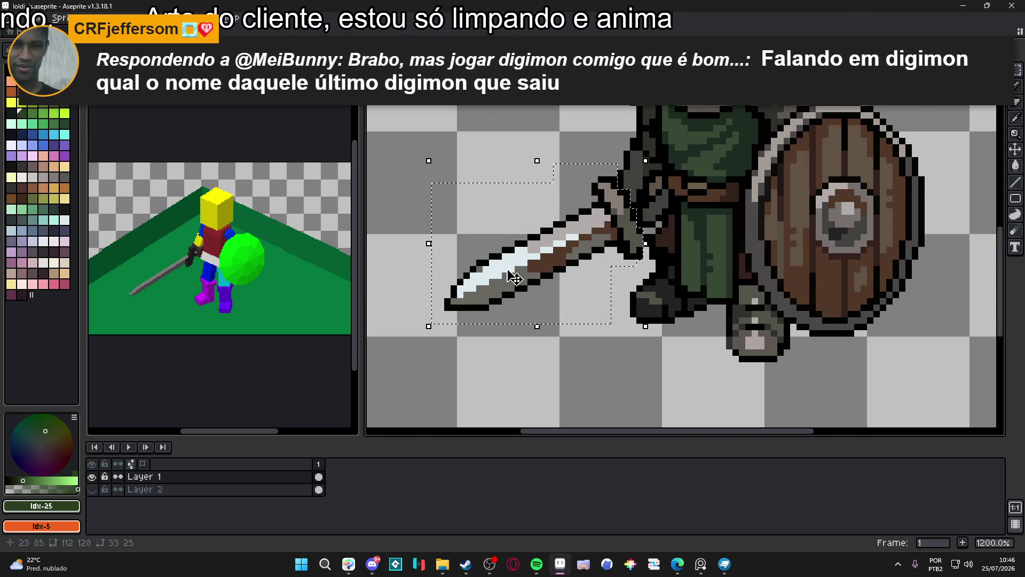
scroll(515, 312, "up", 1)
Step: Cut the sword onto a new layer named 'sword' and hide that layer
key("ctrl+x")
key("shift+n")
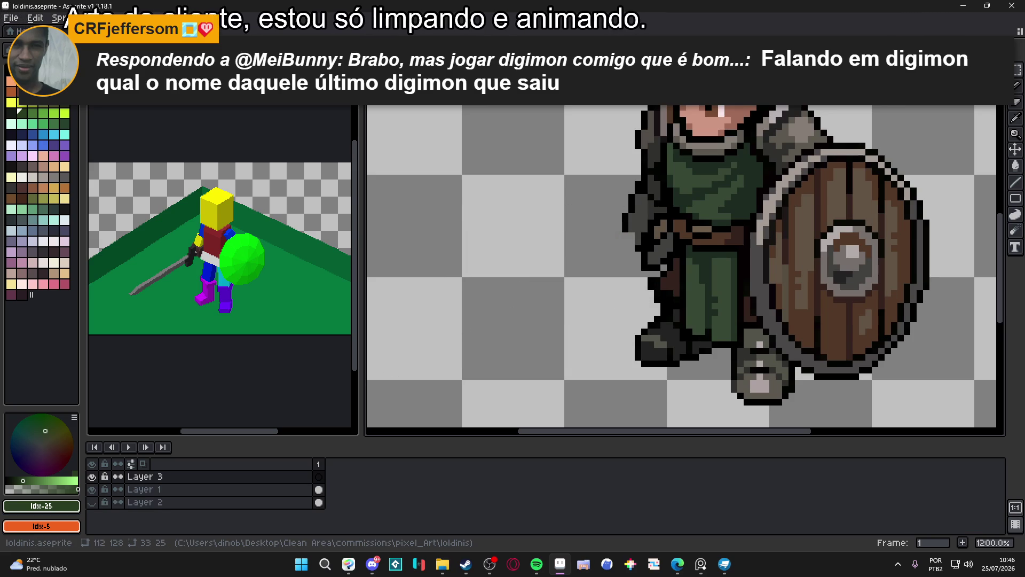
double_click(263, 484)
type("sword")
key("Return")
key("ctrl+v")
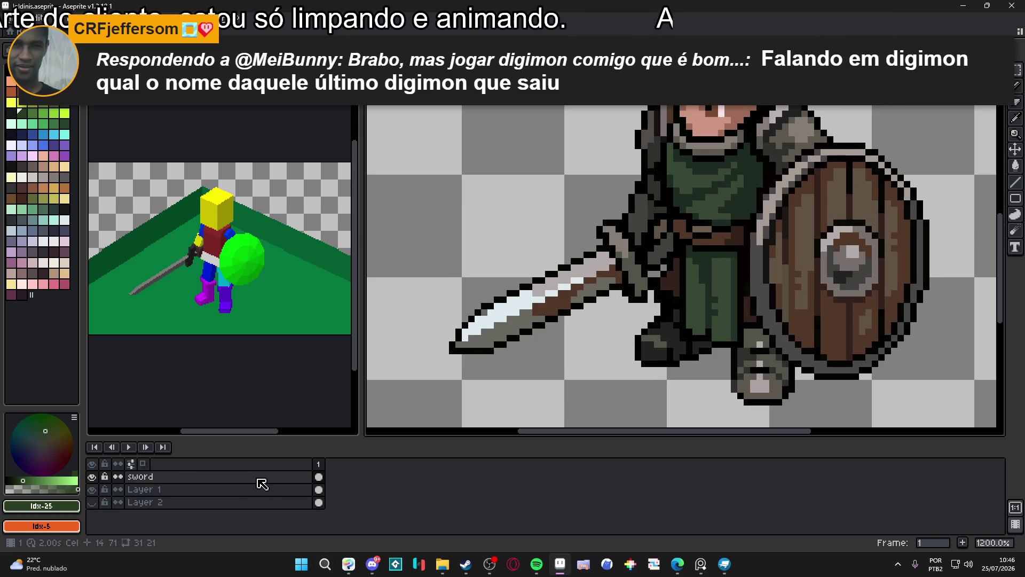
scroll(577, 225, "down", 2)
mouse_move(576, 224)
middle_mouse_down()
mouse_move(515, 286)
mouse_move(480, 298)
middle_mouse_up()
left_click(93, 478)
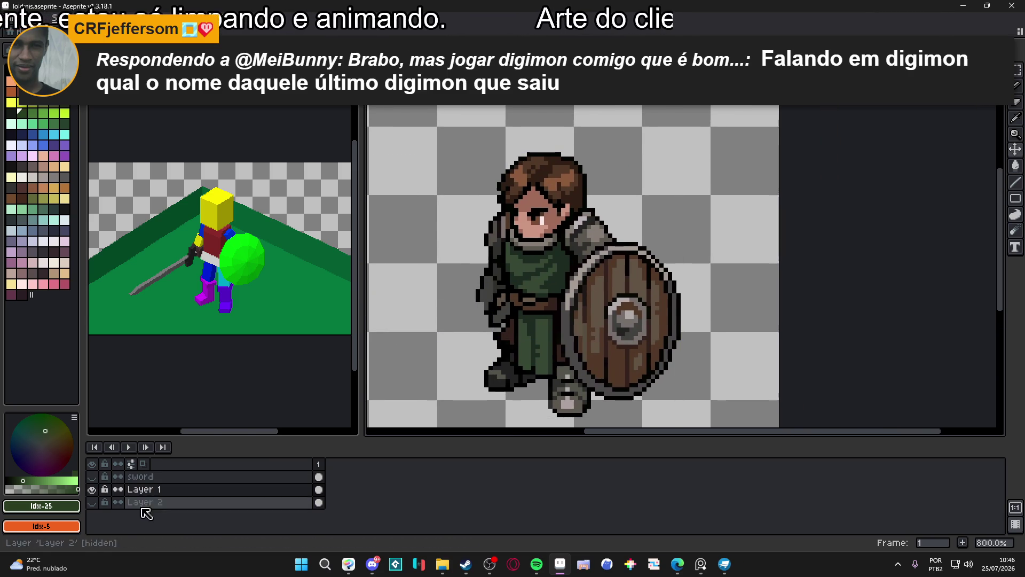
Step: Toggle Layer 1's visibility to check what remains, leaving it shown with the shield in view
left_click(93, 490)
left_click(93, 490)
left_click(93, 490)
left_click(92, 491)
left_click(92, 490)
left_click(92, 490)
left_click(92, 490)
left_click(93, 490)
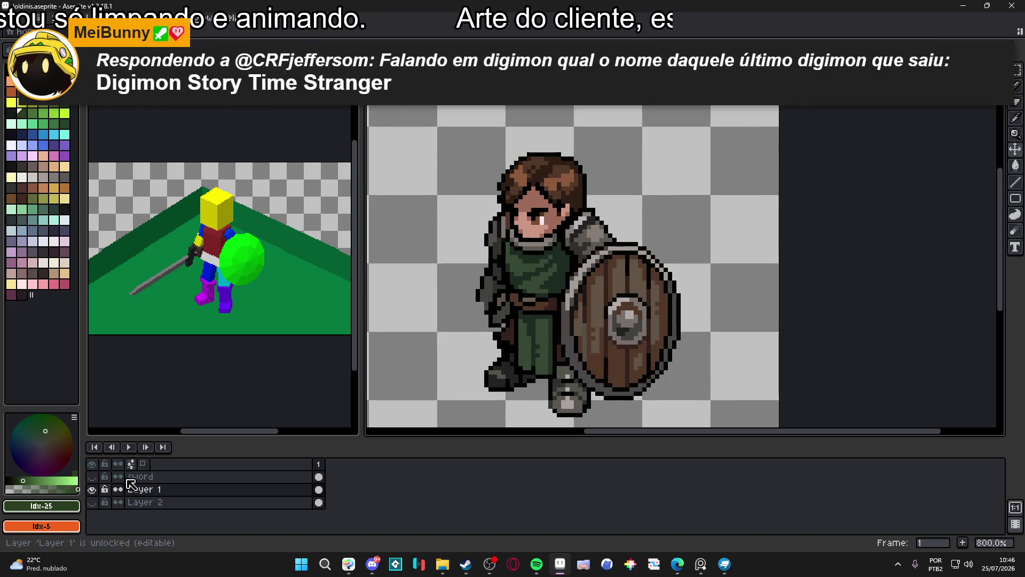
scroll(611, 242, "up", 1)
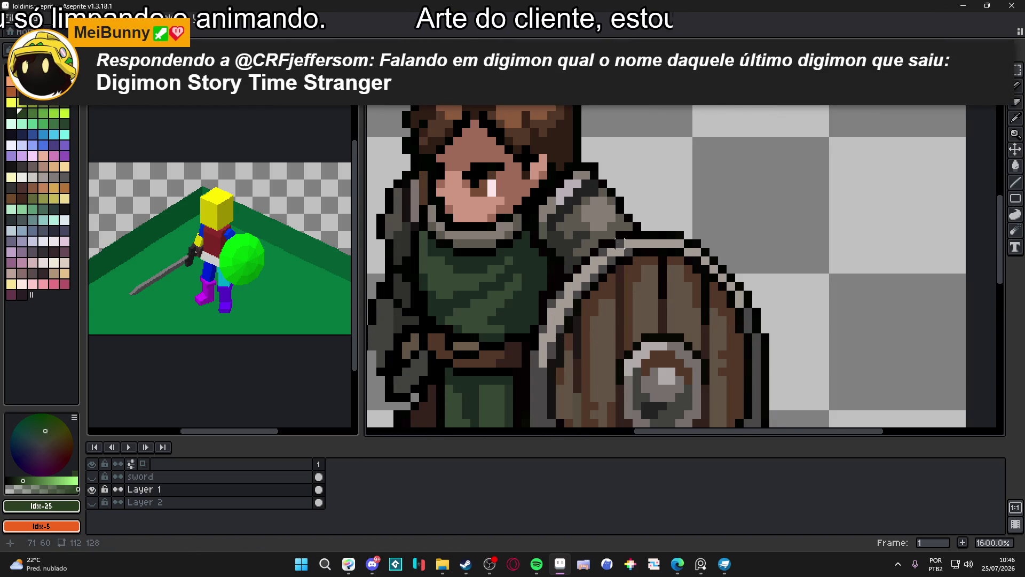
scroll(620, 241, "down", 3)
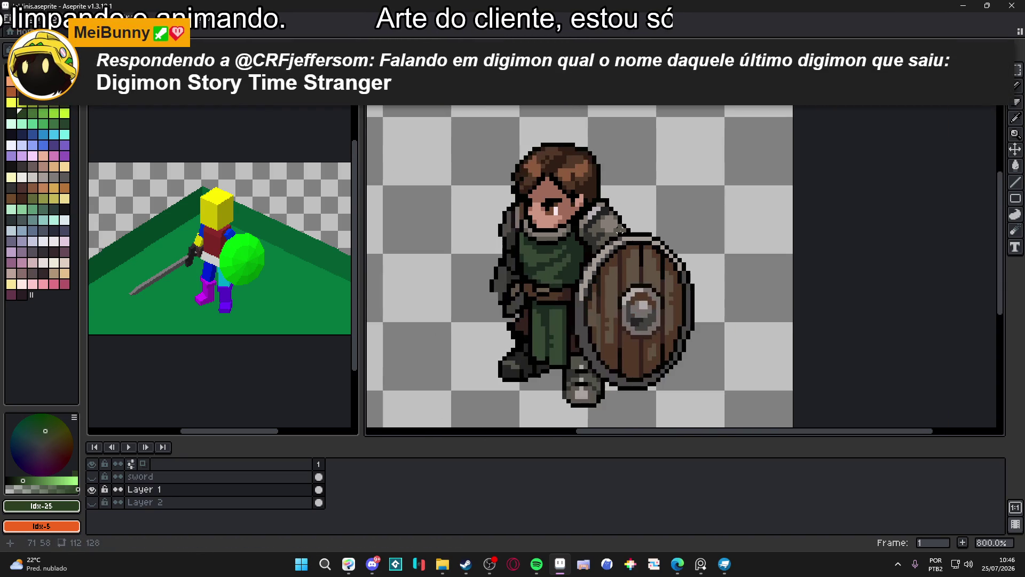
scroll(603, 189, "up", 2)
middle_click_drag(603, 189, 599, 158)
Step: Build a rectangular selection covering the whole shield, including its rim and base
left_click_drag(589, 160, 752, 401)
scroll(752, 401, "up", 1)
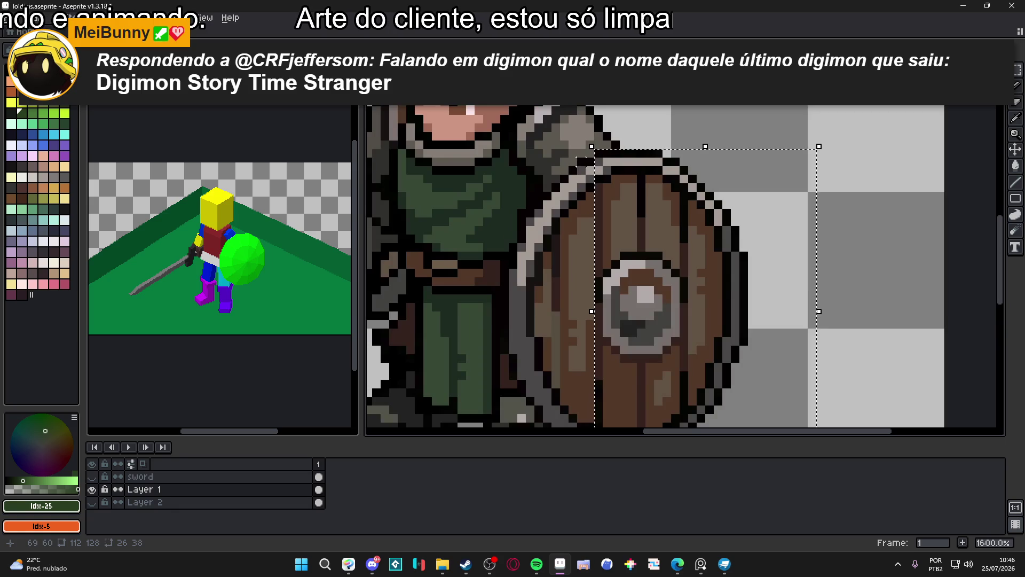
mouse_move(710, 406)
middle_mouse_down()
mouse_move(727, 229)
mouse_move(762, 319)
middle_mouse_up()
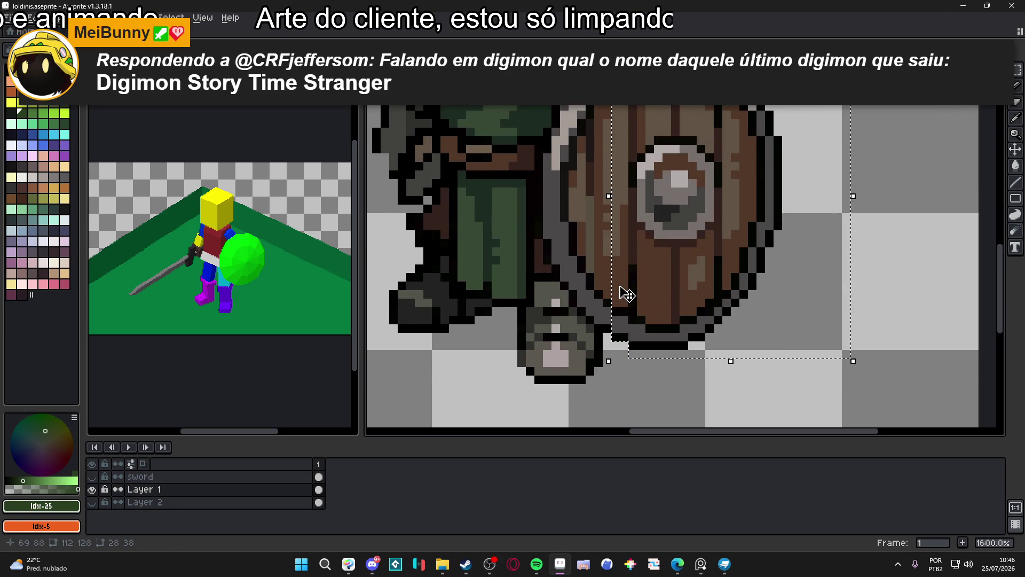
left_click_drag(538, 233, 687, 144, "shift")
middle_click_drag(563, 117, 582, 209)
mouse_move(710, 299)
left_mouse_down("shift")
mouse_move(568, 252)
mouse_move(569, 187)
left_mouse_up("shift")
left_click_drag(564, 224, 686, 274, "shift")
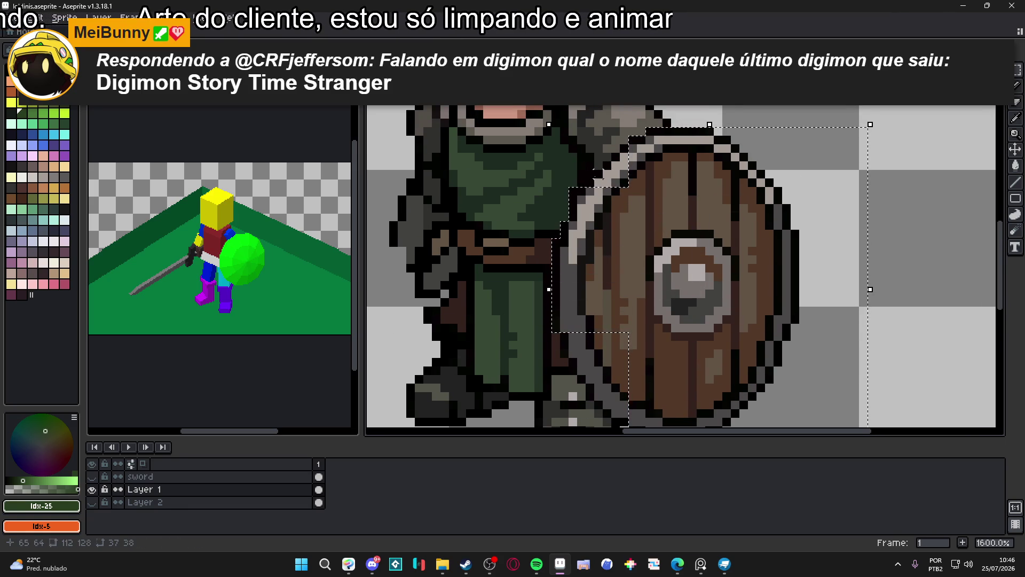
mouse_move(694, 214)
left_mouse_down("shift")
mouse_move(588, 179)
mouse_move(649, 184)
left_mouse_up("shift")
left_click_drag(611, 153, 667, 195, "shift")
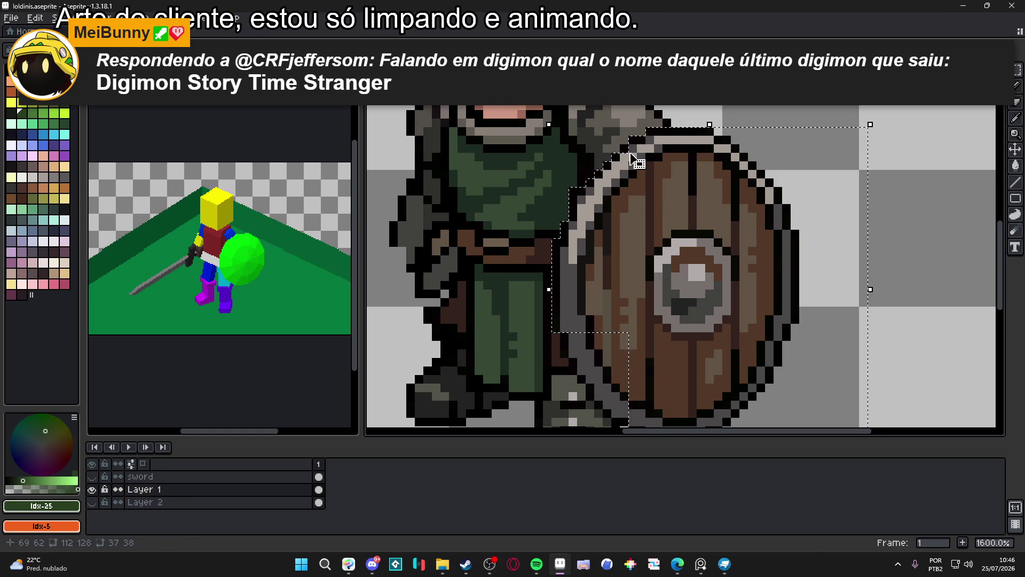
middle_click_drag(648, 226, 633, 165)
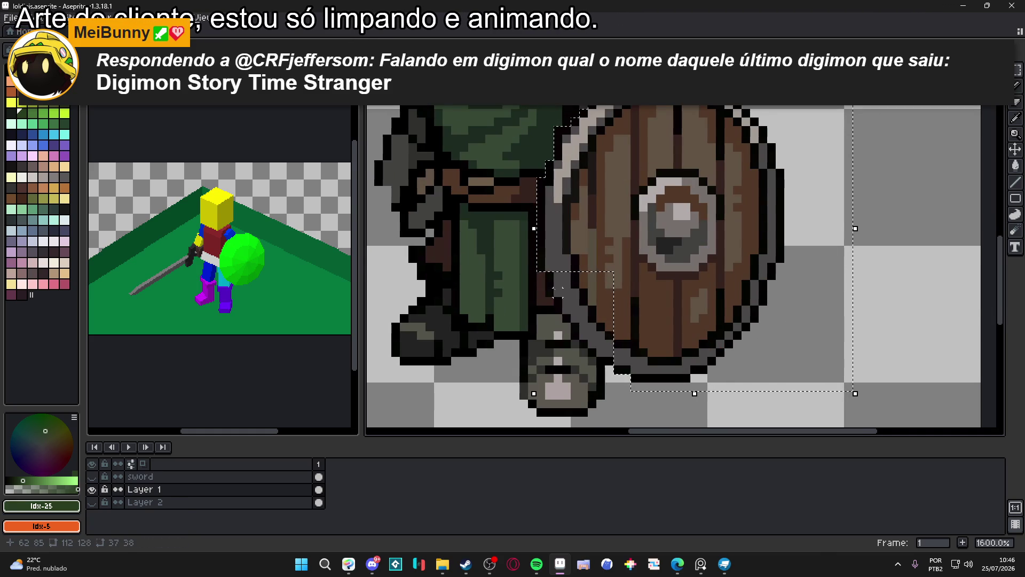
mouse_move(566, 319)
left_mouse_down()
mouse_move(699, 368)
mouse_move(568, 320)
mouse_move(678, 299)
left_mouse_up()
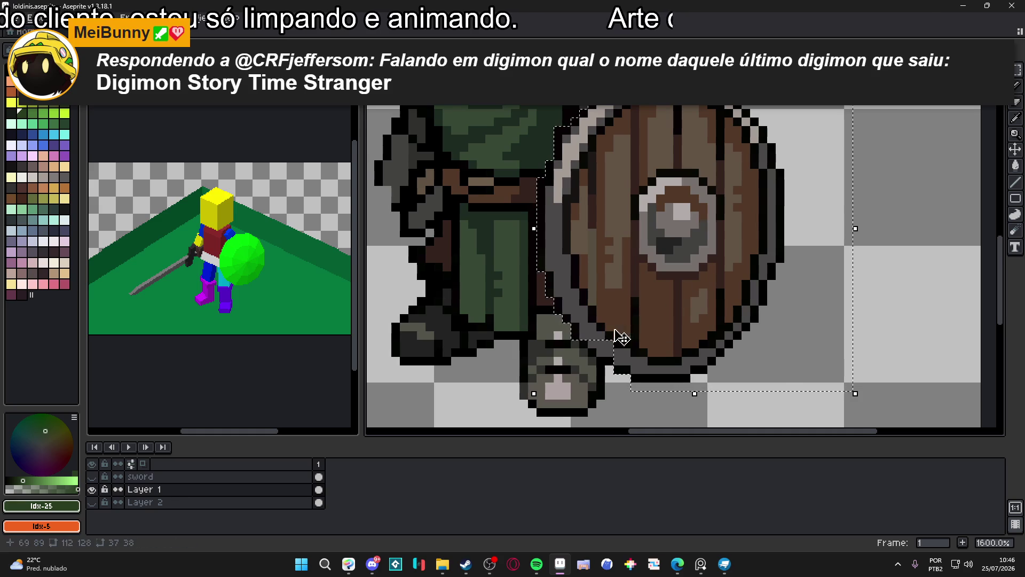
left_click_drag(584, 344, 583, 344, "shift")
mouse_move(662, 354)
left_mouse_down("shift")
mouse_move(592, 333)
mouse_move(635, 361)
left_mouse_up("shift")
scroll(618, 359, "down", 2)
Step: Cut the shield onto a new layer named 'shield' and hide that layer
key("ctrl+x")
scroll(626, 352, "up", 1)
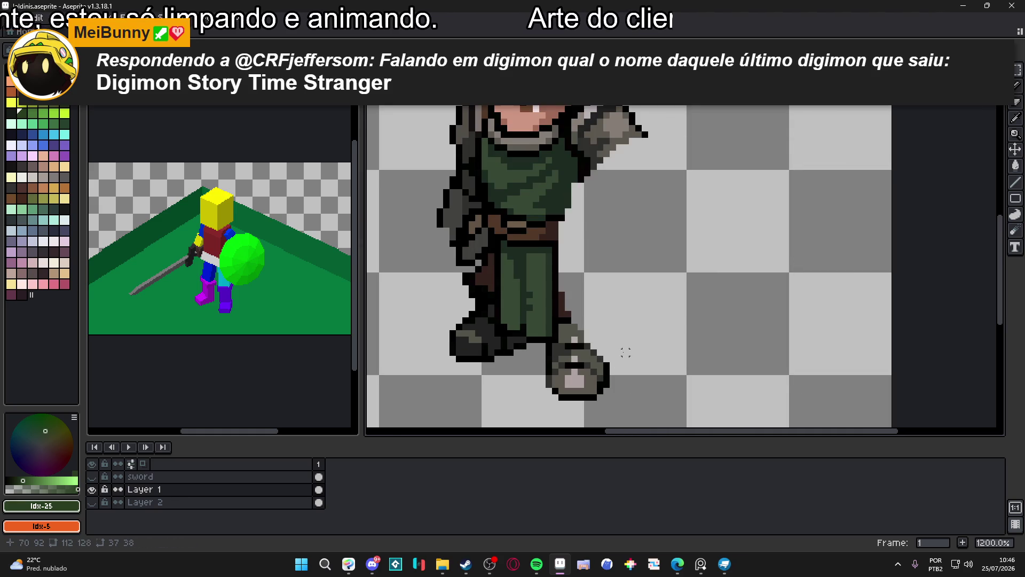
key("shift+n")
key("ctrl+v")
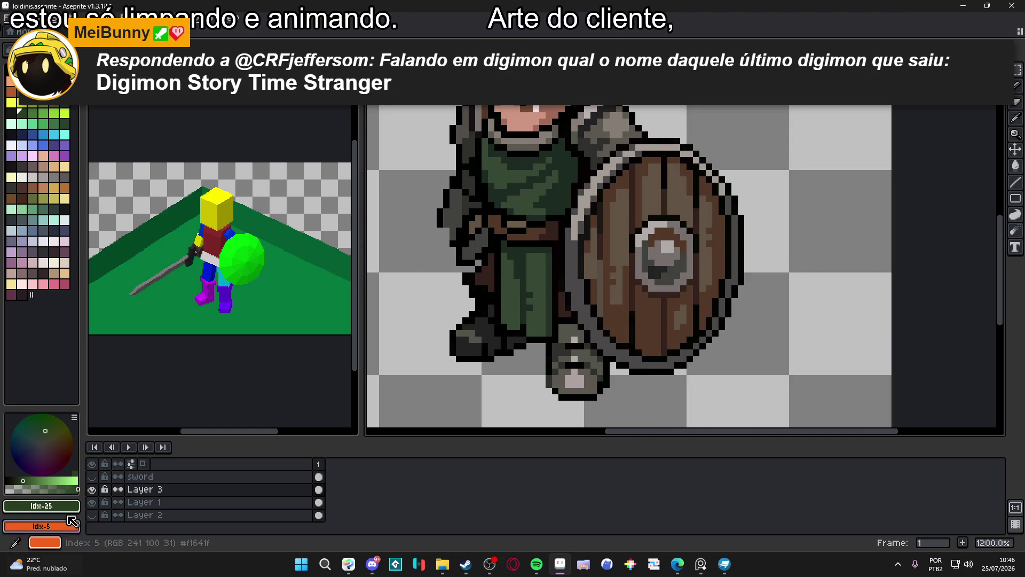
double_click(163, 493)
type("sh")
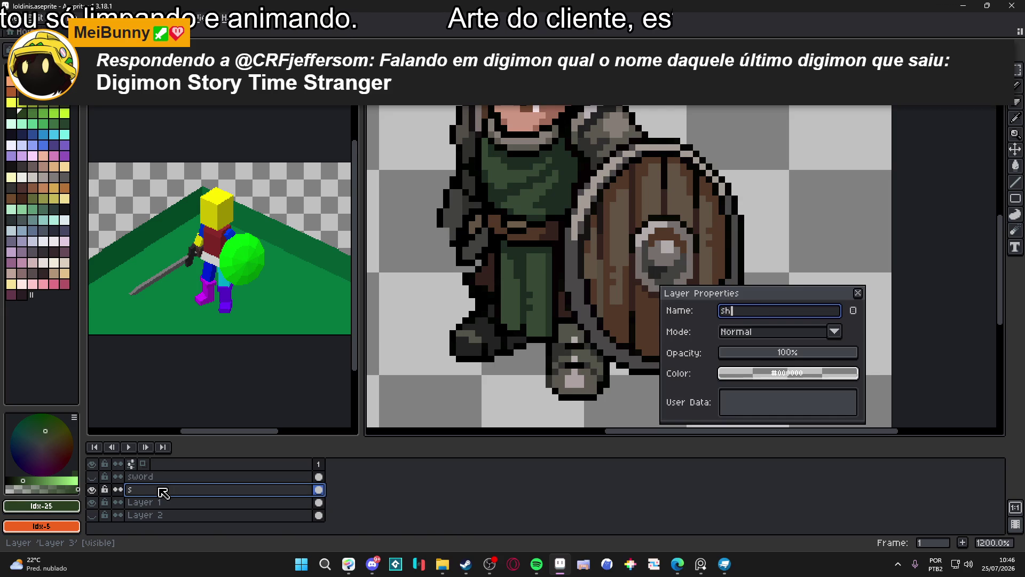
type("ield")
key("Return")
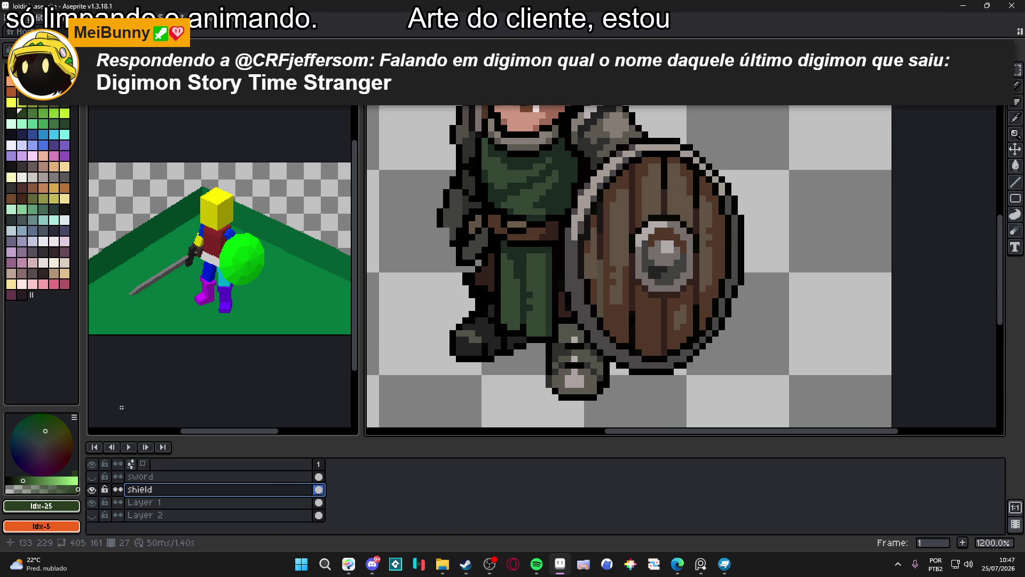
left_click(91, 489)
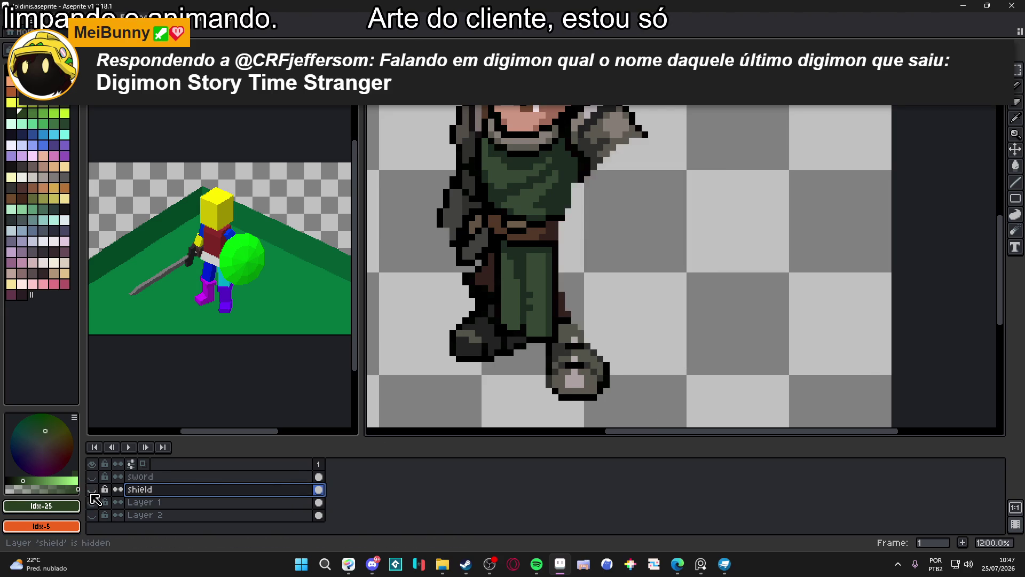
key("minus")
key("minus")
key("minus")
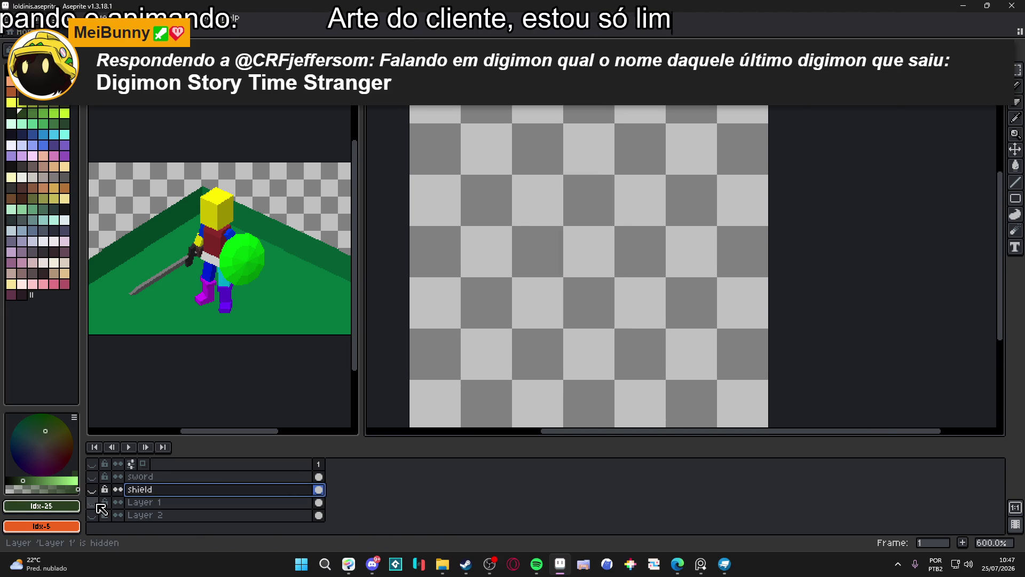
Step: Select the knight's head area on Layer 1, including the face below the eye
scroll(577, 210, "up", 1)
left_click(576, 211, "ctrl")
key("m")
scroll(558, 167, "up", 1)
mouse_move(512, 85)
left_mouse_down()
mouse_move(694, 179)
mouse_move(685, 208)
mouse_move(451, 128)
left_mouse_up()
scroll(682, 213, "up", 2)
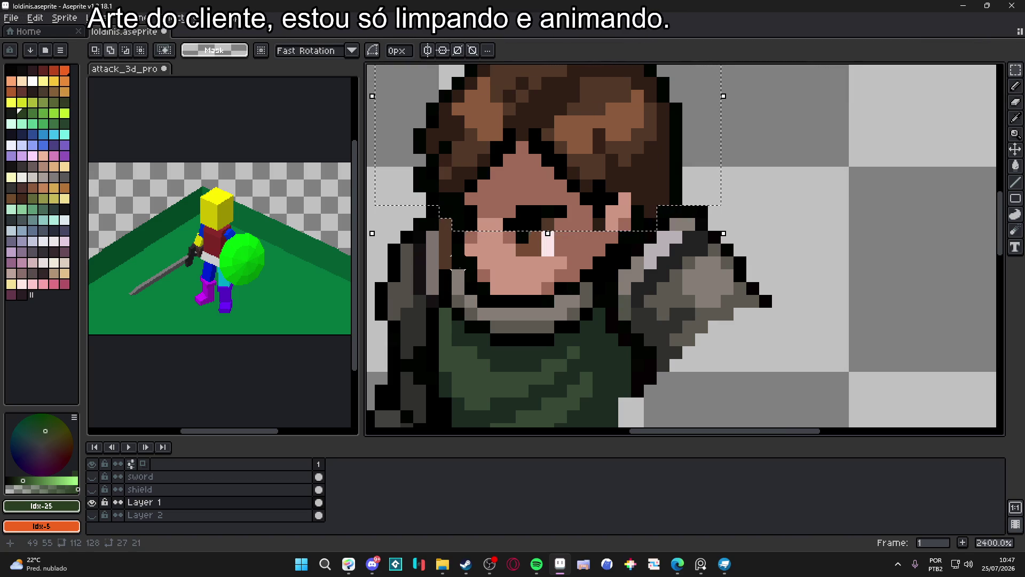
left_click(471, 263)
left_click_drag(470, 237, 471, 225)
left_click_drag(484, 274, 469, 252)
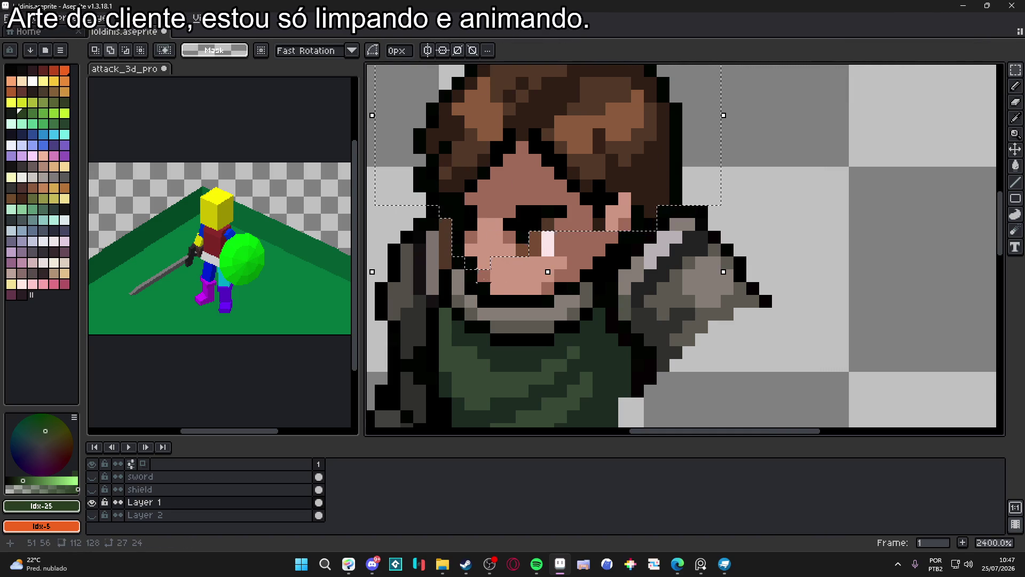
mouse_move(548, 272)
left_mouse_down()
mouse_move(548, 288)
mouse_move(572, 280)
left_mouse_up()
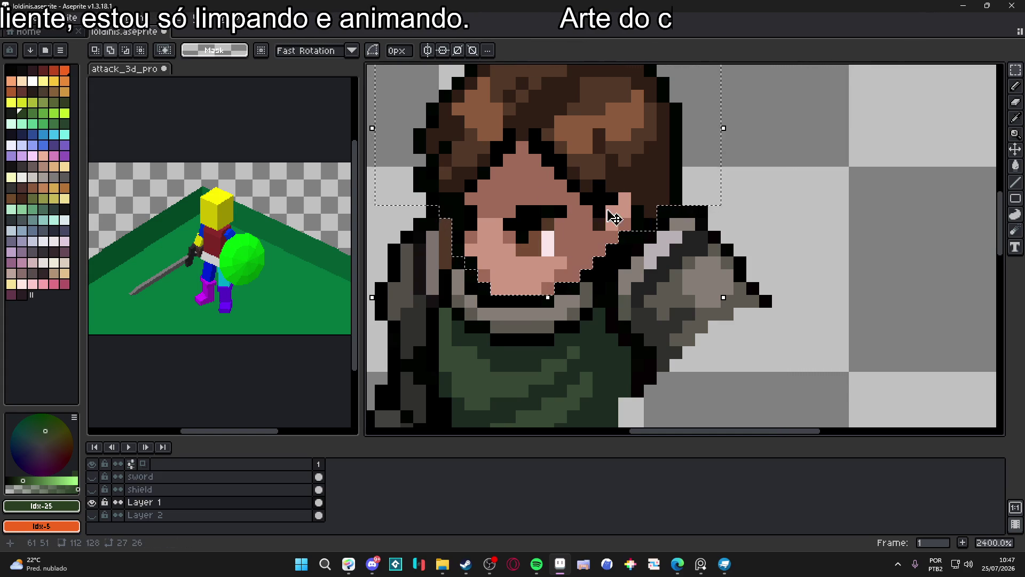
scroll(606, 201, "down", 3)
Step: Move the head onto a new layer named 'head'
key("Delete")
key("shift+n")
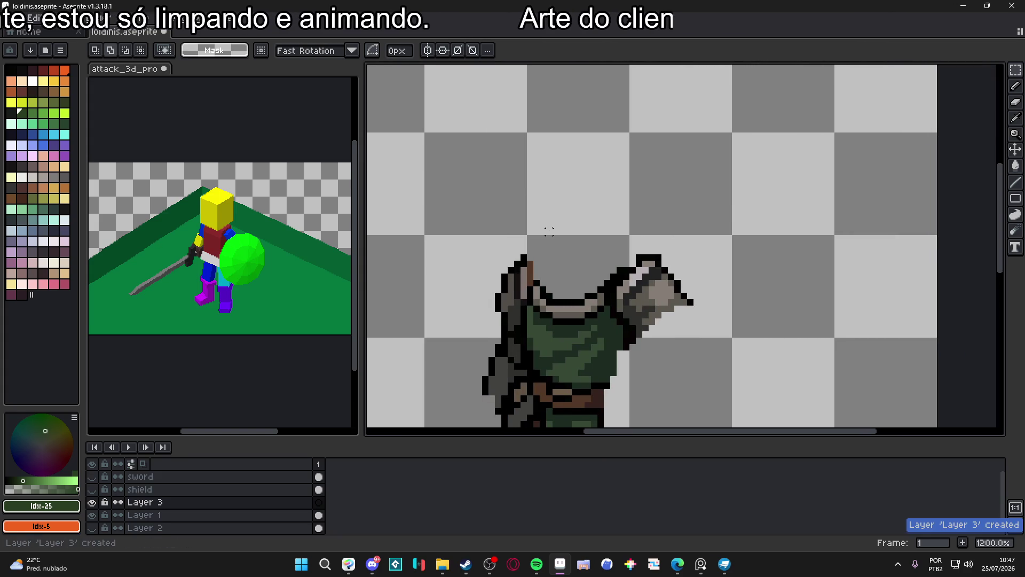
key("ctrl+v")
key("Return")
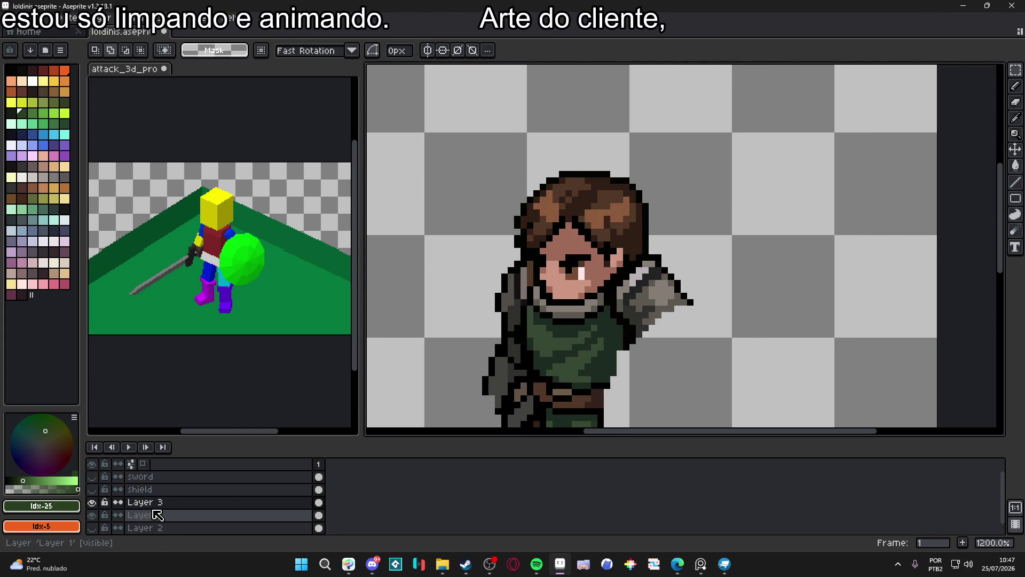
double_click(155, 502)
type("head")
key("Return")
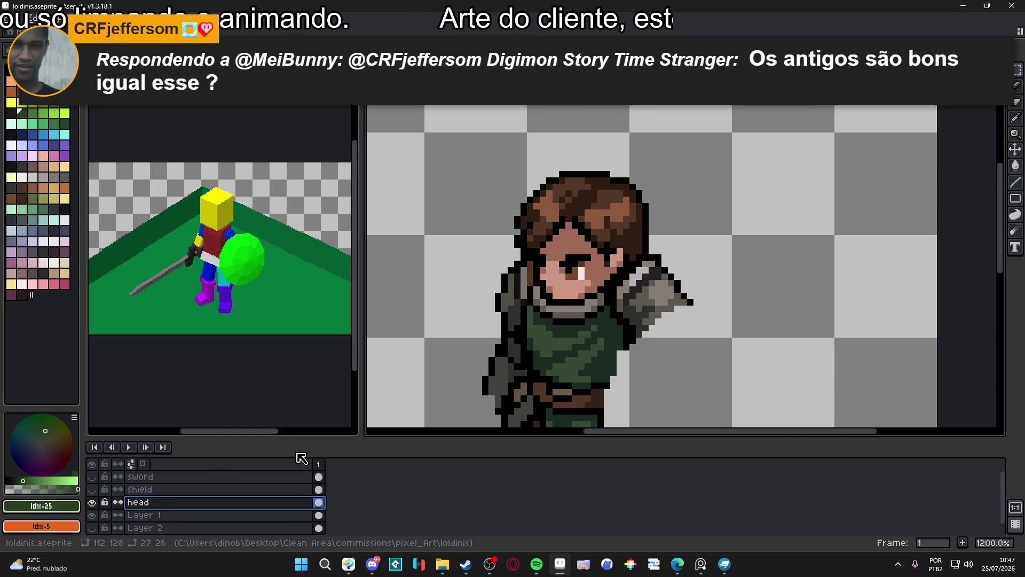
Step: Show the shield and sword layers again and switch to attack_3d_prototype.gif
left_click(92, 489)
left_click(92, 476)
scroll(537, 302, "down", 3)
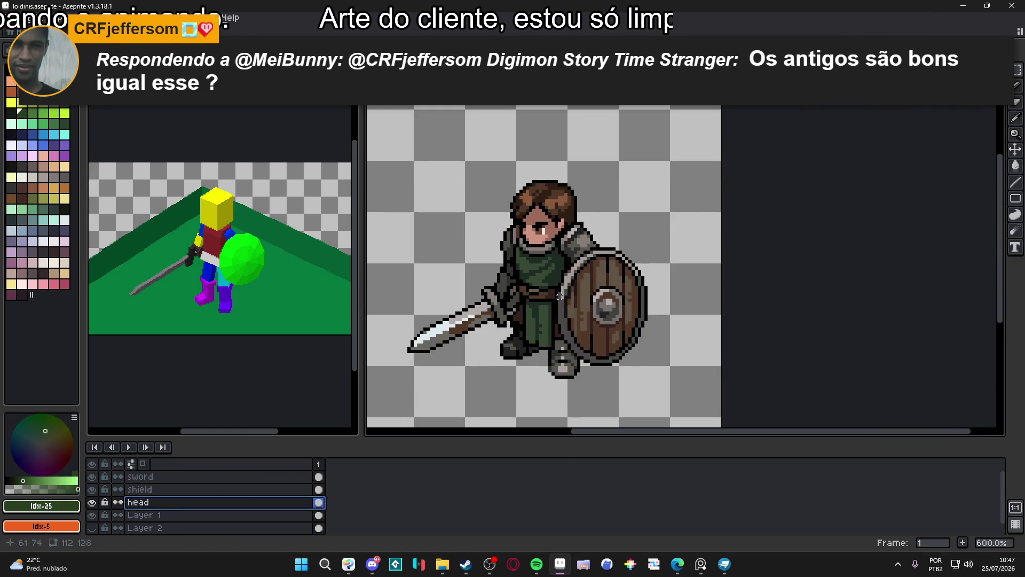
key("ctrl+Tab")
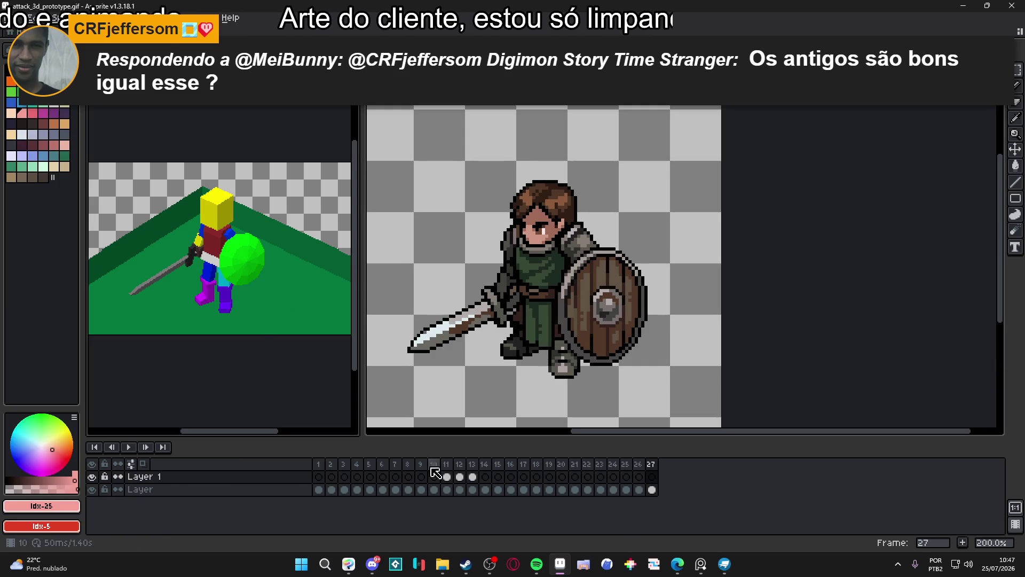
Step: Check reference frames 4 through 11 of the attack pose, then return to the knight
left_click(357, 469)
key("Right")
left_click(447, 478)
key("ctrl+Tab")
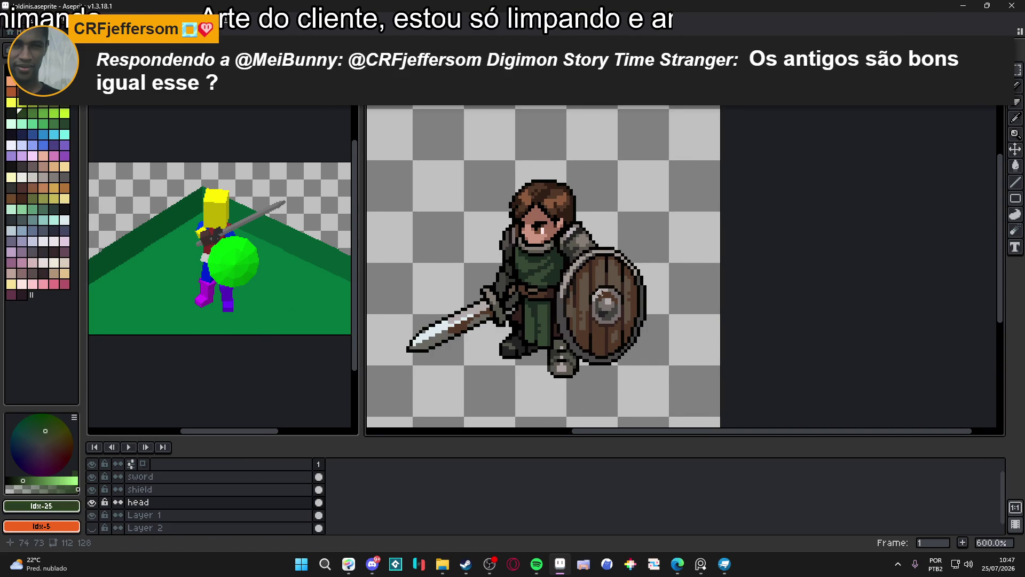
Step: Widen the shield slightly and nudge it left against the body, then apply the transform
scroll(609, 294, "up", 1)
left_click(595, 283, "ctrl")
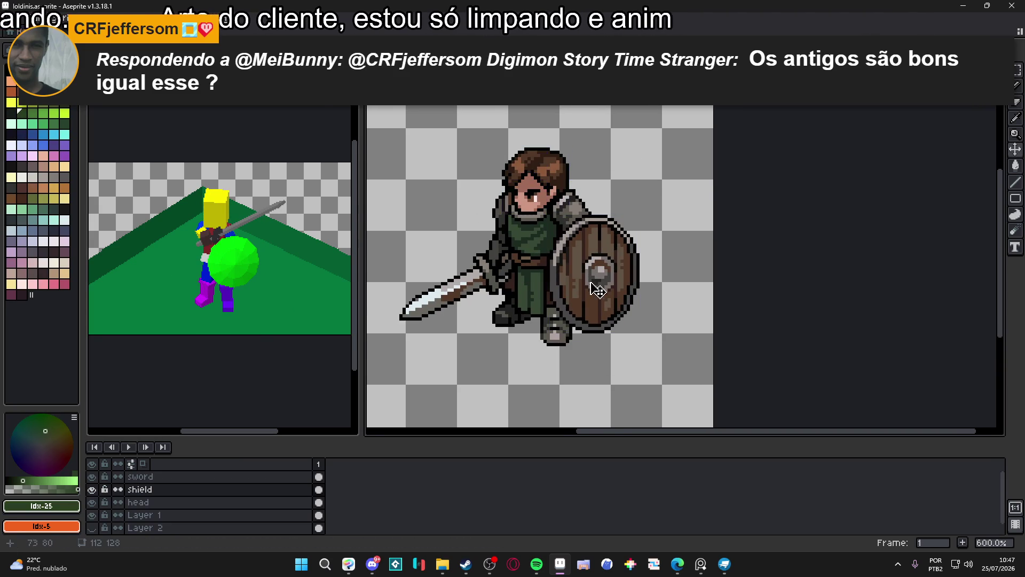
scroll(583, 281, "up", 1)
left_click(561, 286)
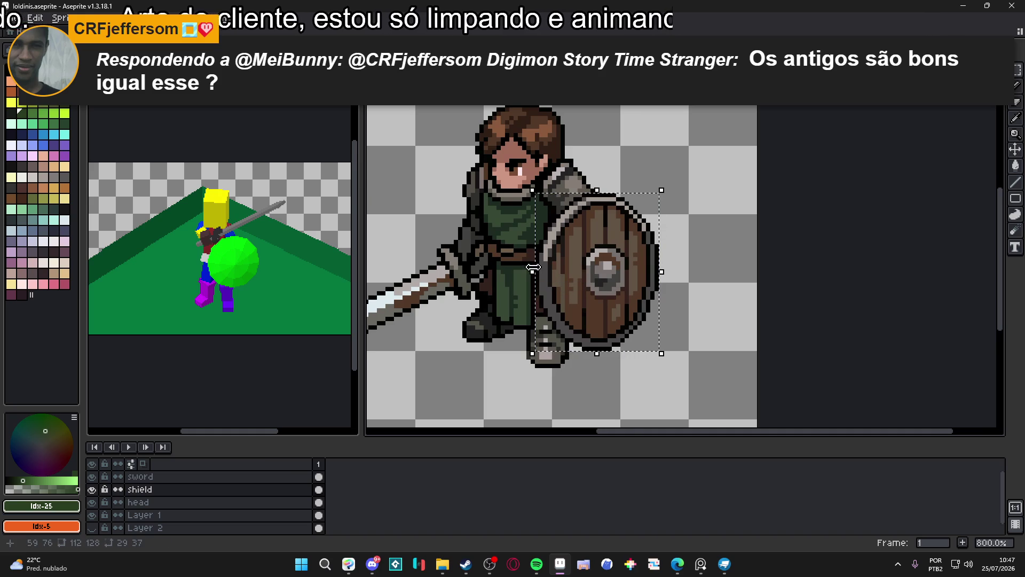
left_click_drag(536, 277, 520, 275)
left_click_drag(588, 271, 562, 267)
key("Left")
key("Left")
key("Left")
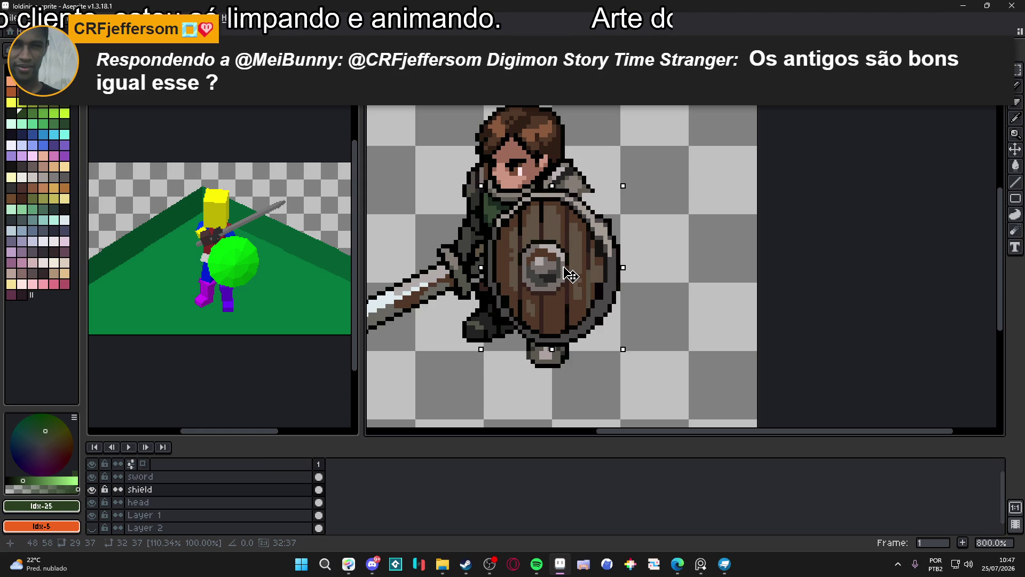
key("Right")
key("ctrl+z")
key("ctrl+z")
key("ctrl+z")
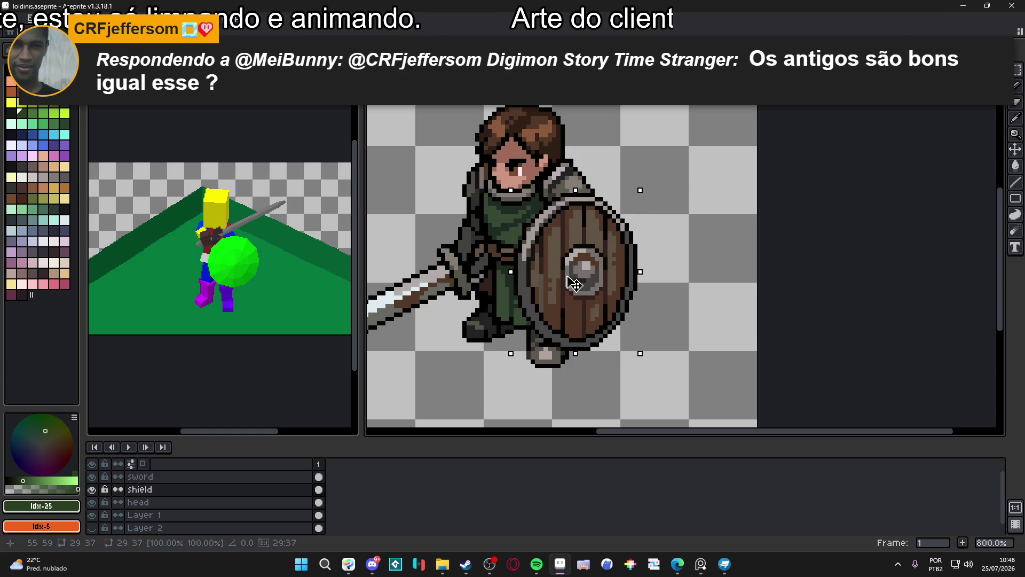
key("Left")
key("Left")
left_click_drag(635, 278, 645, 272)
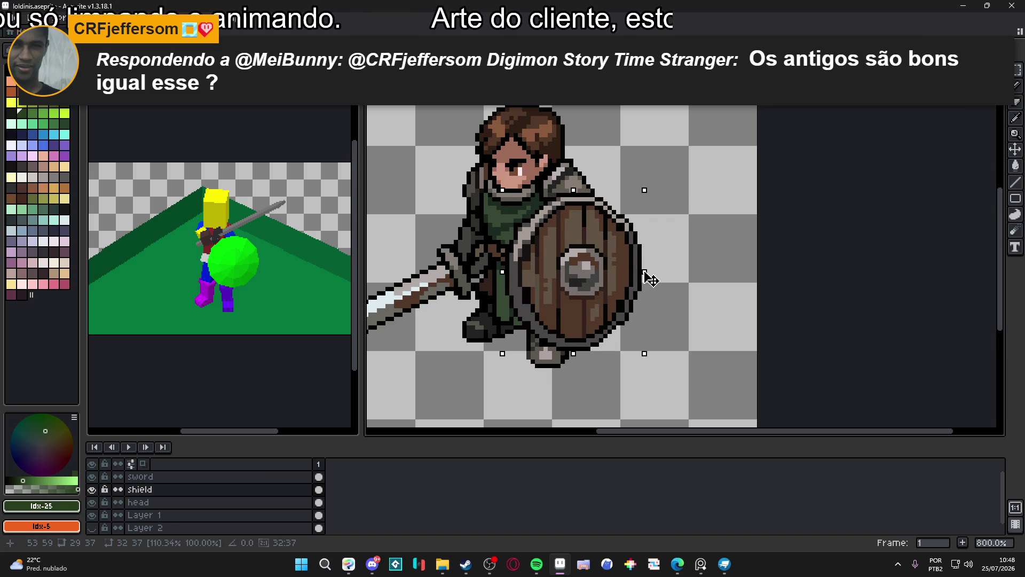
key("Left")
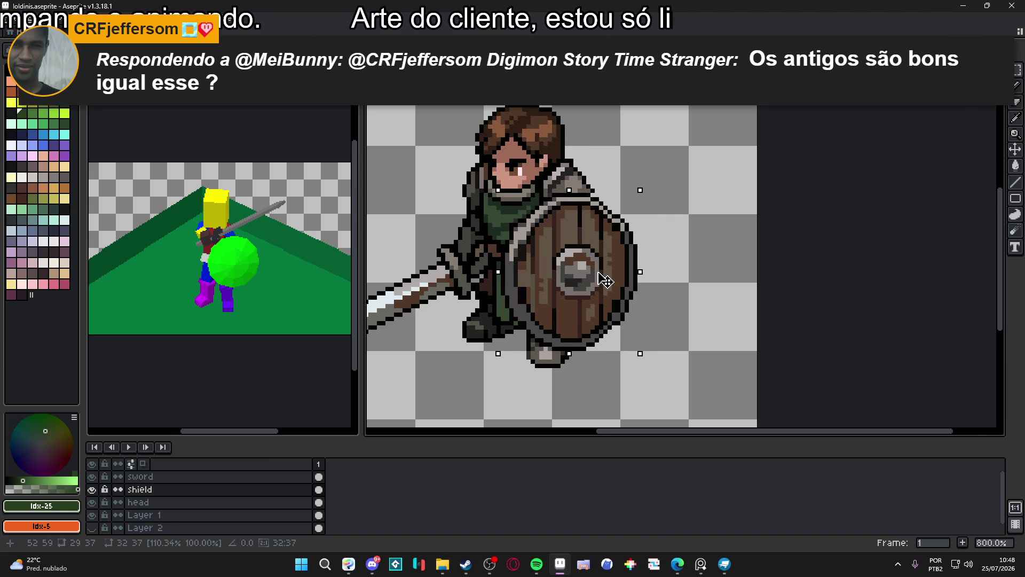
key("Right")
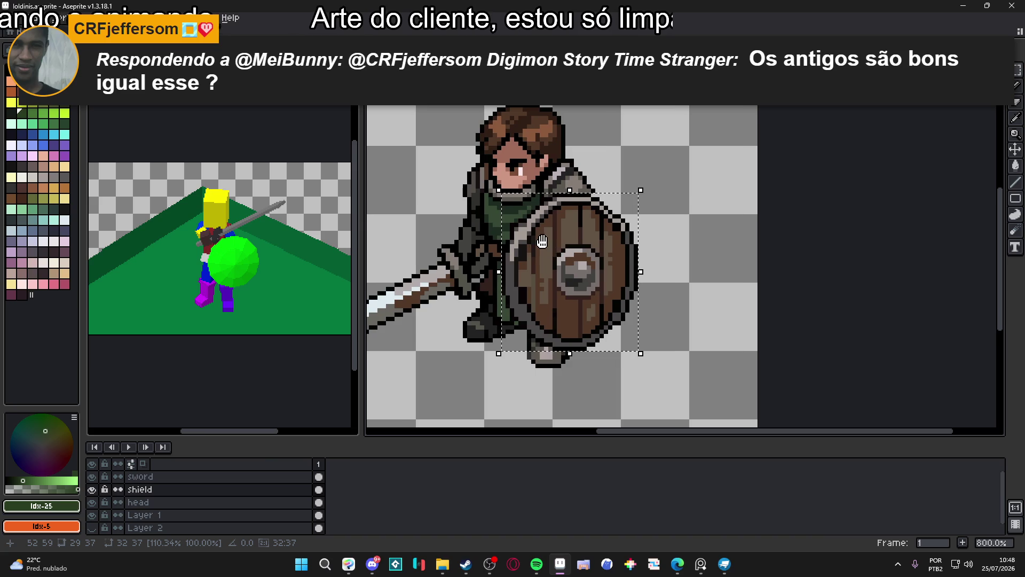
key("Return")
Step: Glance at the 3D reference, then frame the knight's sword area
scroll(519, 162, "up", 2)
left_click(522, 158, "ctrl")
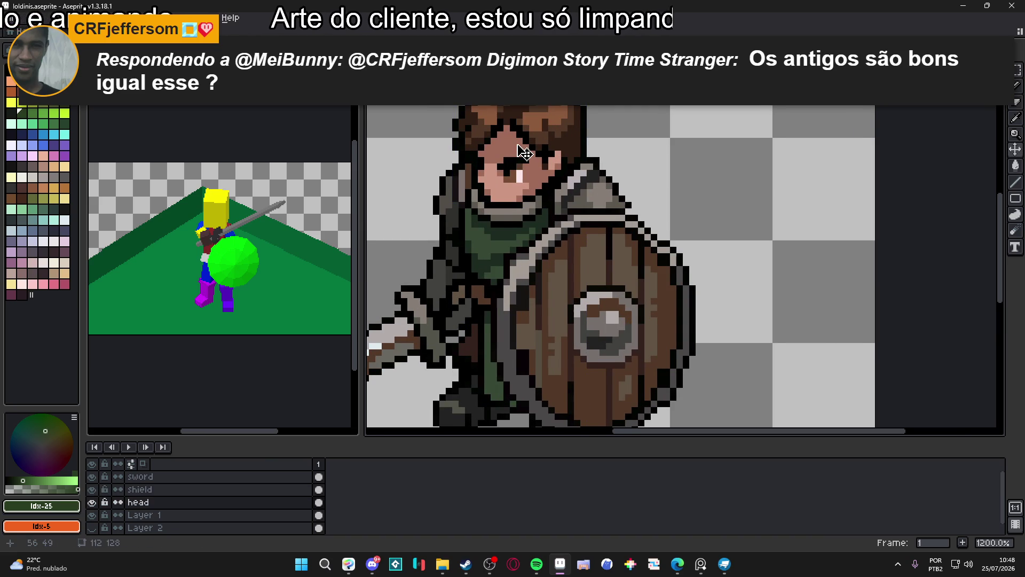
scroll(528, 153, "down", 1)
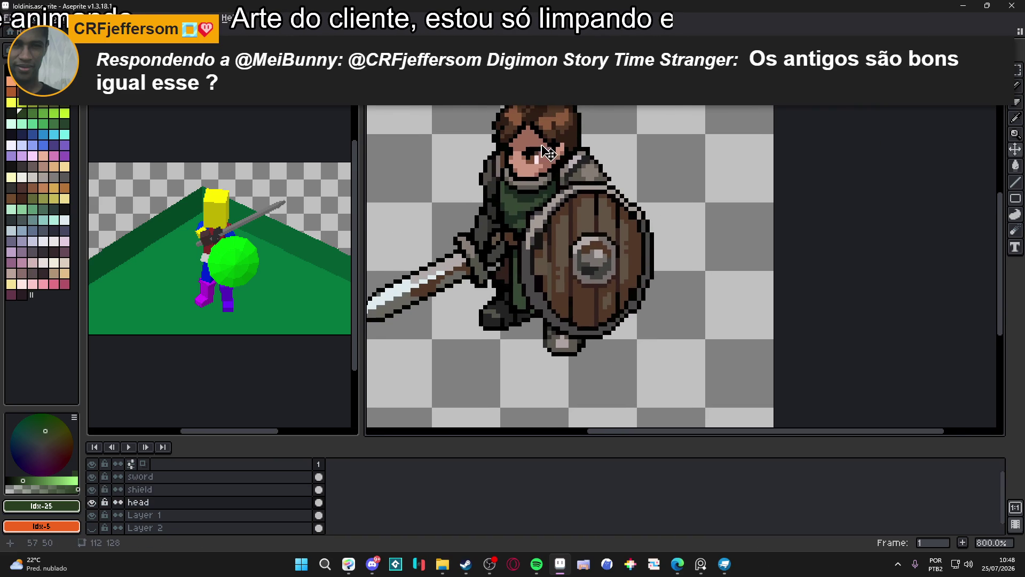
left_click(227, 306)
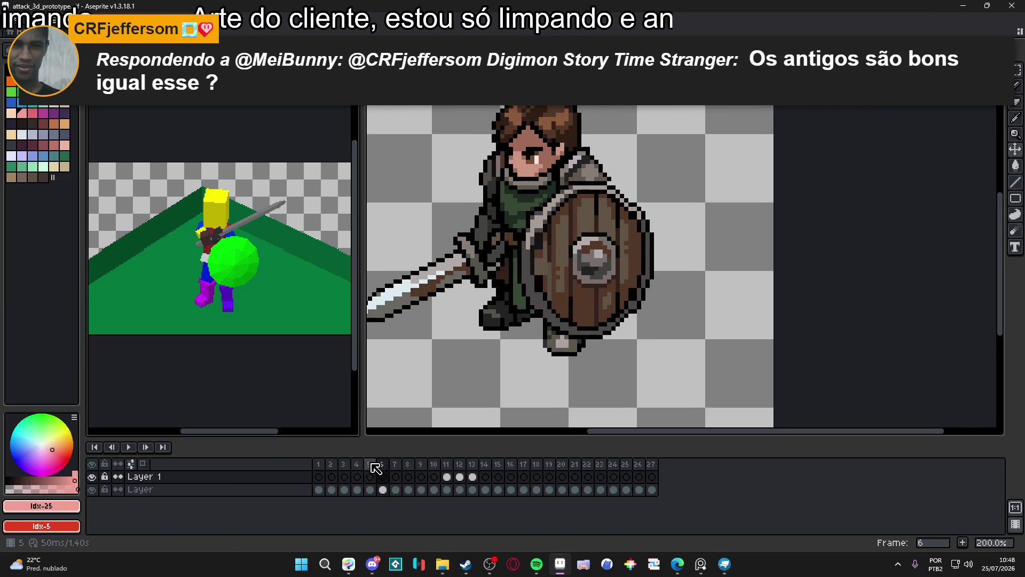
left_click(543, 286)
middle_click_drag(543, 286, 568, 325)
Step: Flip the sword both ways and move it above the shield, blade pointing upper right
left_click(483, 318, "ctrl")
key("ctrl+t")
key("shift+v")
key("shift+h")
left_click_drag(468, 325, 627, 225)
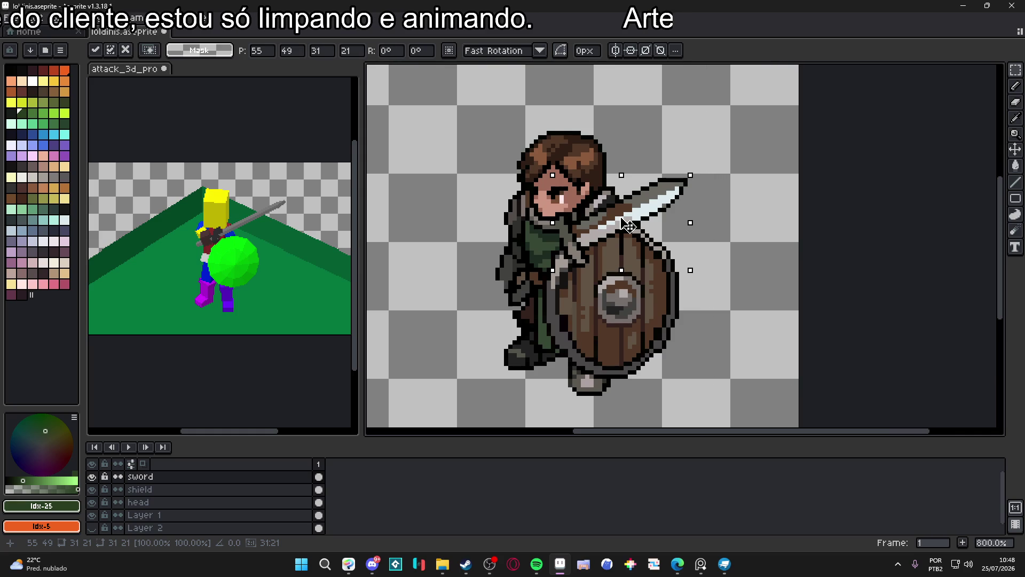
mouse_move(628, 226)
left_mouse_down()
mouse_move(609, 231)
mouse_move(621, 227)
left_mouse_up()
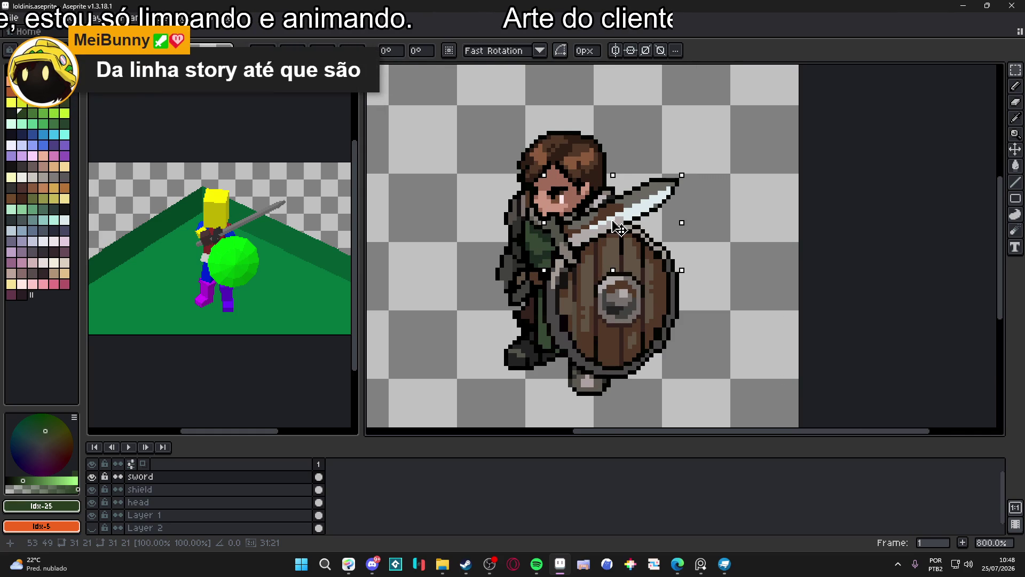
key("Return")
Step: Erase the old hand and leftover arm outline beside the shield on Layer 1
key("e")
left_click(517, 288, "ctrl")
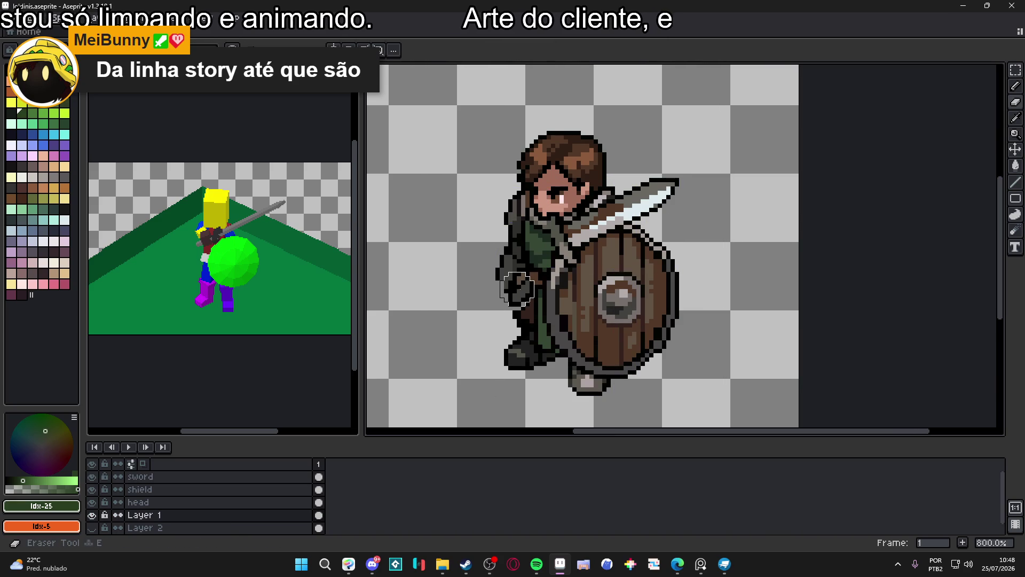
left_click(513, 287)
mouse_move(508, 293)
left_mouse_down()
mouse_move(486, 258)
mouse_move(504, 262)
left_mouse_up()
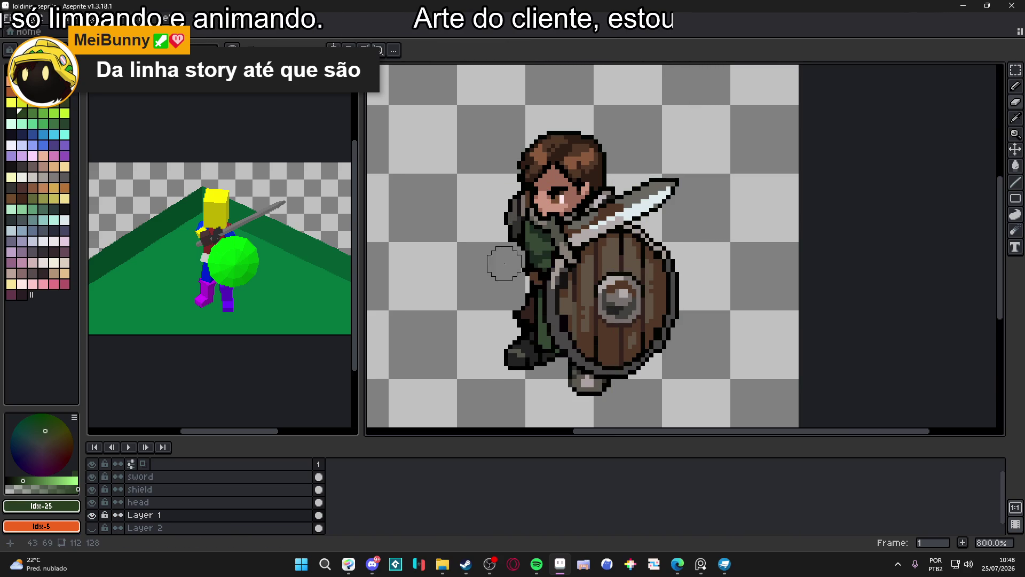
Step: Pick dark grey #30302d for the Pencil and open a live preview of the sprite
left_click(520, 235, "alt")
key("b")
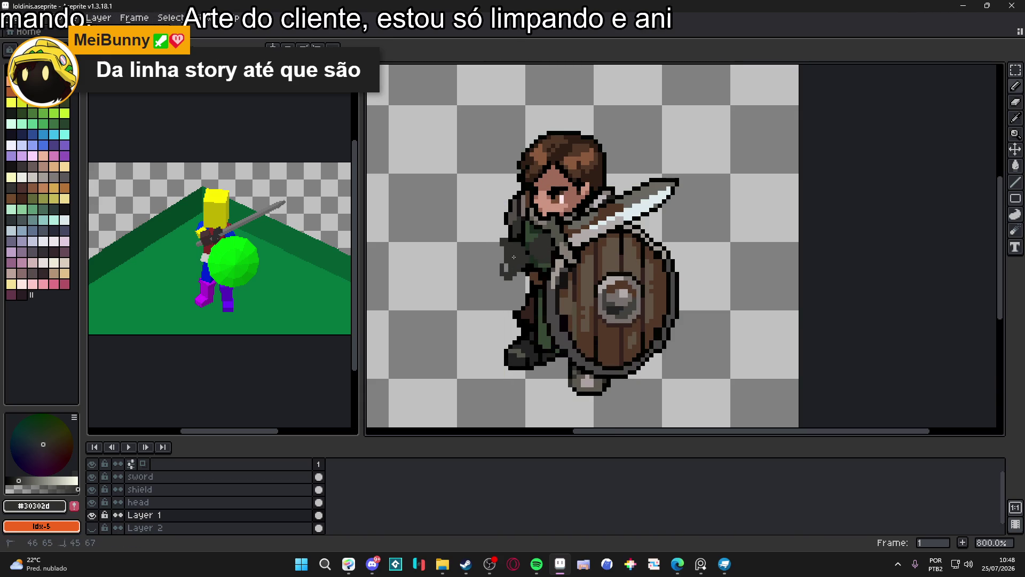
scroll(510, 255, "up", 2)
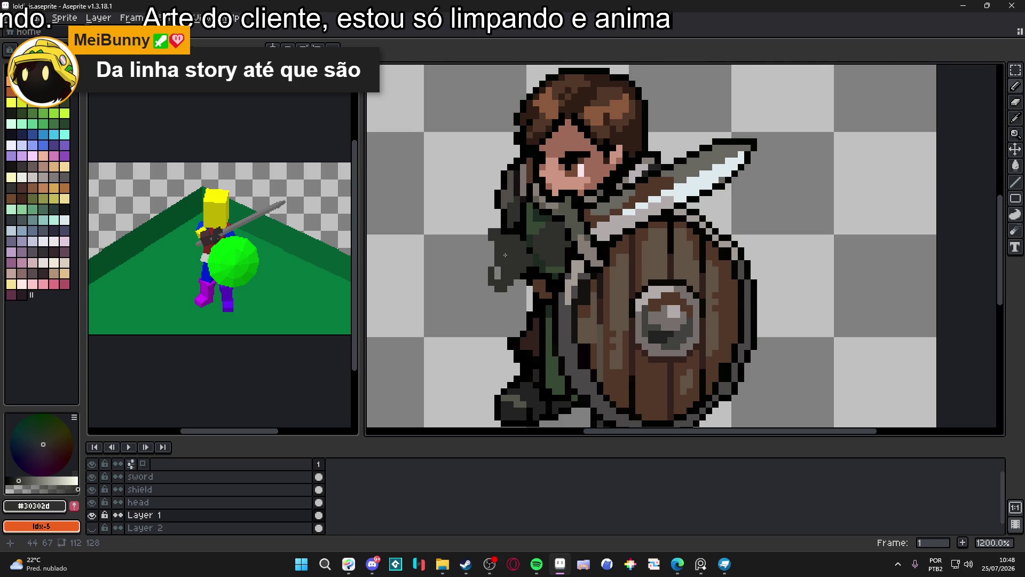
middle_click_drag(511, 255, 515, 257)
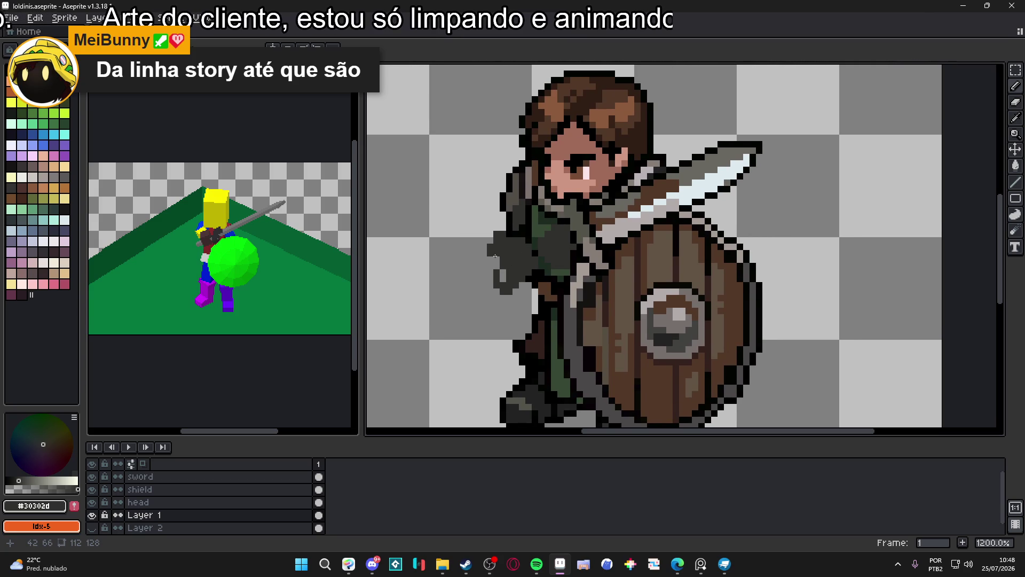
scroll(502, 303, "down", 1)
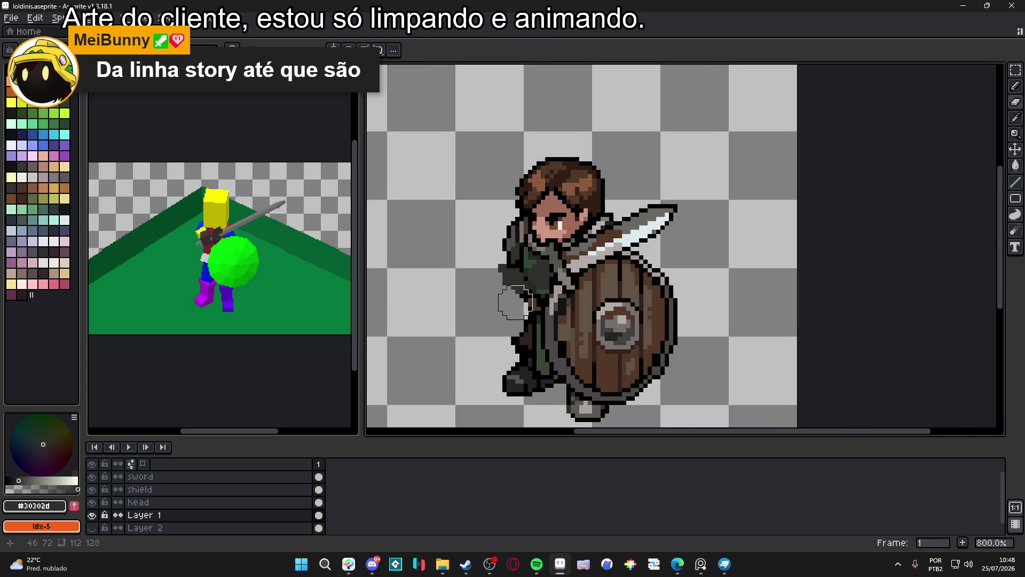
scroll(502, 303, "down", 1)
key("F7")
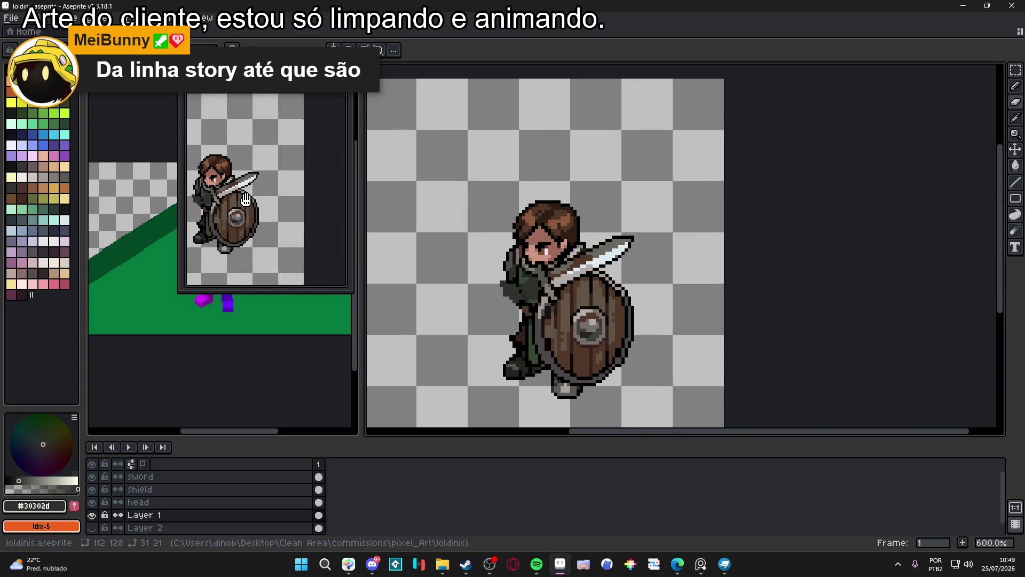
Step: Move the preview window off the 3D reference and recentre the knight in view
mouse_move(288, 81)
left_mouse_down()
mouse_move(521, 94)
mouse_move(883, 83)
left_mouse_up()
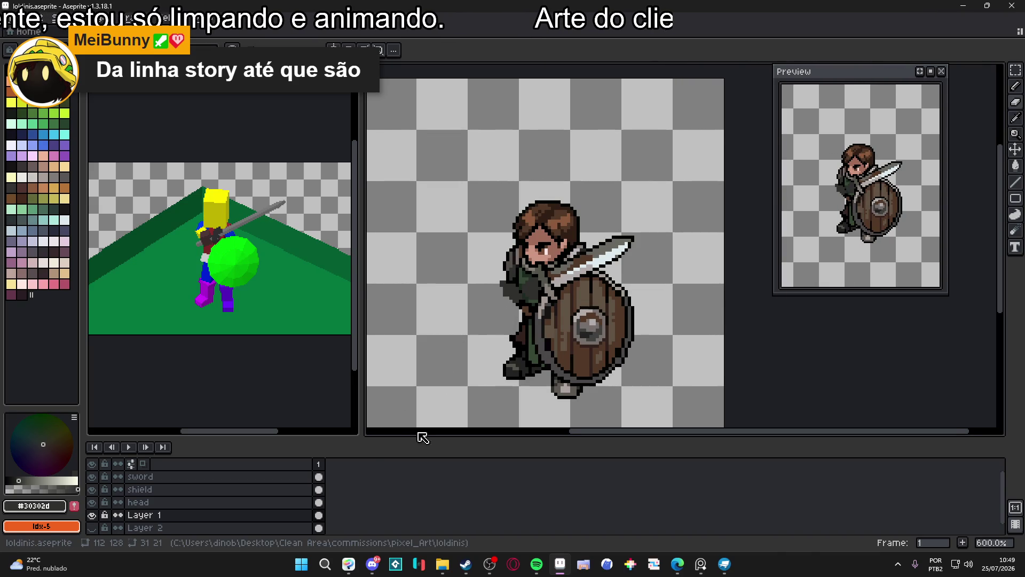
middle_click_drag(528, 320, 553, 283)
scroll(553, 283, "down", 1)
scroll(553, 289, "down", 1)
scroll(553, 299, "up", 1)
scroll(553, 309, "down", 1)
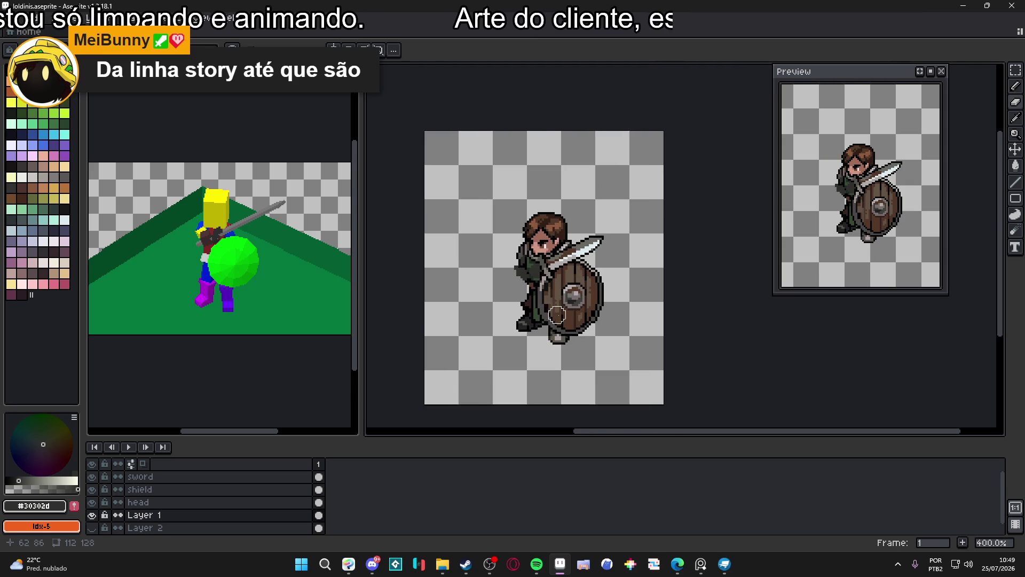
Step: Undo the last pencil stroke and the sword and shield repositioning, then add a new frame
key("ctrl+y")
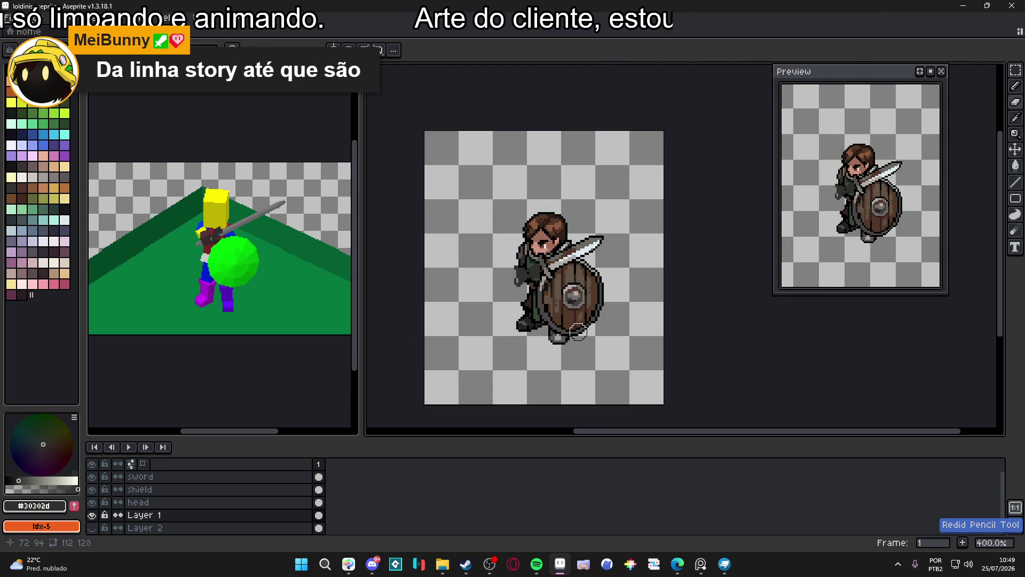
scroll(578, 331, "down", 1)
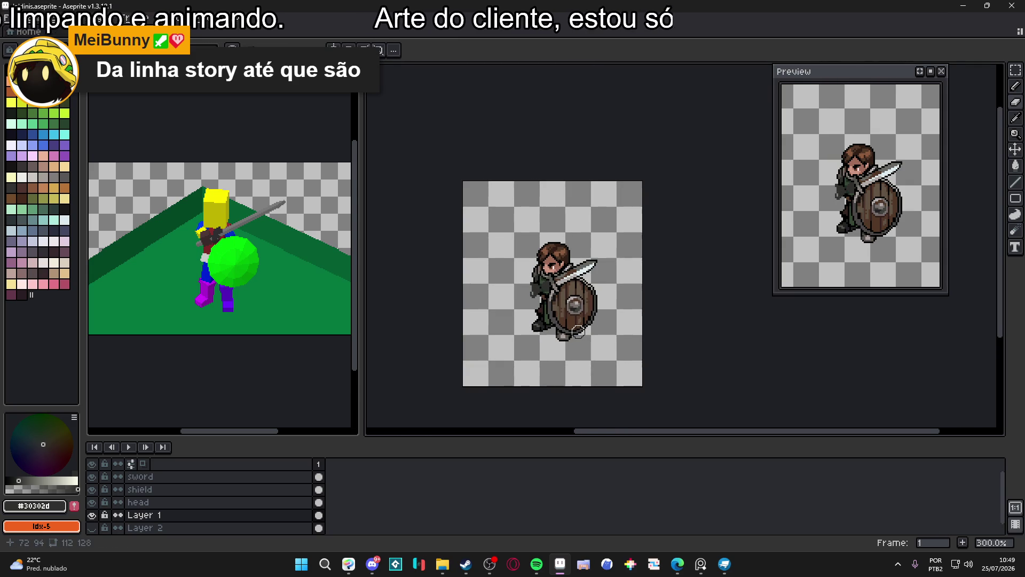
key("ctrl+z")
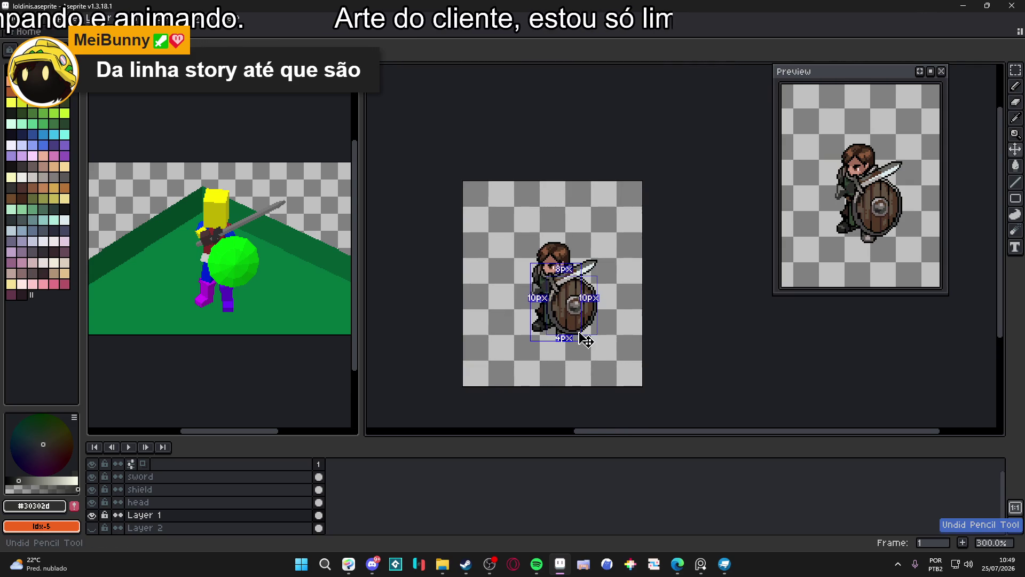
key("ctrl+z")
key("ctrl+z")
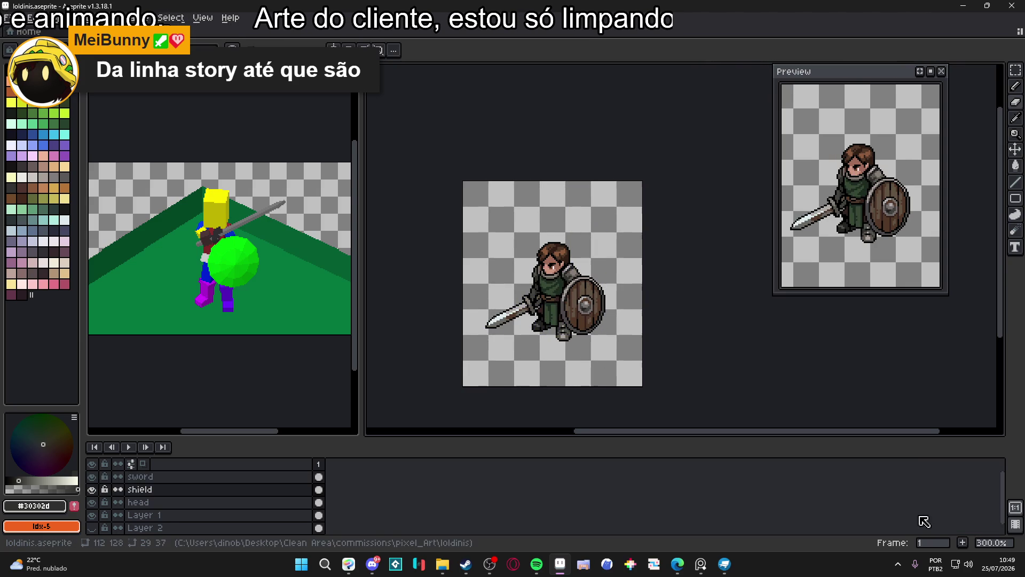
left_click(967, 544)
Step: Nudge the shield two pixels left and stretch it slightly wider
scroll(576, 328, "up", 3)
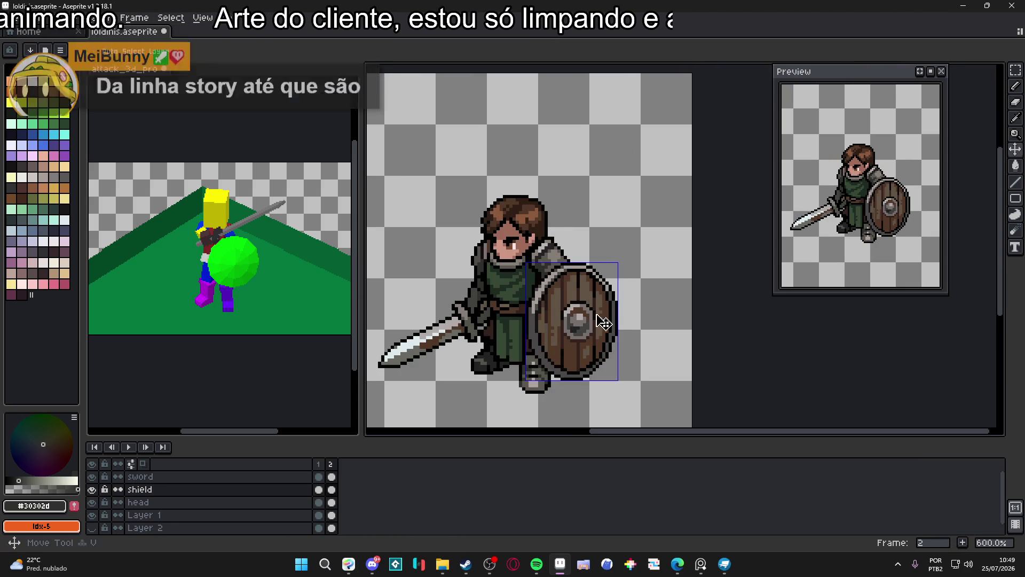
left_click_drag(581, 315, 573, 315)
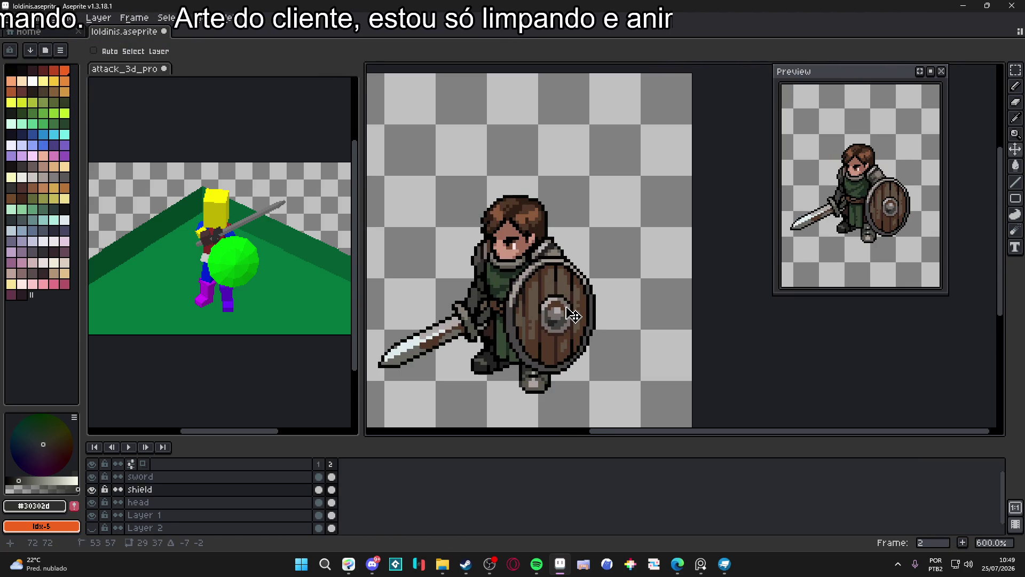
key("ctrl+t")
left_click_drag(598, 312, 616, 320)
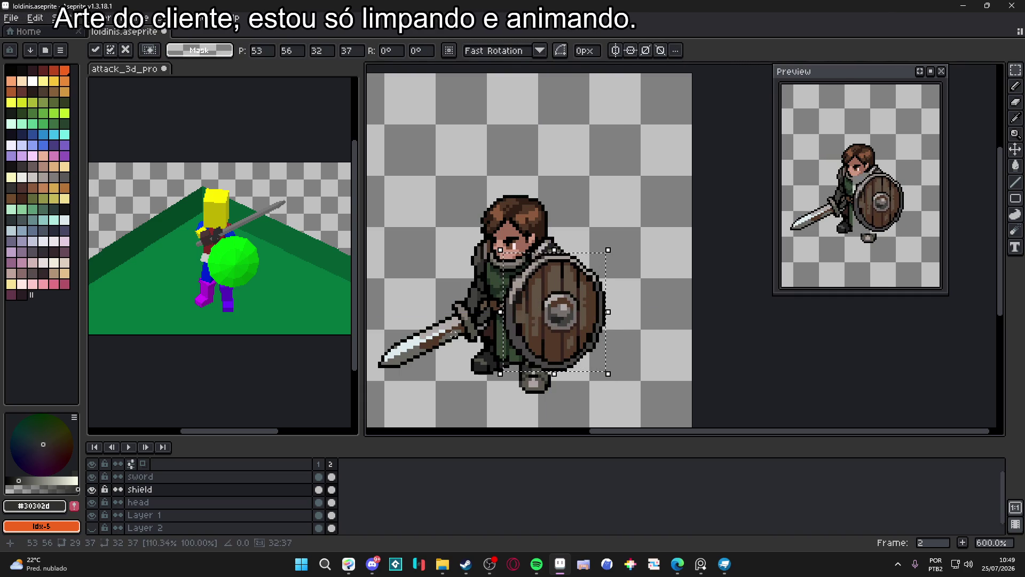
left_click(469, 327, "ctrl")
Step: Flip the sword horizontally and vertically and raise it up across the shield
key("ctrl+t")
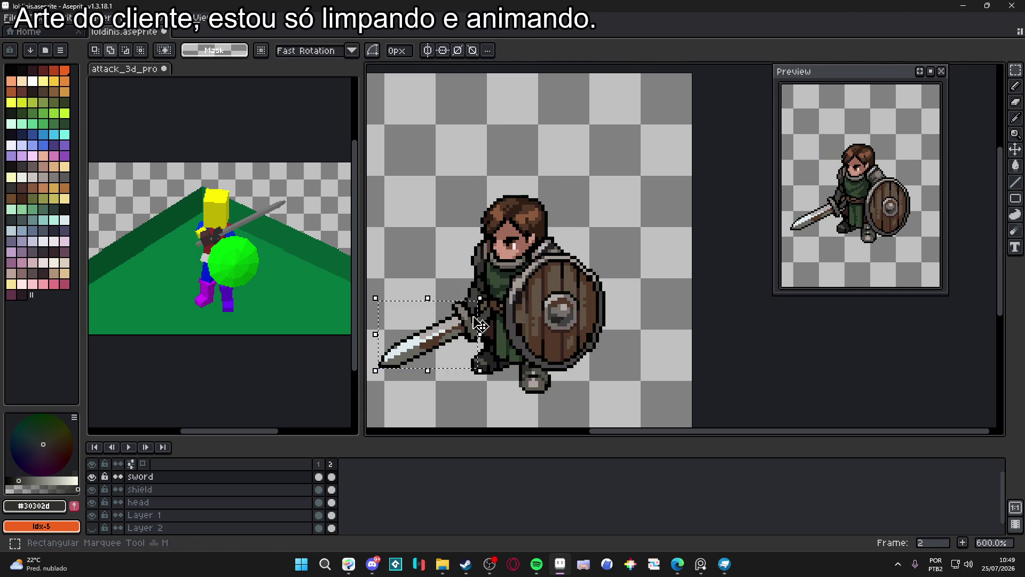
key("shift+h")
key("shift+v")
left_click_drag(418, 342, 531, 277)
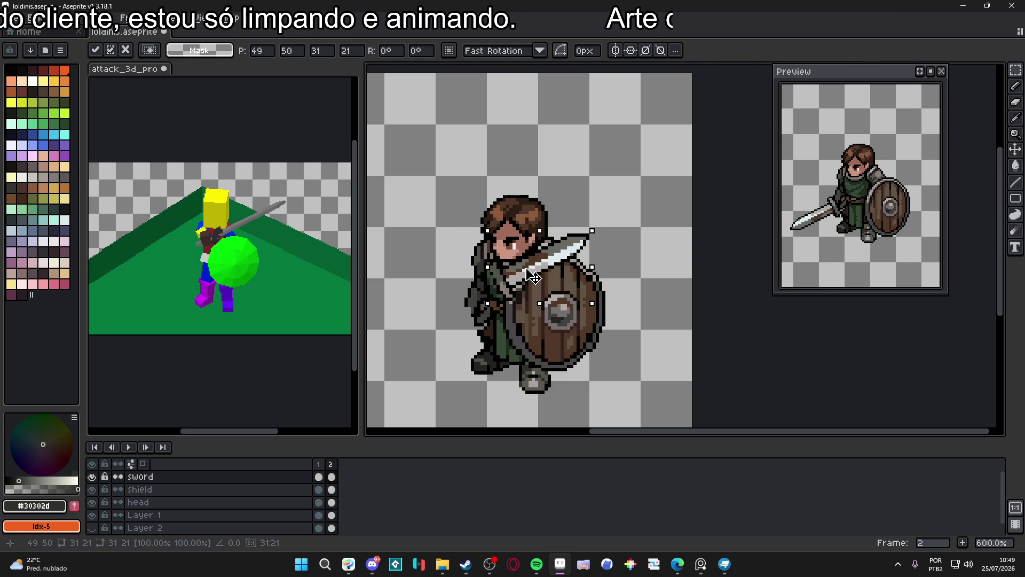
key("Return")
left_click(470, 315, "ctrl")
key("b")
scroll(461, 313, "up", 4)
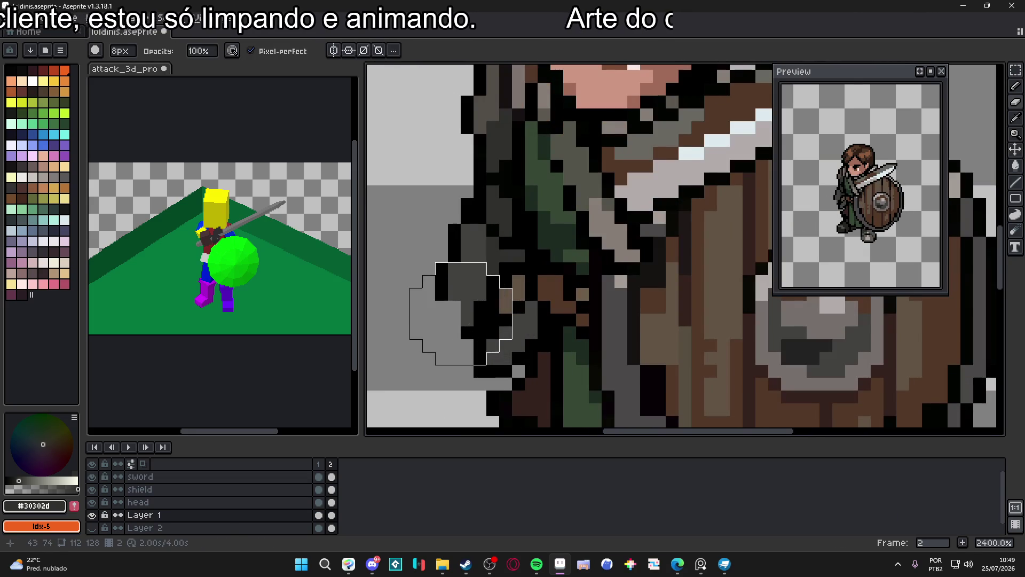
Step: Cover stray dark pixels beside the body and give frames 1 and 2 a 100 ms duration
left_click_drag(468, 324, 489, 326)
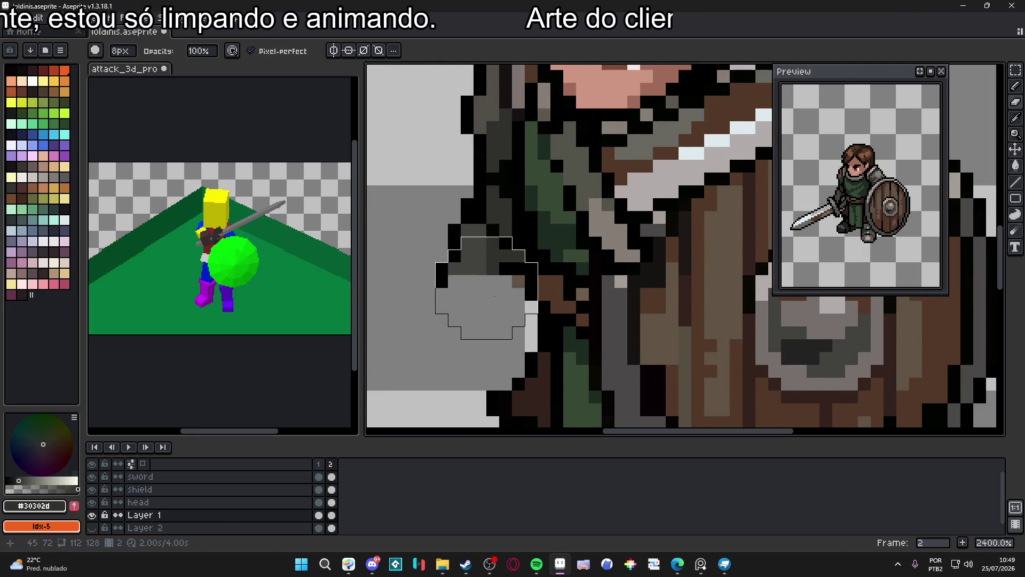
scroll(495, 296, "down", 3)
left_click_drag(318, 464, 330, 467)
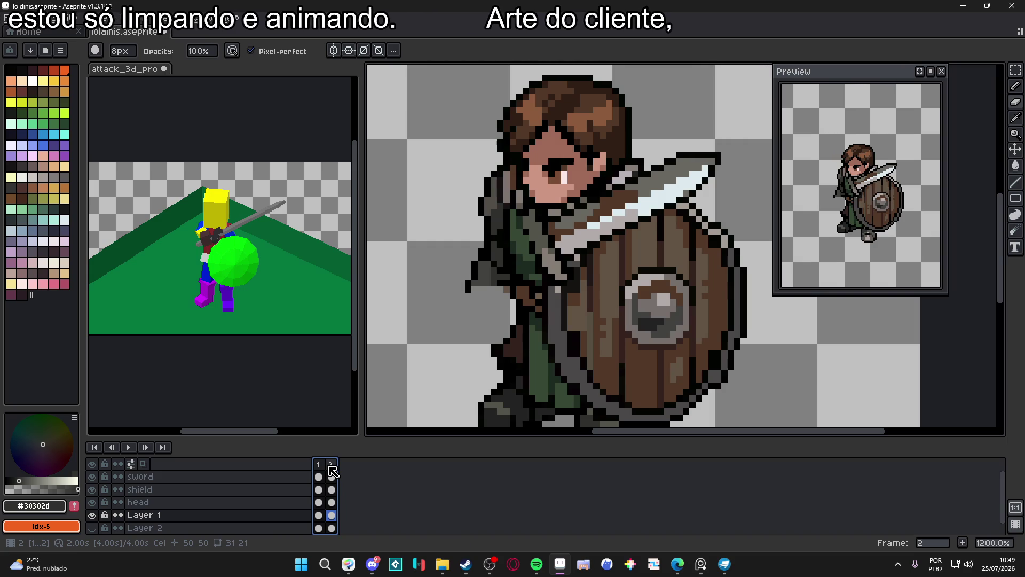
double_click(331, 468)
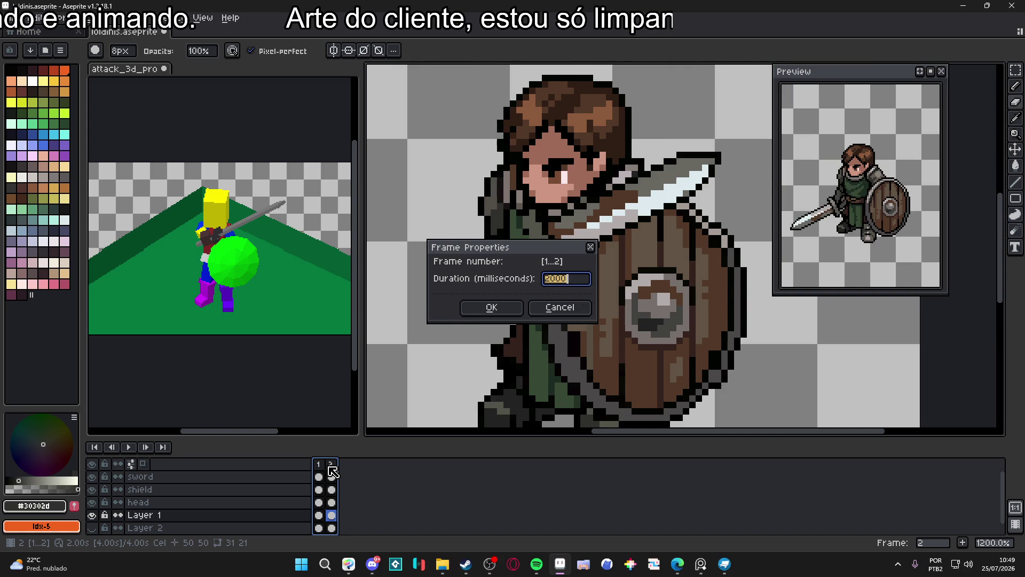
key("Return")
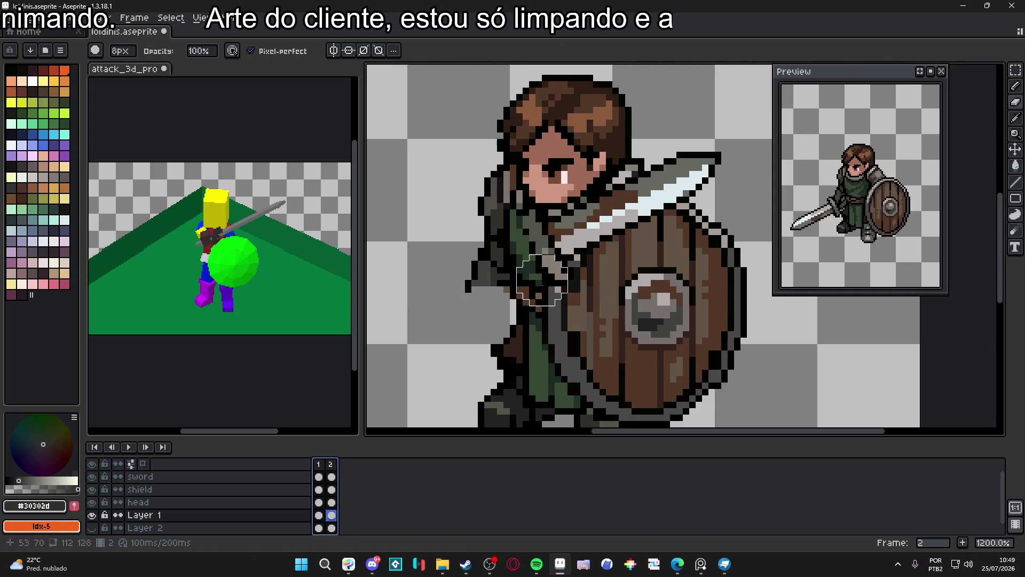
Step: Recentre the view on the knight and sample grey-brown #534c48 on Layer 1
scroll(555, 280, "down", 2)
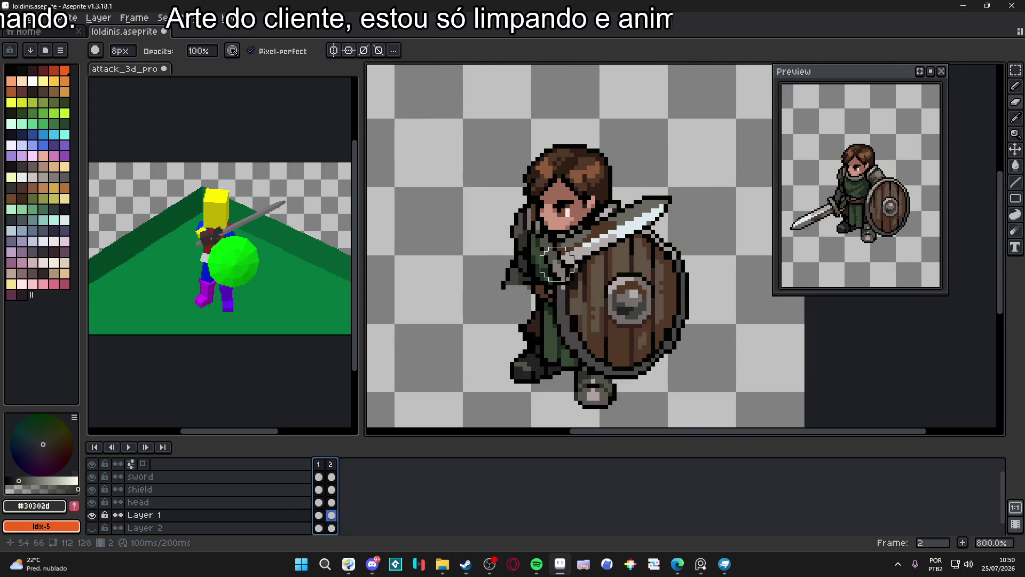
middle_click_drag(560, 266, 566, 278)
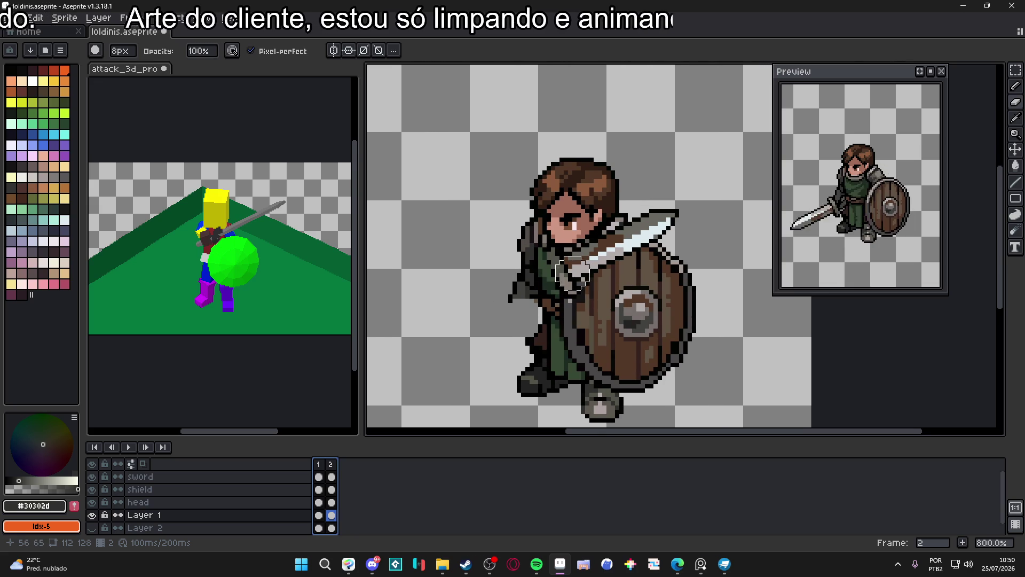
middle_click_drag(534, 337, 536, 337)
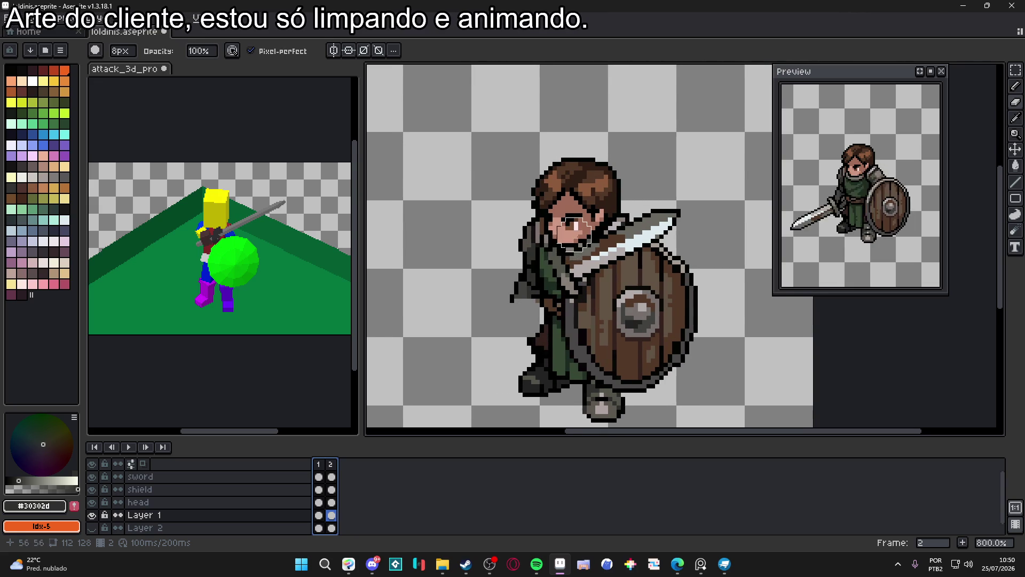
scroll(512, 297, "up", 1)
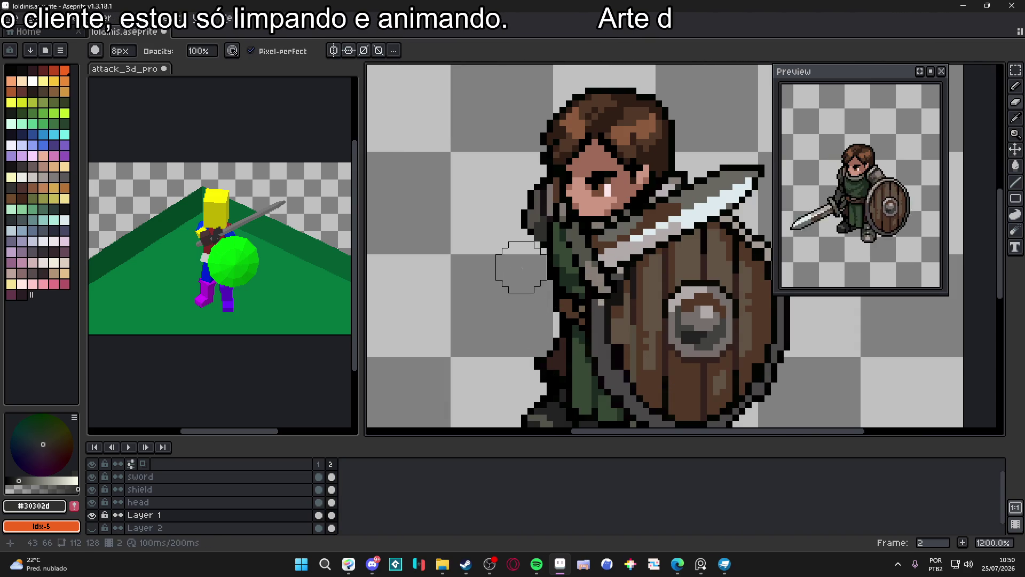
key("b")
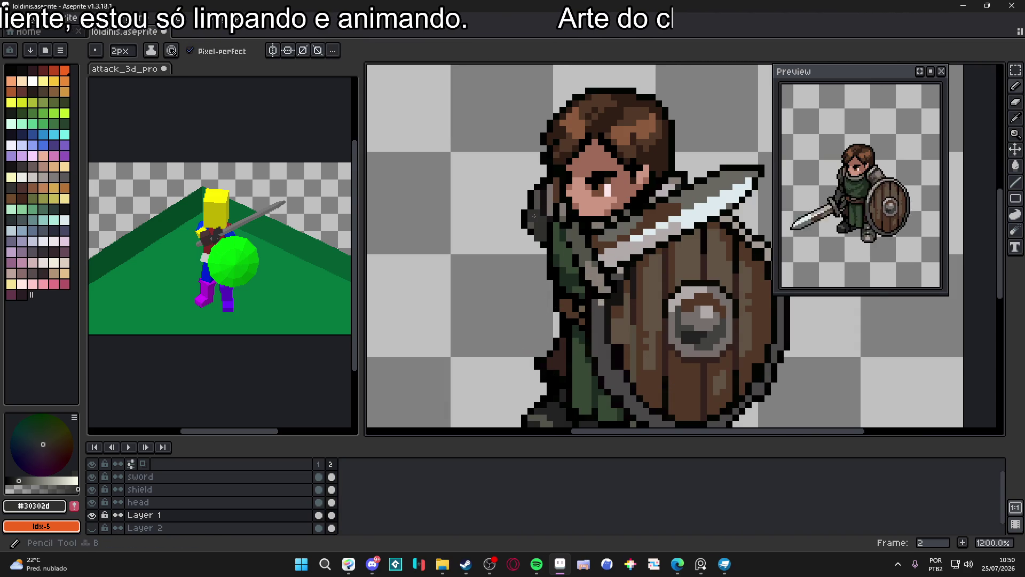
left_click(569, 270, "alt")
key("v")
left_click(592, 275, "ctrl")
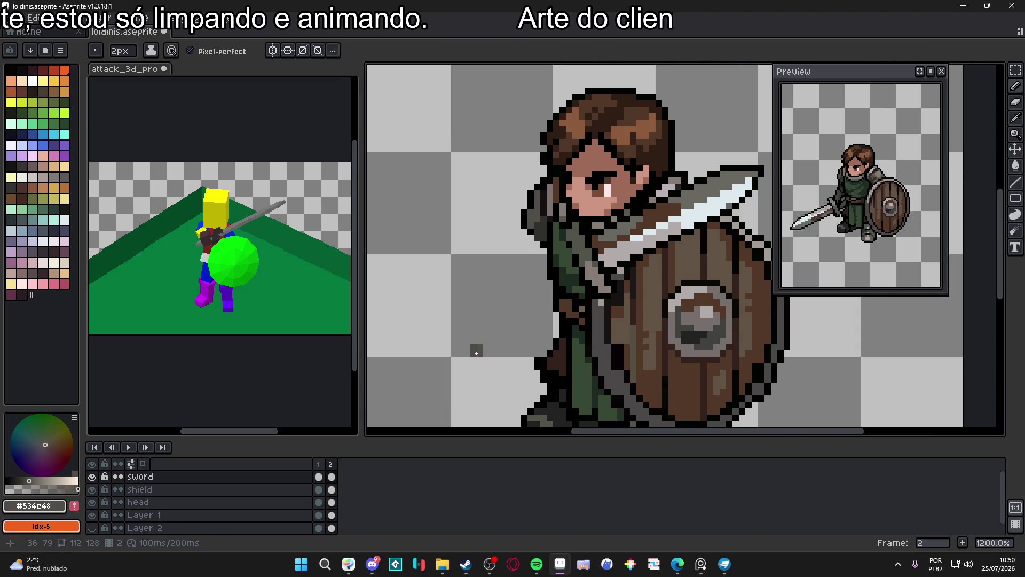
left_click(544, 247, "ctrl")
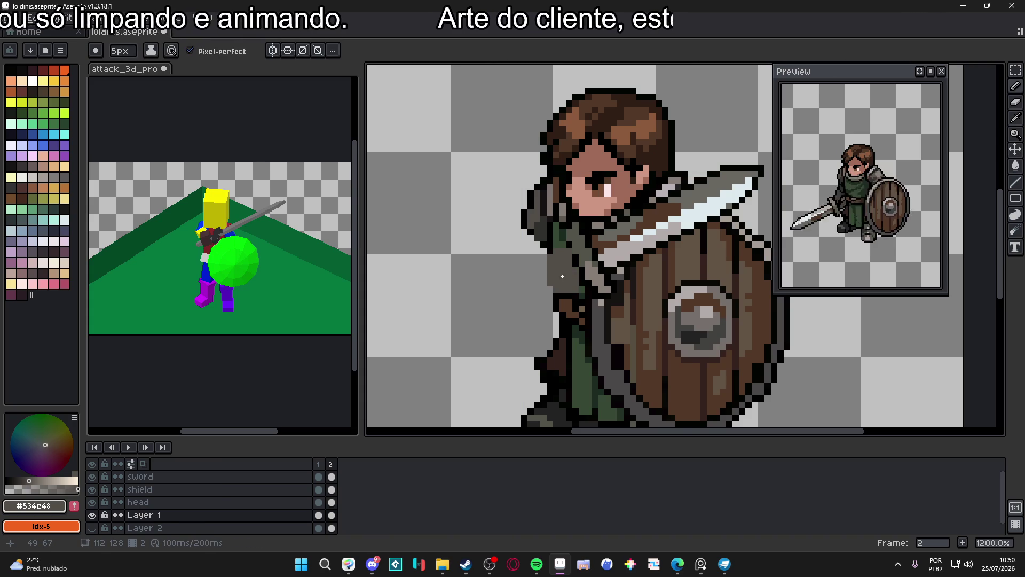
Step: Draw and fill dark pixels along the left side of the knight's shoulder
left_click_drag(534, 230, 518, 246)
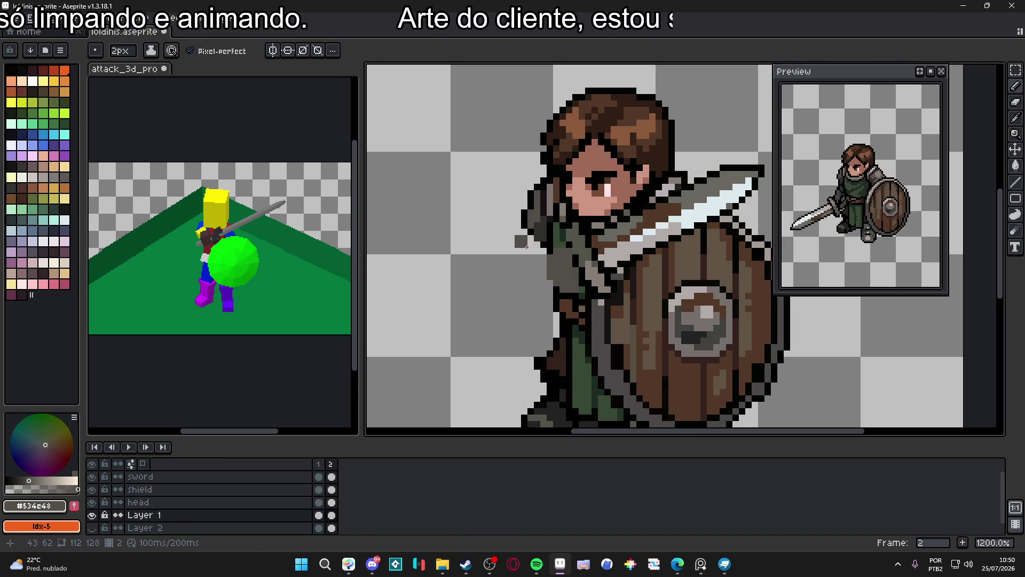
left_click(529, 237, "alt")
left_click(525, 259, "shift")
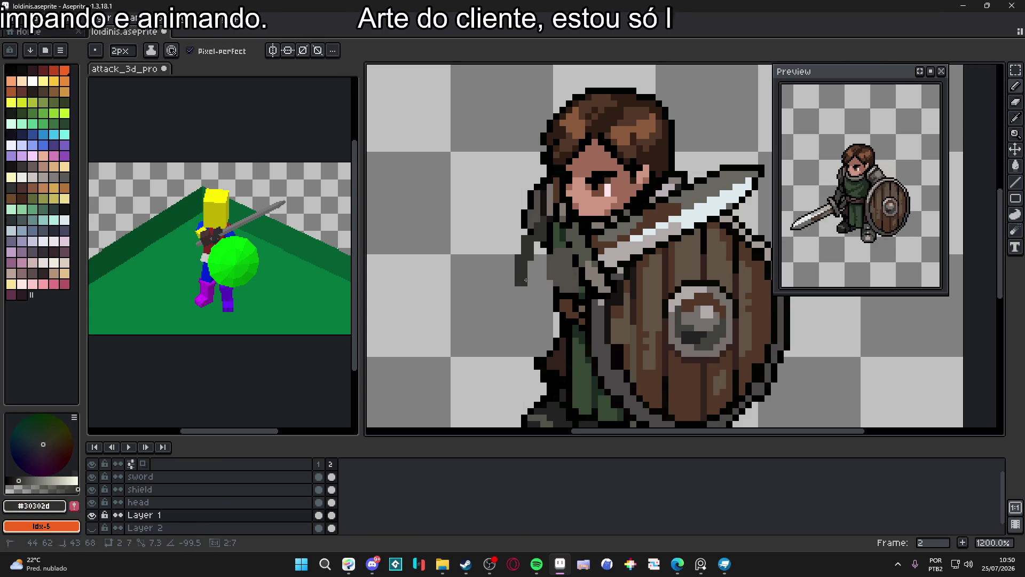
left_click(535, 286, "shift")
left_click_drag(541, 281, 542, 251)
key("minus")
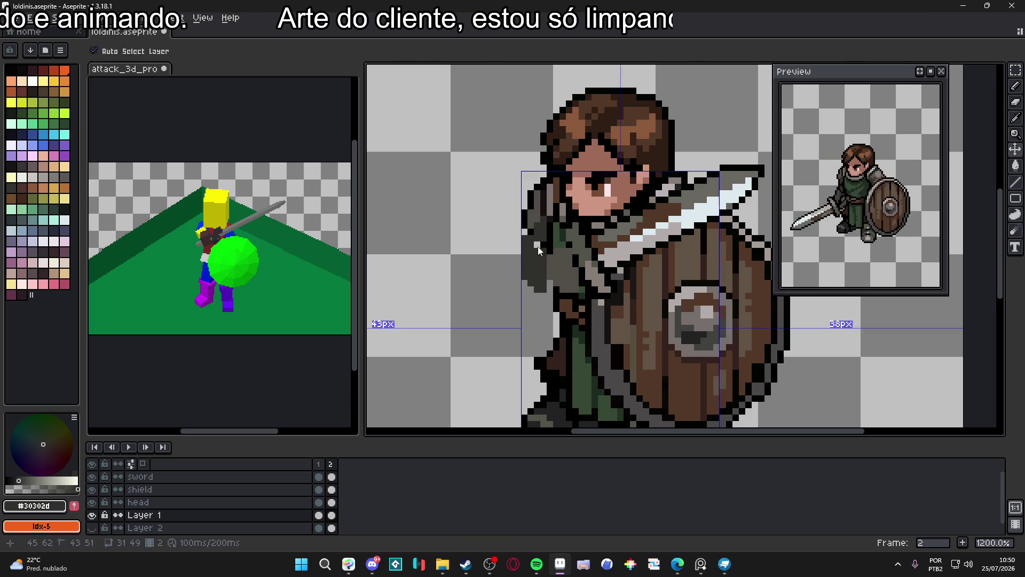
scroll(552, 271, "down", 3)
scroll(552, 271, "down", 1)
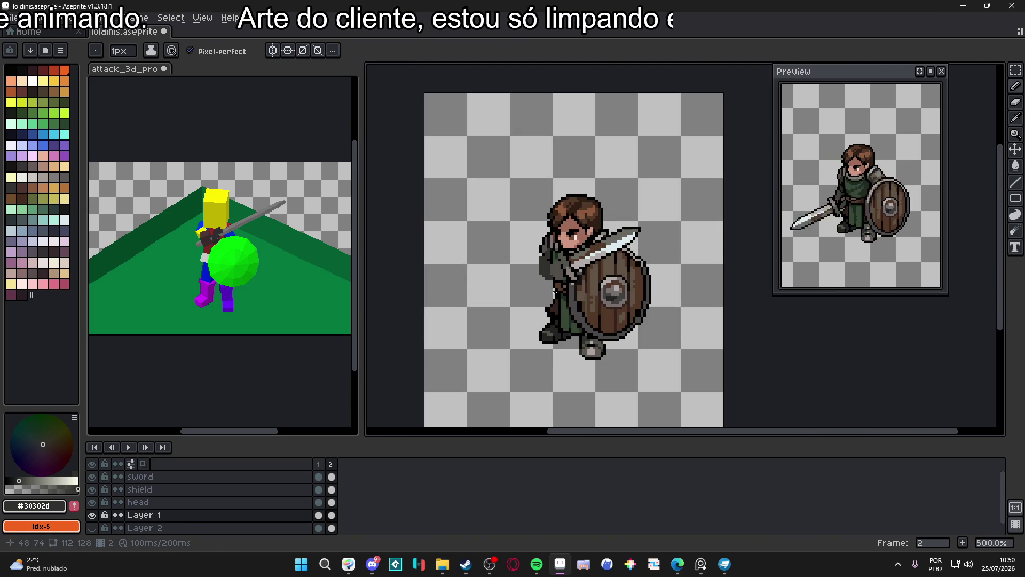
scroll(564, 274, "up", 2)
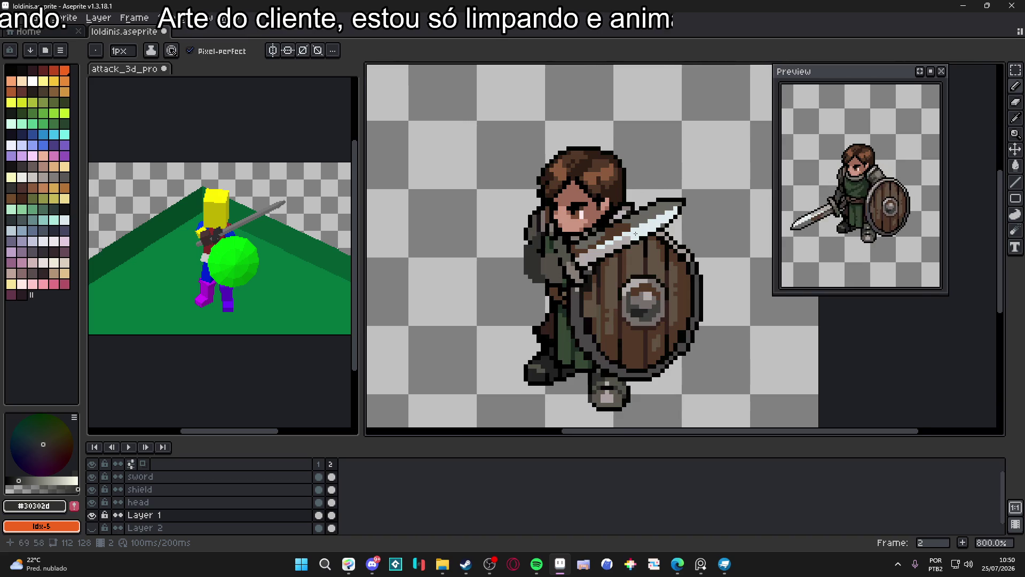
scroll(635, 234, "up", 2)
left_click(626, 260, "ctrl")
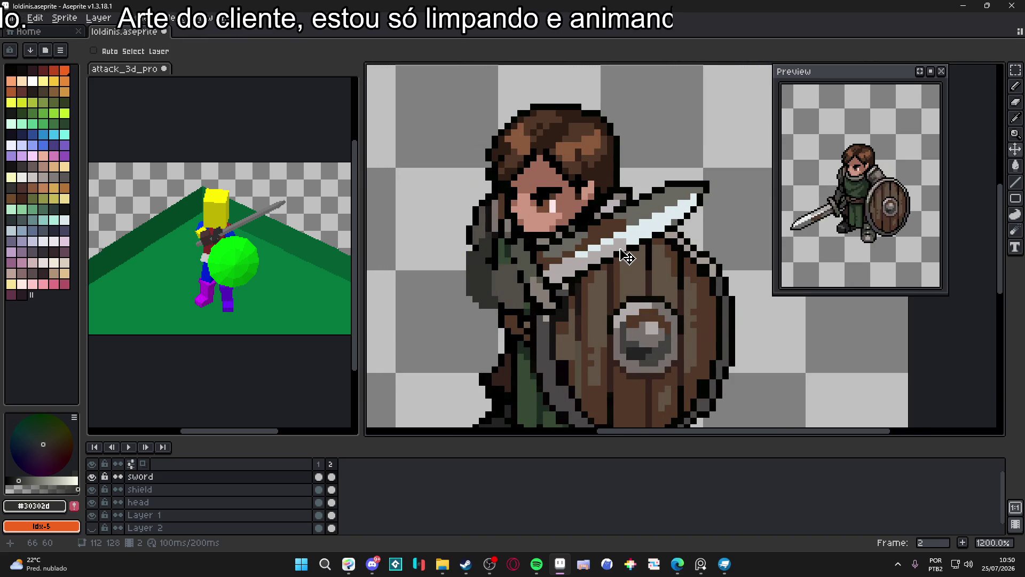
Step: Marquee-select the sword's hilt and blade on the sword layer
key("ctrl+t")
key("ctrl+d")
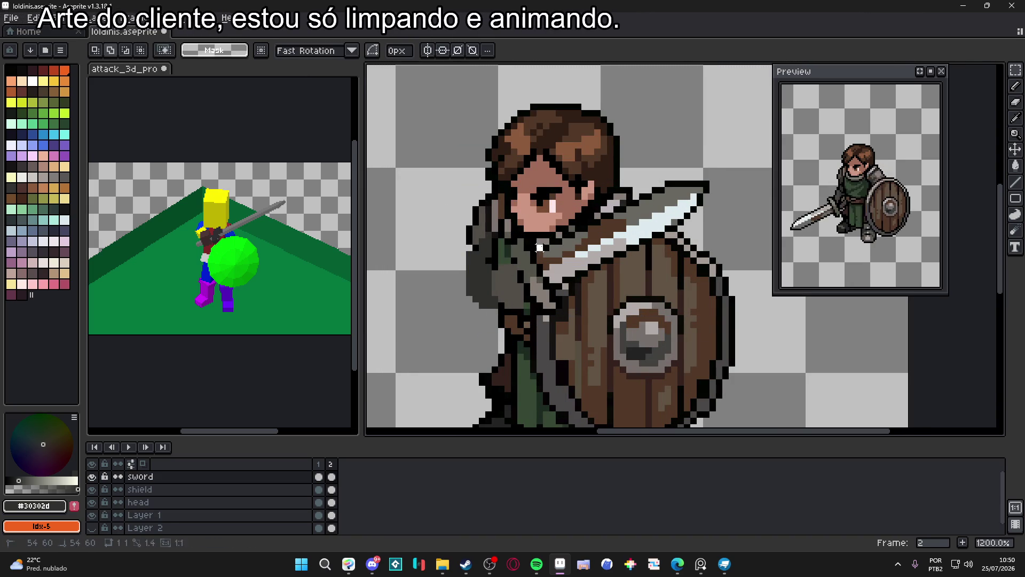
scroll(540, 247, "up", 4)
left_click_drag(573, 179, 519, 233)
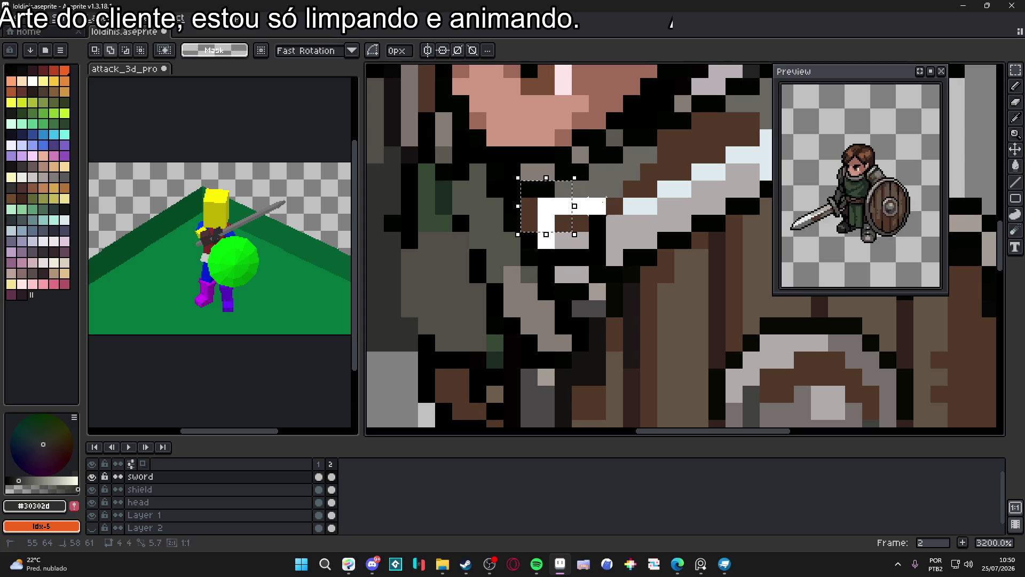
scroll(569, 278, "up", 2)
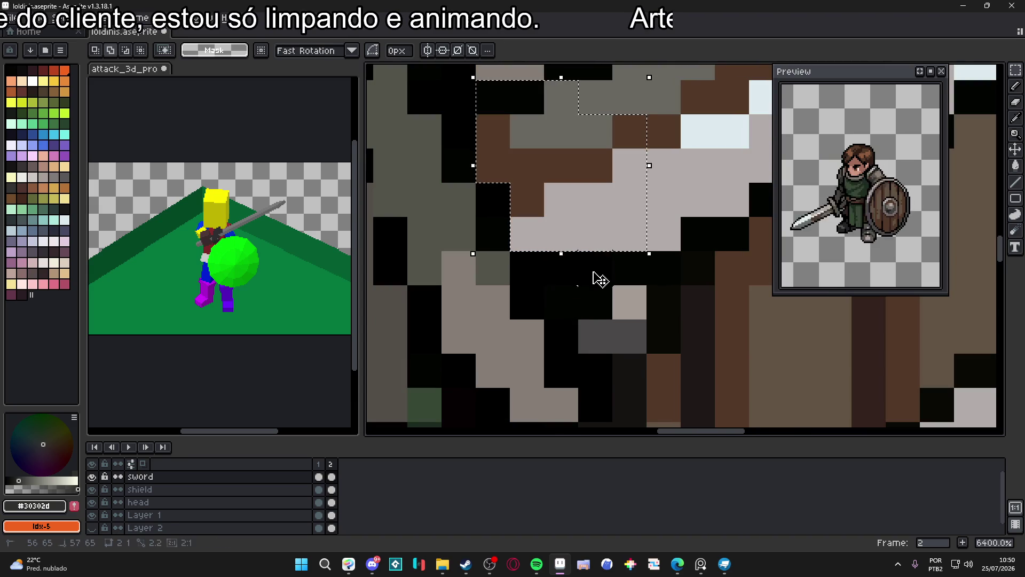
scroll(593, 271, "down", 4)
scroll(602, 266, "up", 3)
scroll(548, 332, "down", 1)
scroll(548, 332, "down", 1)
left_click_drag(741, 187, 529, 347, "shift")
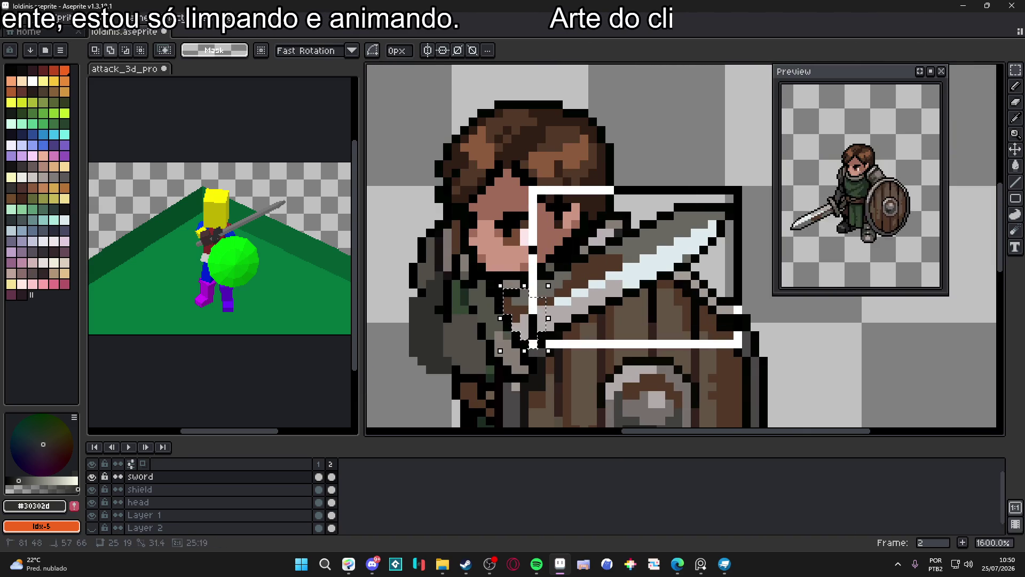
Step: Rotate the selected sword about 7°, move it up 2 pixels and apply
left_click_drag(753, 178, 746, 169)
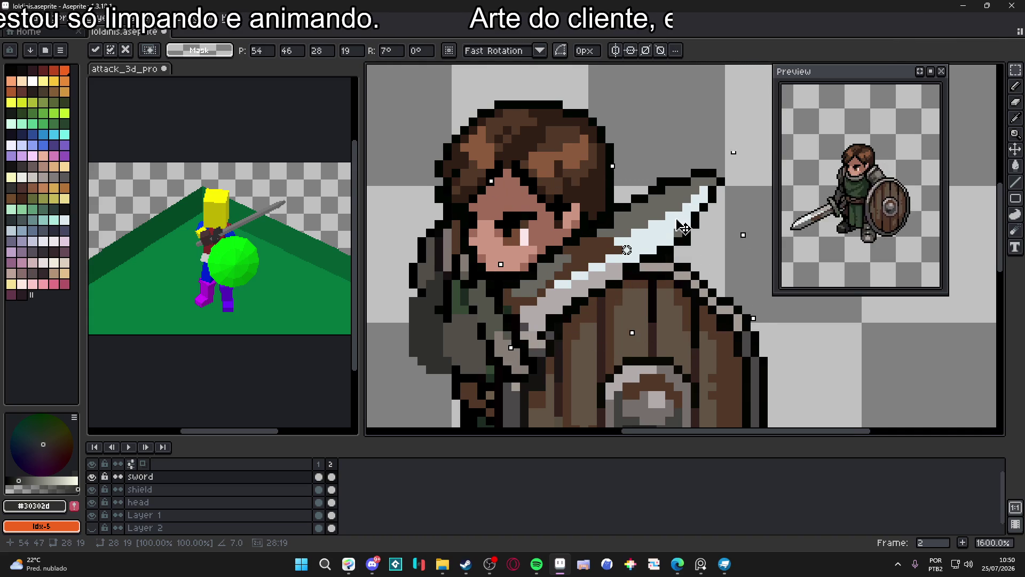
left_click_drag(682, 242, 682, 224)
key("Return")
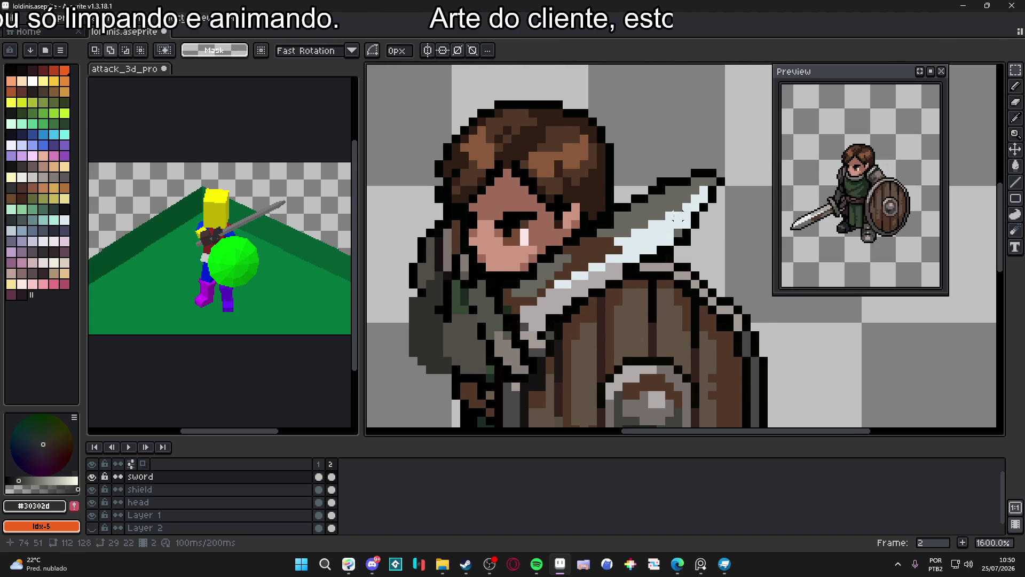
scroll(675, 217, "down", 2)
scroll(695, 221, "up", 2)
Step: Add a black pixel at the coat's lower edge with the pencil
key("b")
left_click(710, 211, "alt")
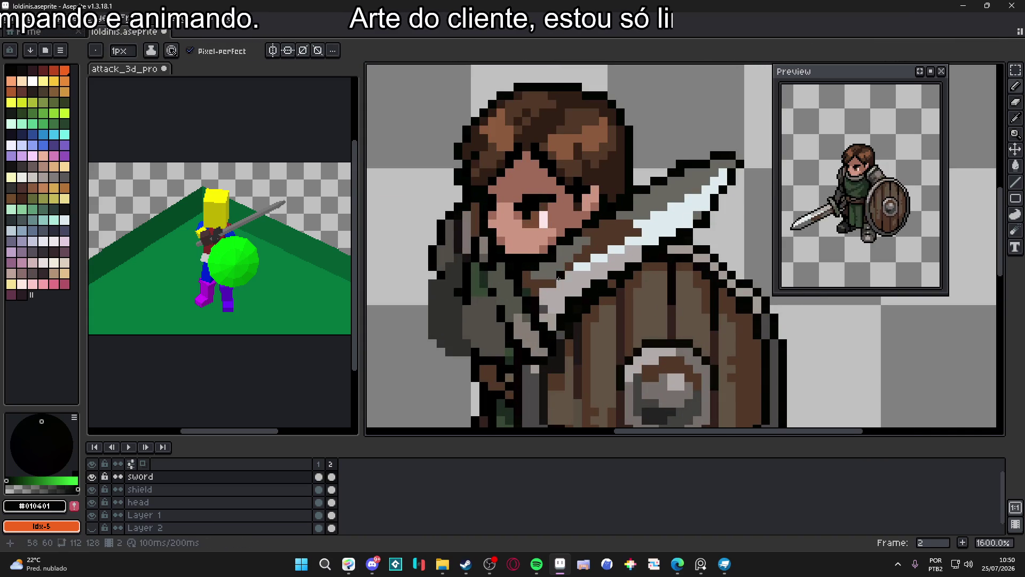
scroll(539, 304, "down", 3)
scroll(524, 256, "up", 3)
left_click(524, 256, "alt")
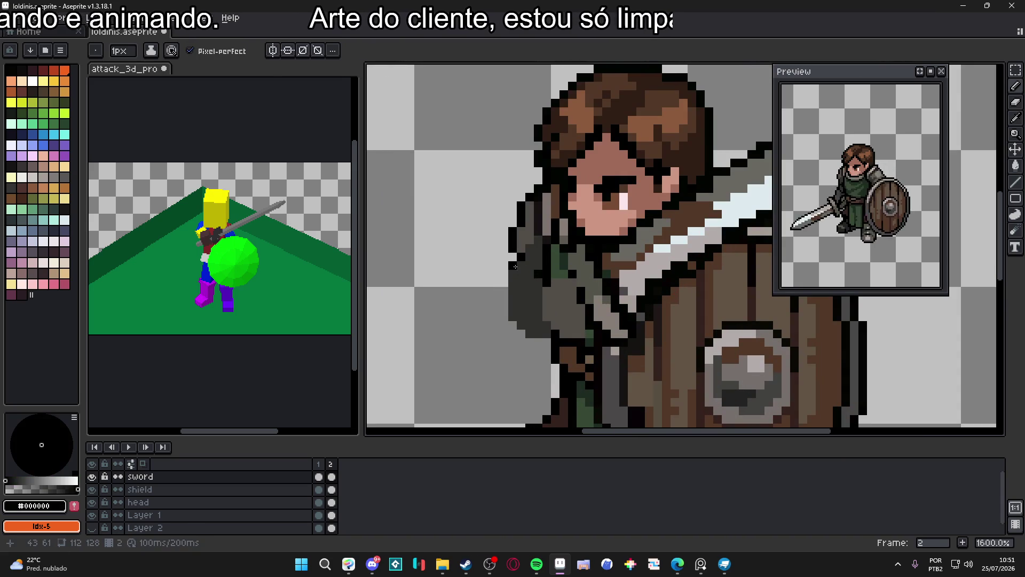
left_click(531, 332, "shift")
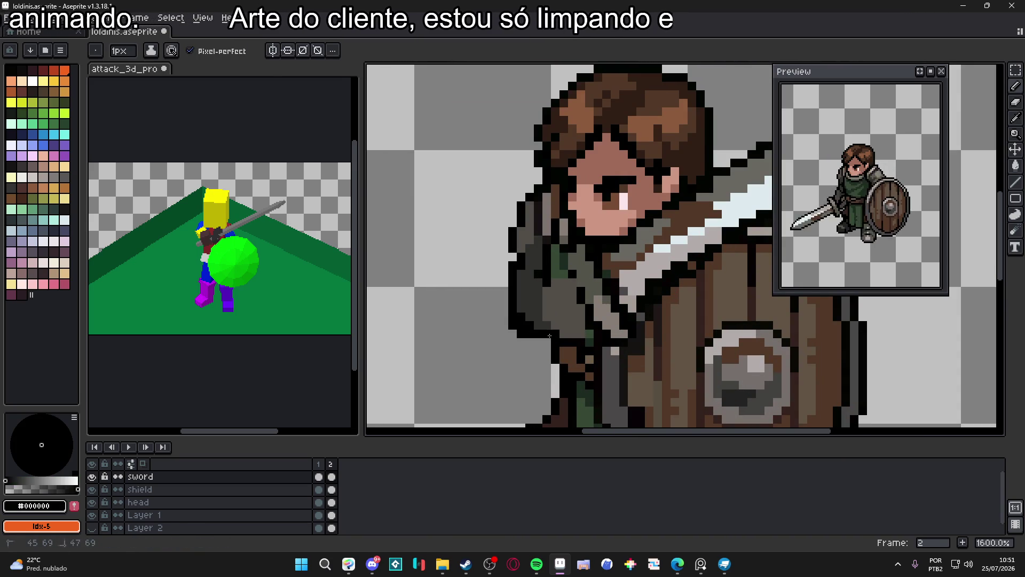
scroll(531, 332, "down", 3)
scroll(523, 326, "up", 3)
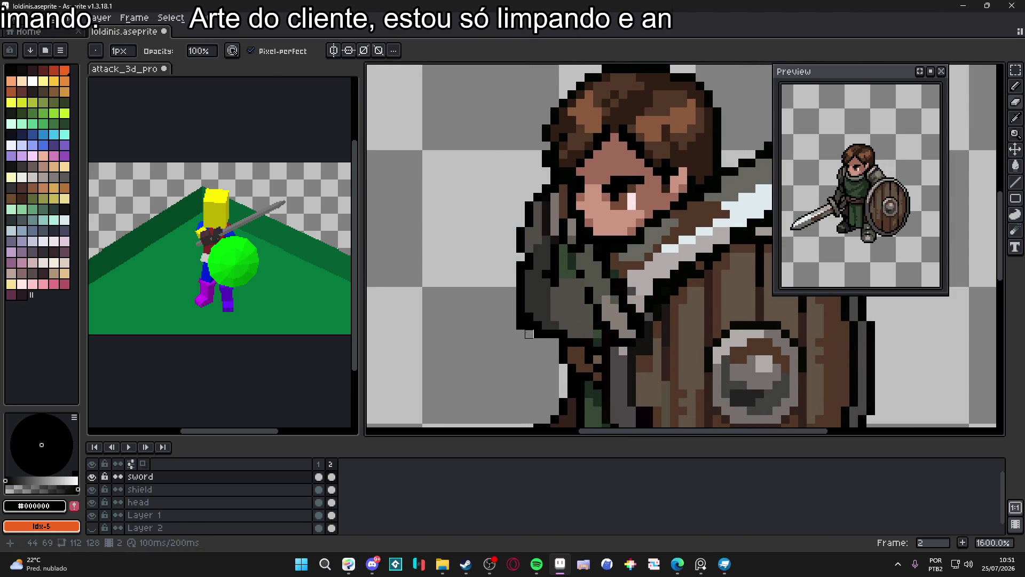
Step: With a 2px brush, repaint the figure's left edge in grey #877e78 with a black outline row
key("e")
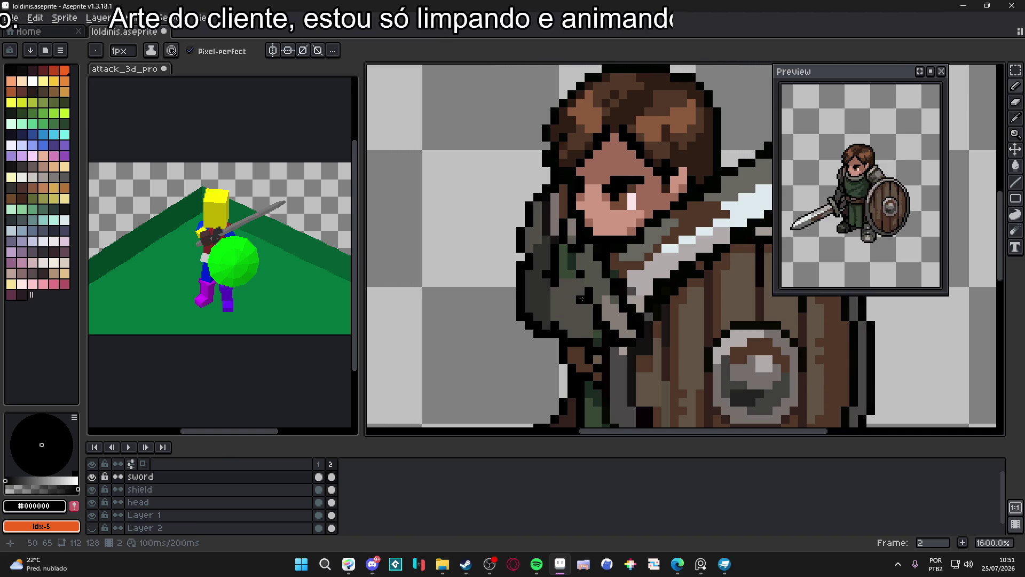
left_click(624, 305, "alt")
key("plus")
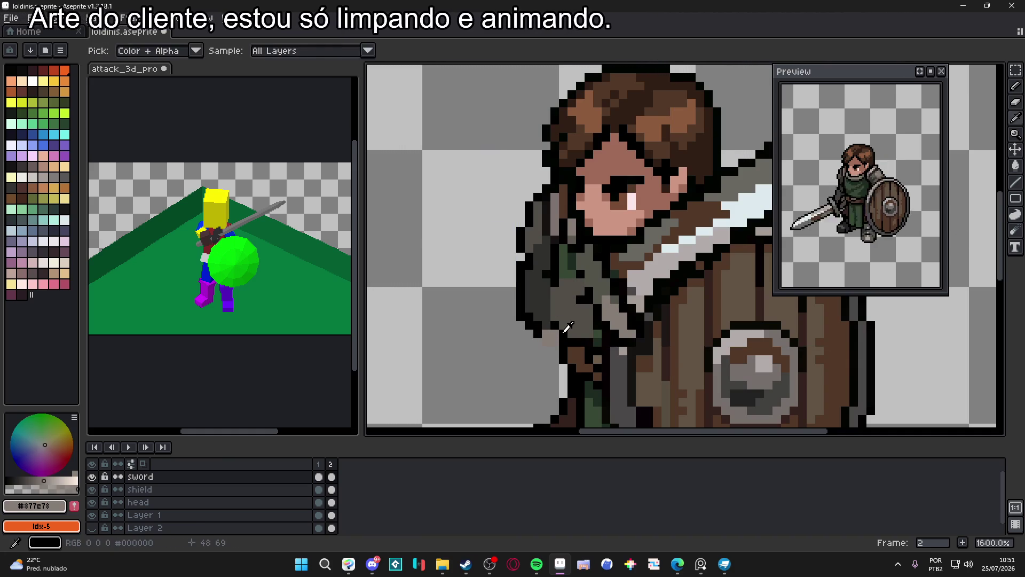
left_click(567, 327, "alt")
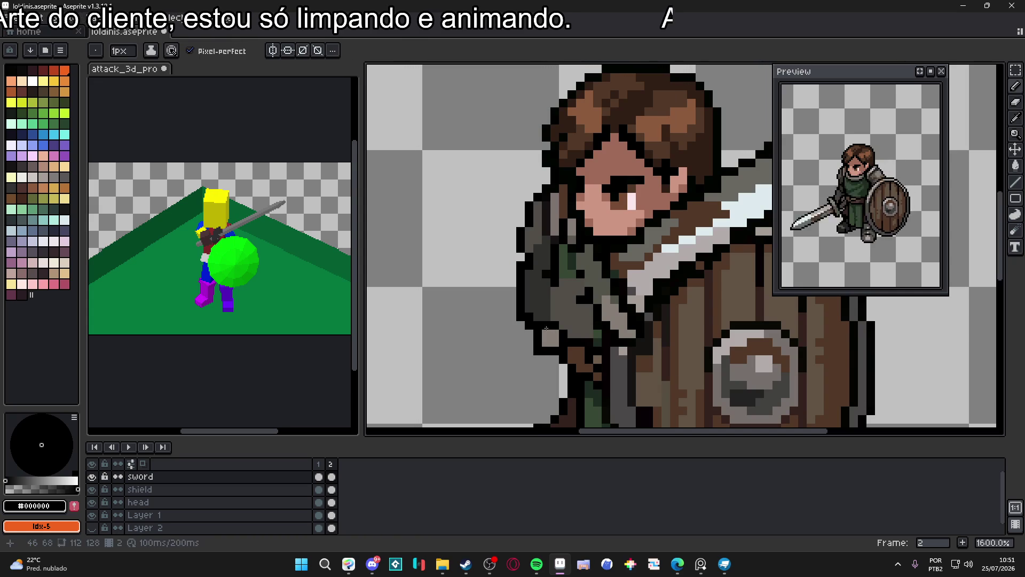
left_click(553, 329, "alt")
left_click(540, 350)
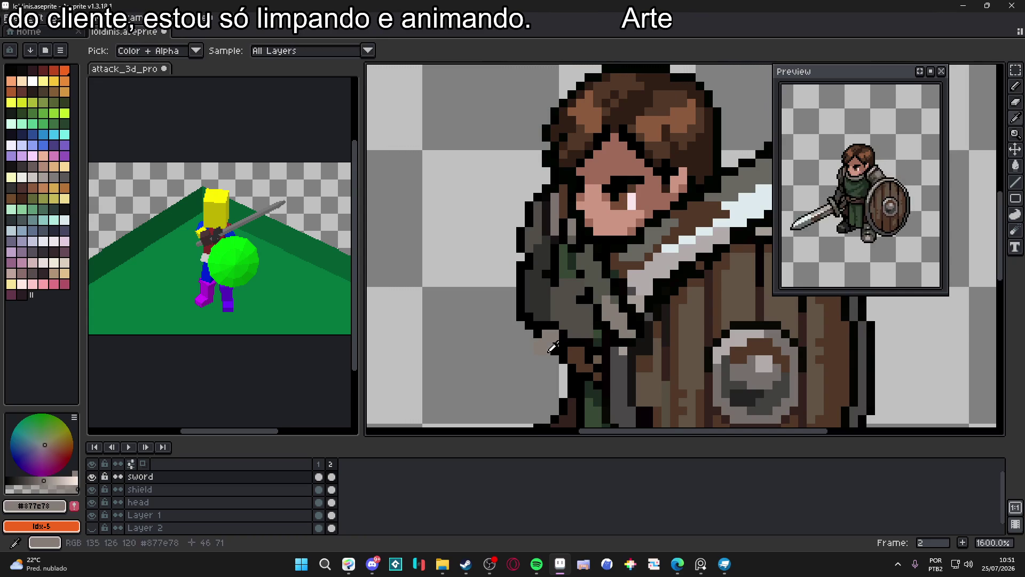
left_click(546, 358, "alt")
left_click(545, 359)
left_click_drag(538, 359, 529, 340)
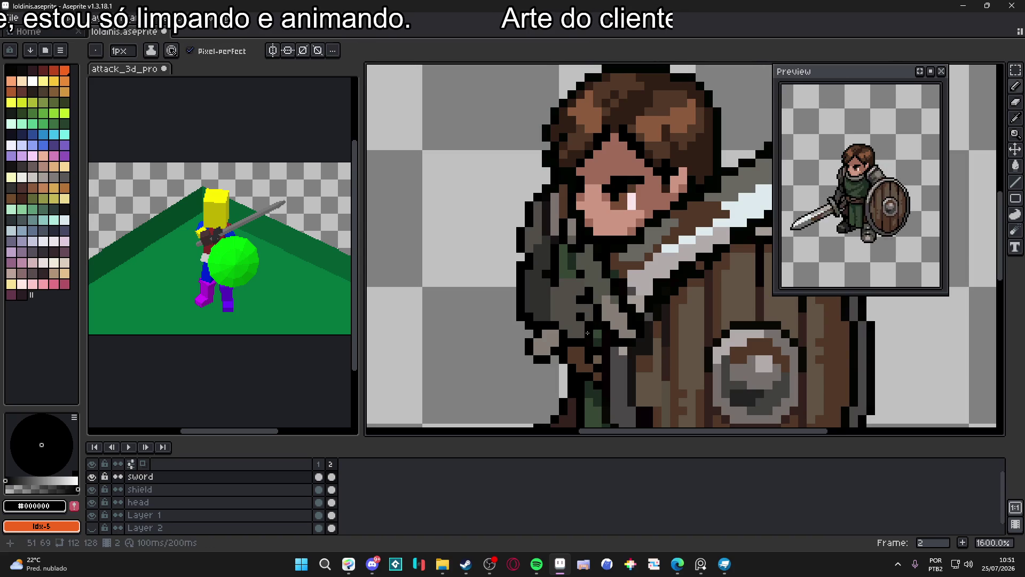
Step: Sample #534c48 and black, then undo the last pencil stroke
left_click(555, 325, "alt")
left_click(554, 332, "alt")
scroll(578, 332, "down", 4)
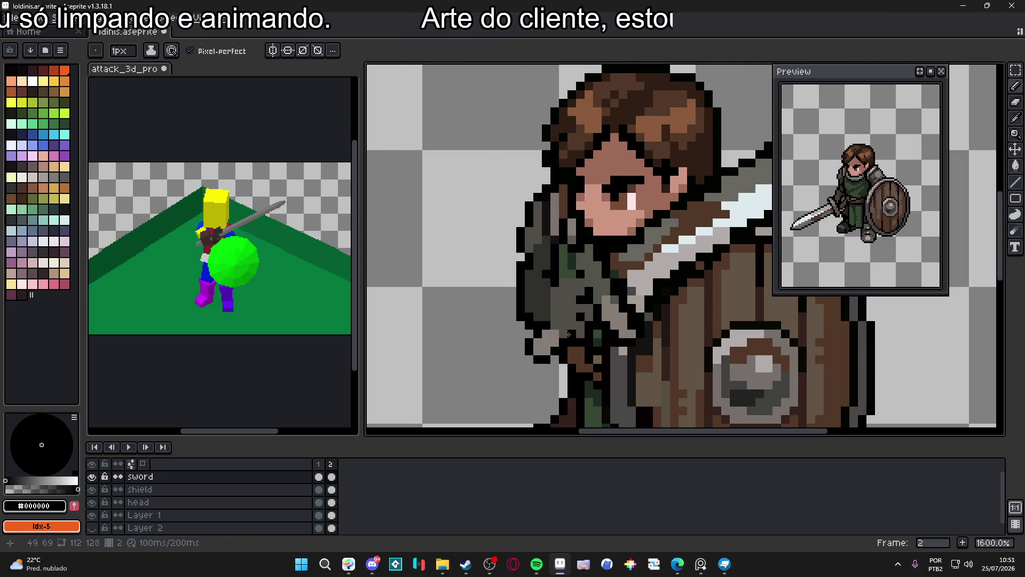
scroll(552, 368, "up", 2)
key("ctrl+z")
scroll(561, 331, "up", 3)
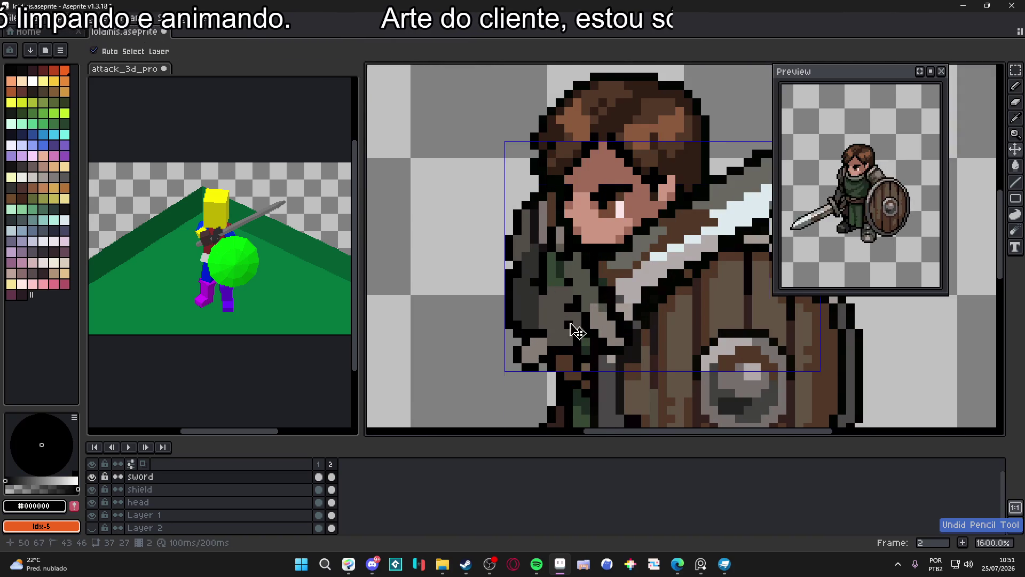
scroll(566, 335, "down", 3)
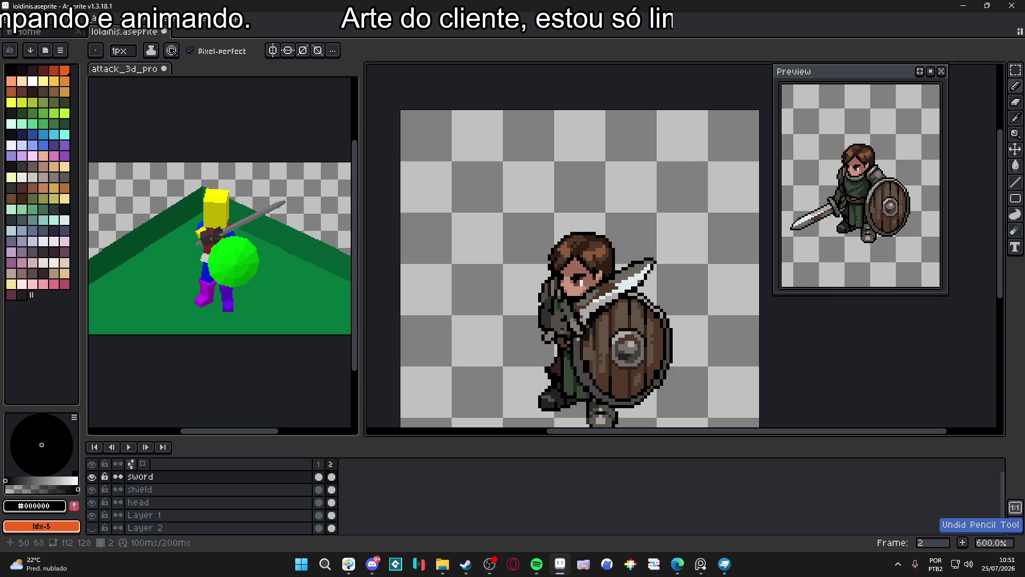
scroll(564, 337, "down", 2)
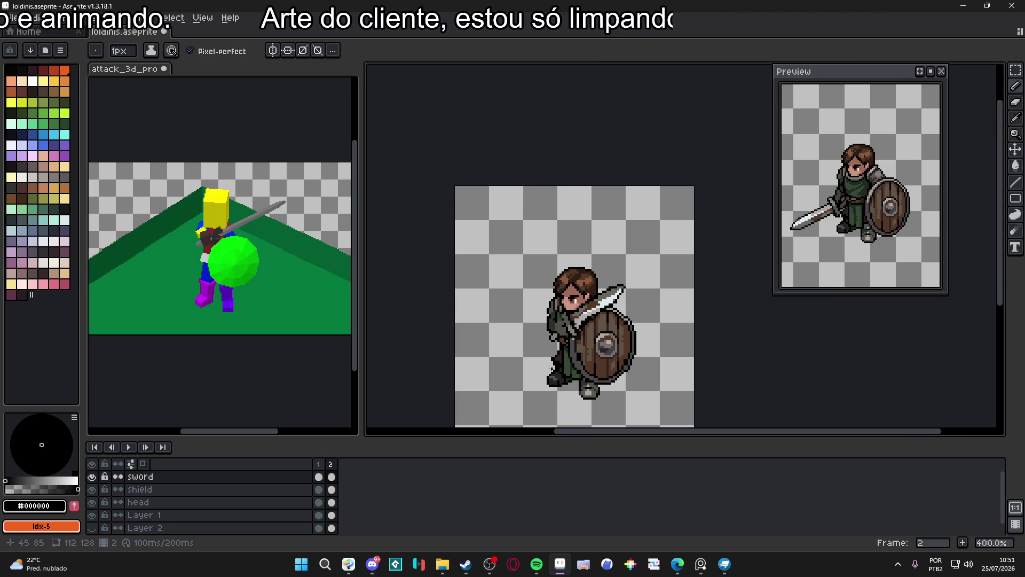
scroll(547, 336, "up", 5)
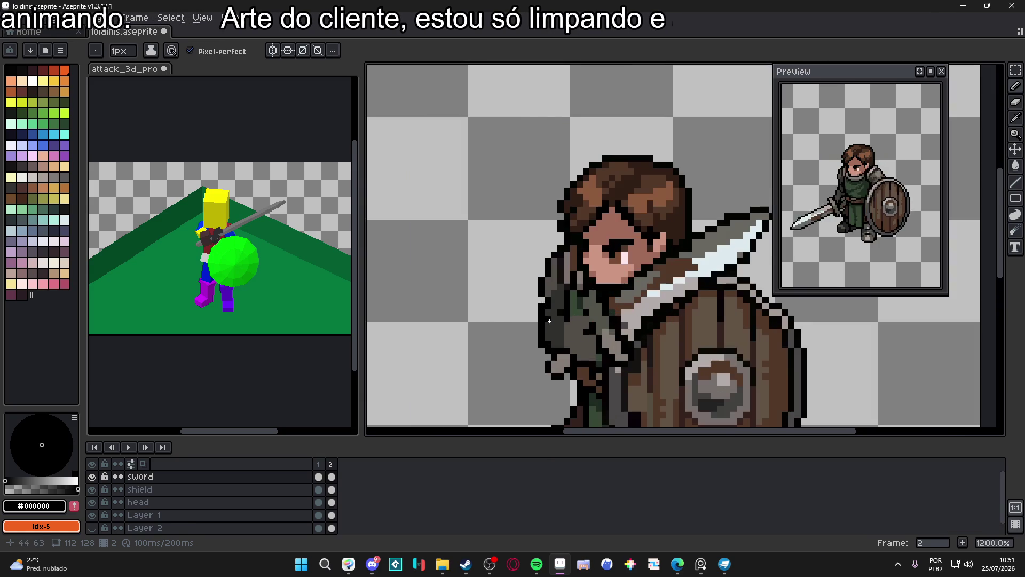
Step: Extend the cape in #30302d, outline its left edge in black, and marquee the stray edge pixels
left_click(547, 314, "alt")
mouse_move(550, 305)
left_mouse_down()
mouse_move(529, 331)
mouse_move(544, 343)
left_mouse_up()
key("minus")
key("minus")
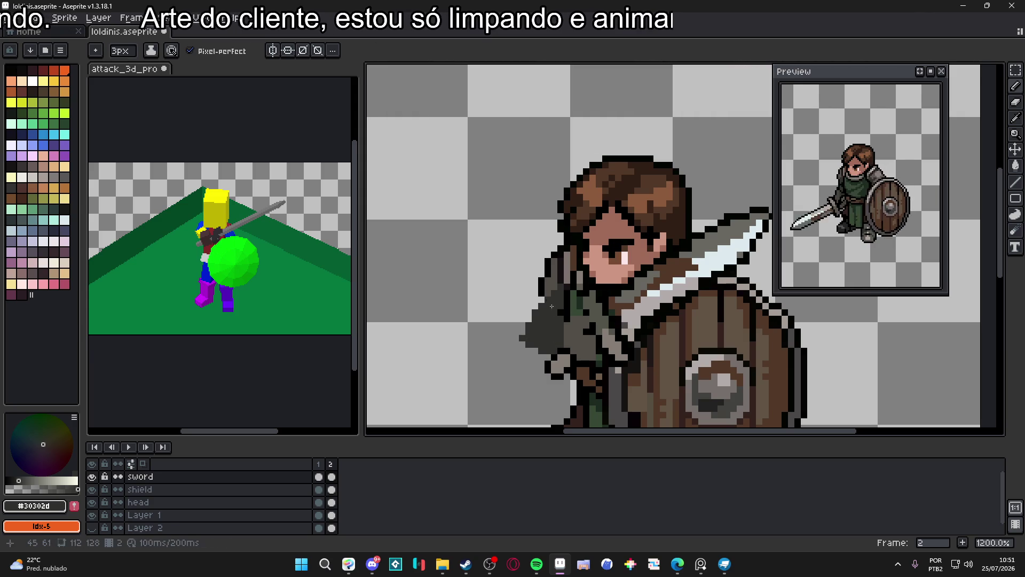
left_click(541, 296, "alt")
left_click_drag(538, 303, 521, 343)
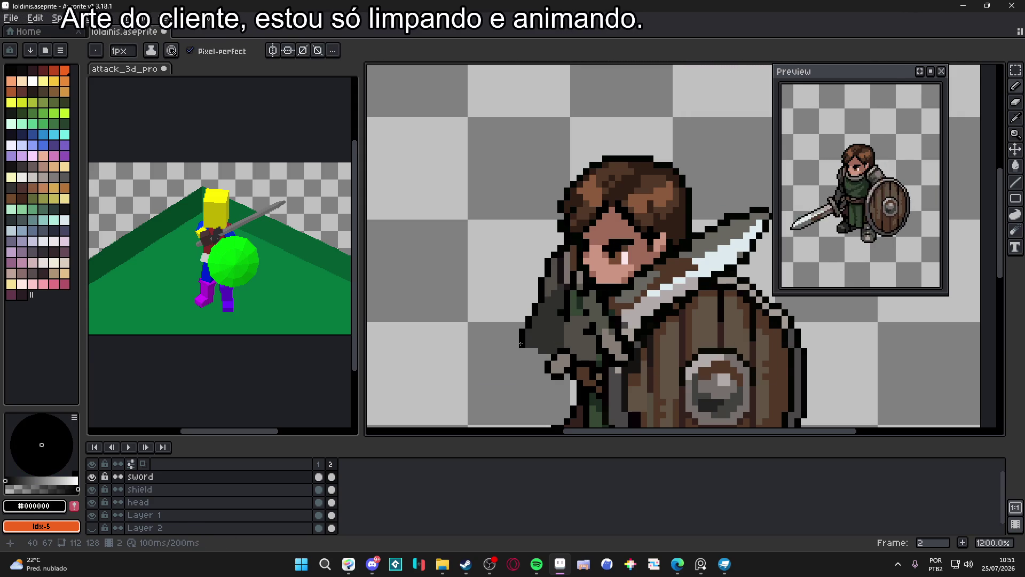
left_click(528, 351)
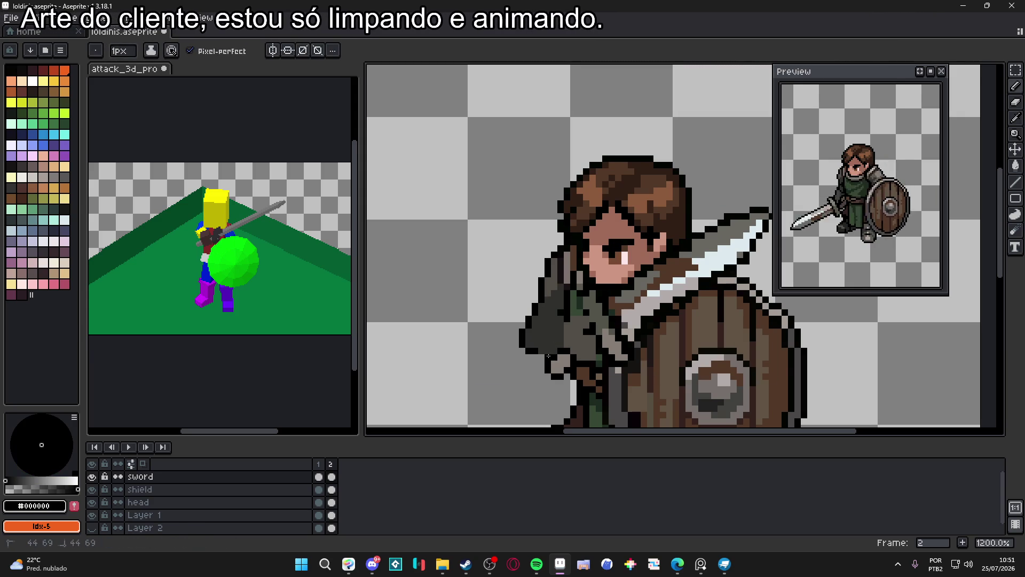
scroll(571, 355, "down", 5)
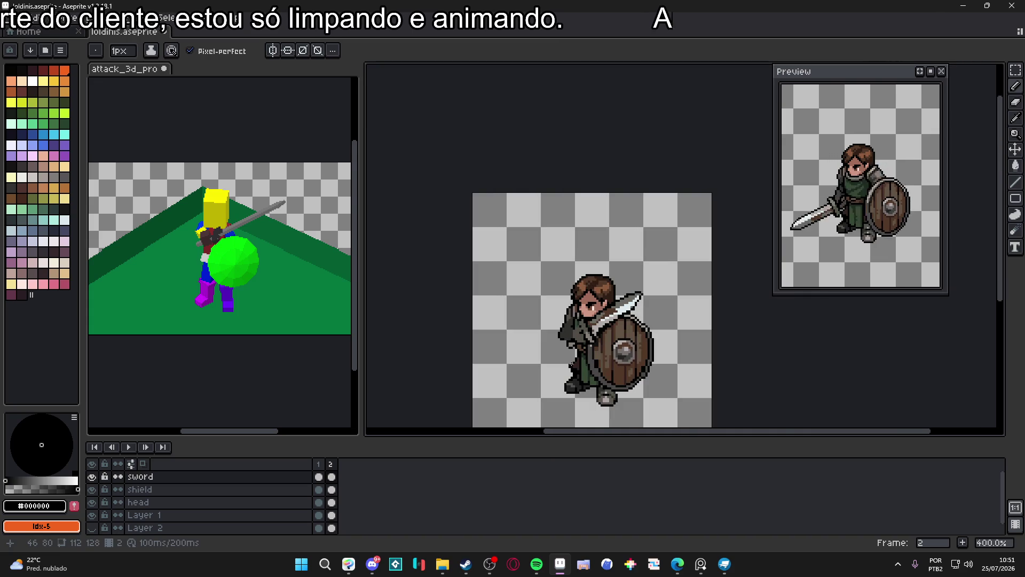
scroll(565, 363, "up", 5)
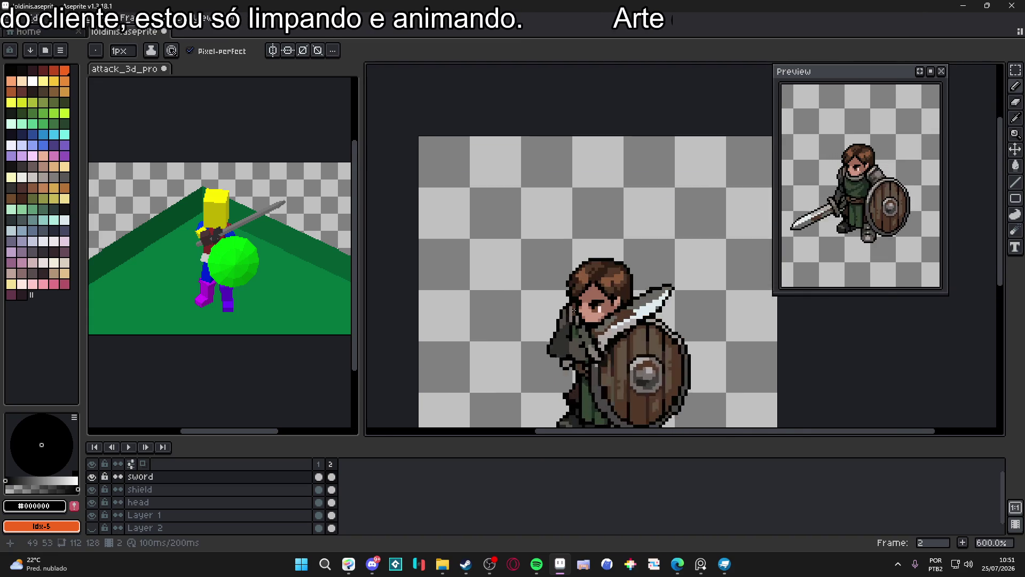
key("m")
left_click_drag(533, 288, 564, 345)
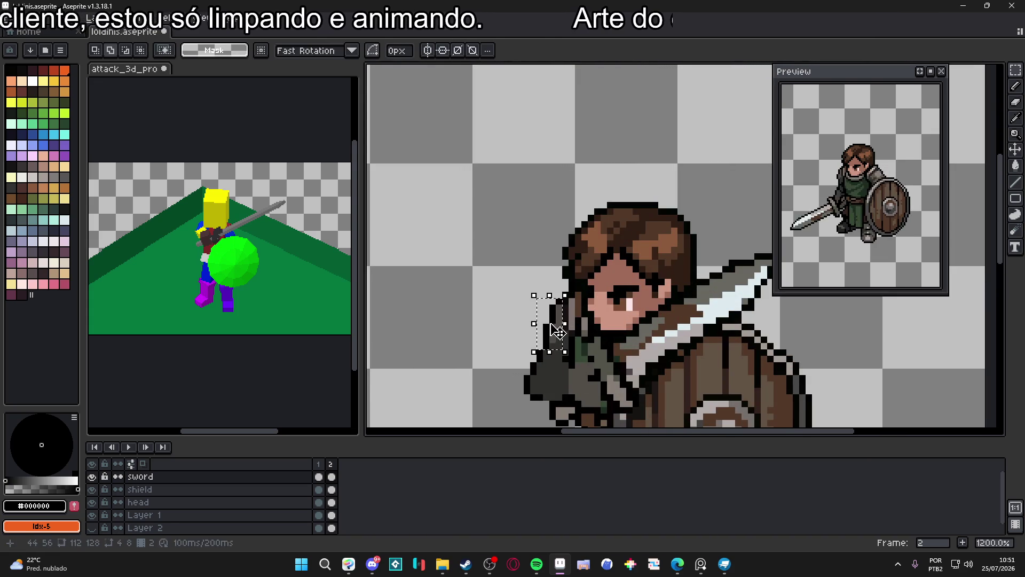
Step: On Layer 1, redraw the cape edge left of the face with black outline and grey pixels
left_click(558, 319, "ctrl")
mouse_move(523, 285)
left_mouse_down()
mouse_move(558, 347)
mouse_move(560, 316)
left_mouse_up()
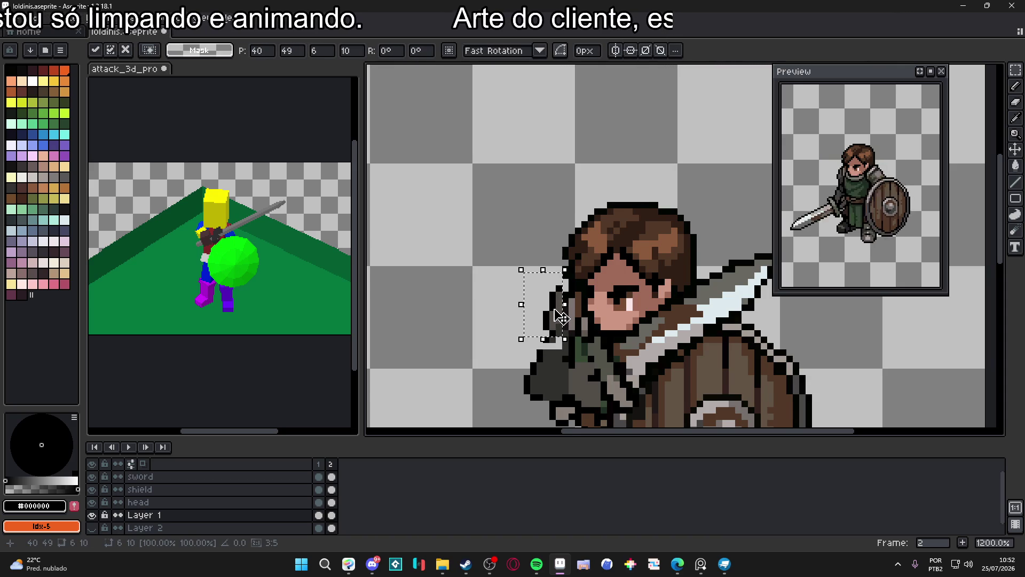
key("ctrl+d")
key("b")
scroll(565, 287, "up", 1)
left_click(556, 284, "alt")
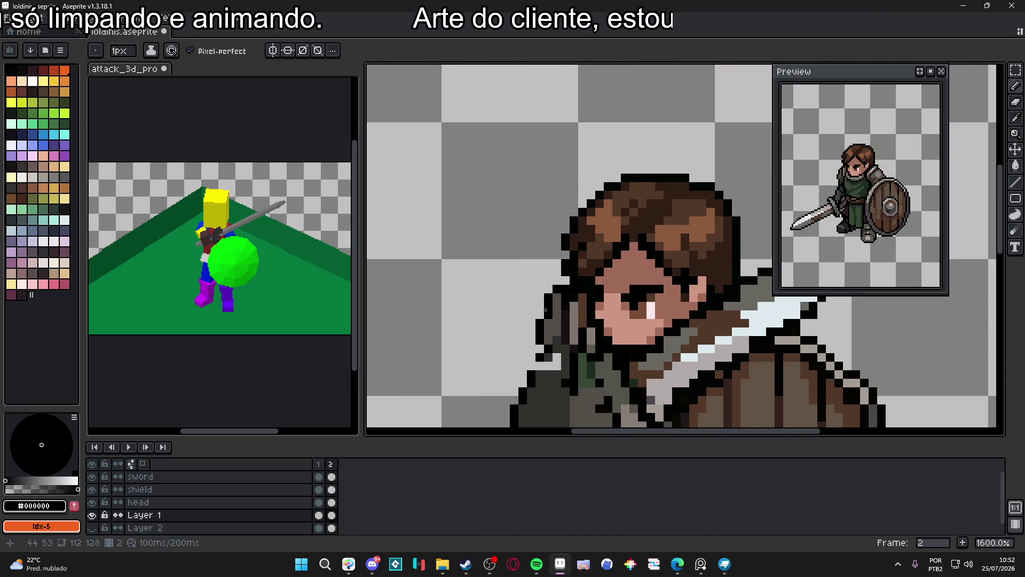
left_click_drag(533, 321, 532, 347)
left_click(537, 350)
left_click(542, 323, "alt")
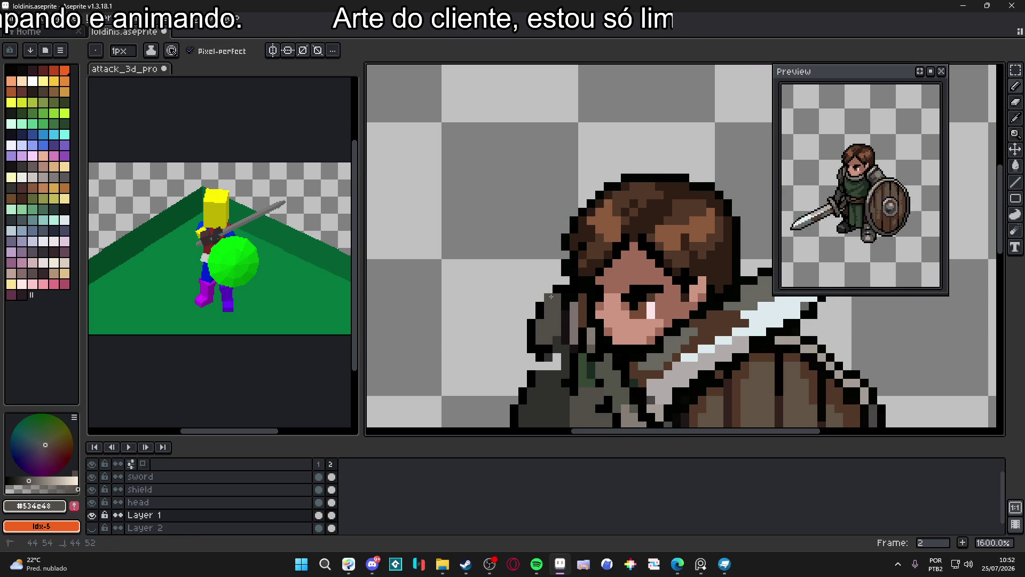
Step: Sample the black outline, grey cape and dark cape shades around the cape edge
scroll(550, 315, "up", 2)
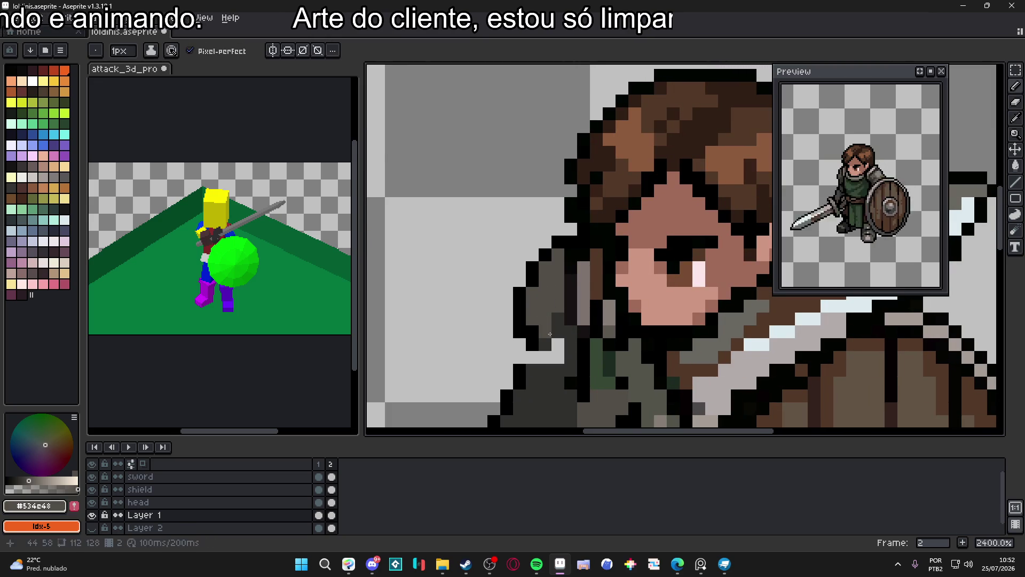
left_click(535, 342, "alt")
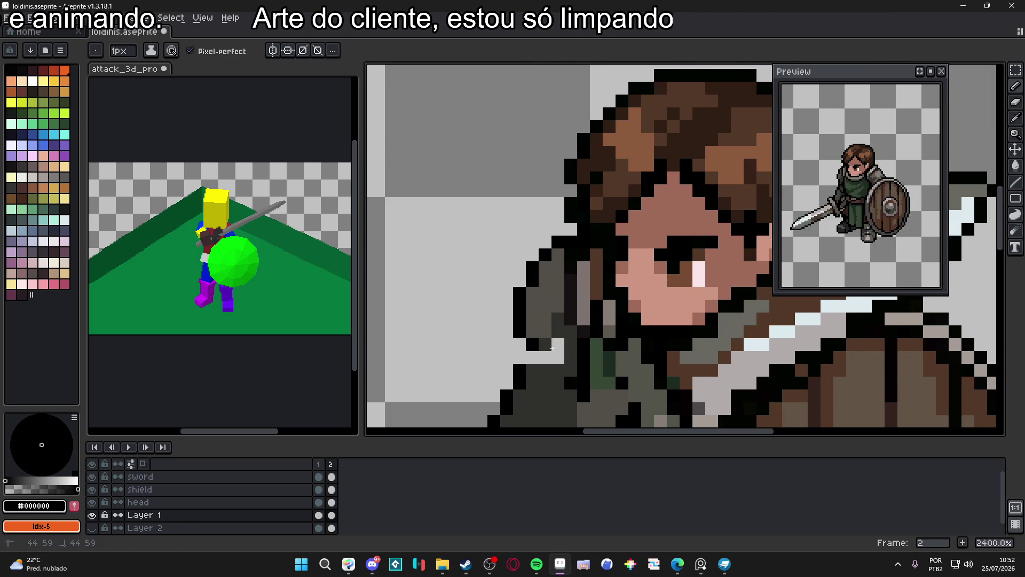
key("alt+Up")
key("alt+Up")
key("alt+Up")
key("alt+Down")
key("alt+Down")
key("alt+Down")
left_click(555, 328, "alt")
left_click(559, 342, "alt")
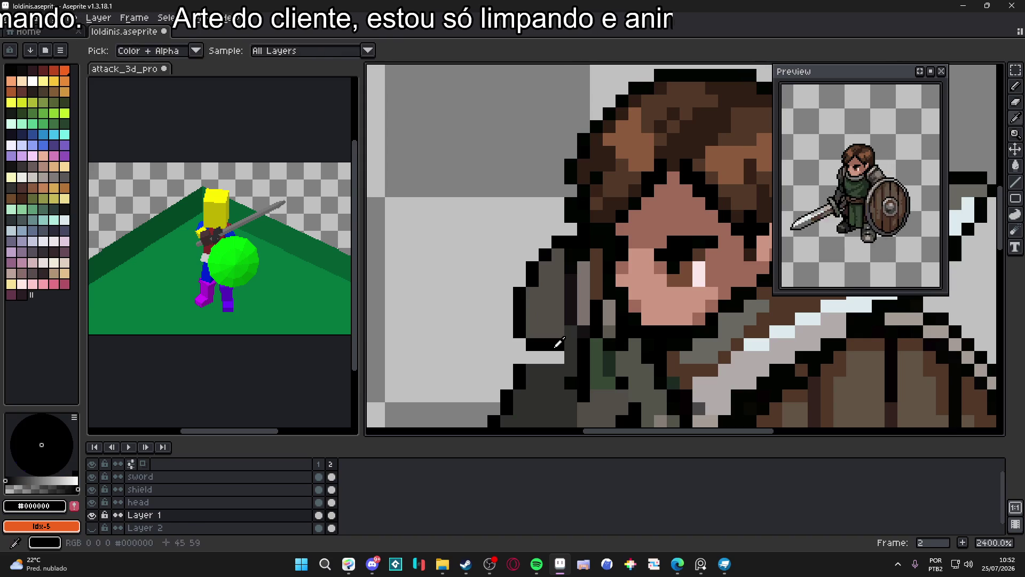
left_click(558, 315, "alt")
middle_click_drag(558, 315, 573, 262)
left_click(544, 312, "alt")
left_click(553, 307, "alt")
scroll(569, 304, "down", 3)
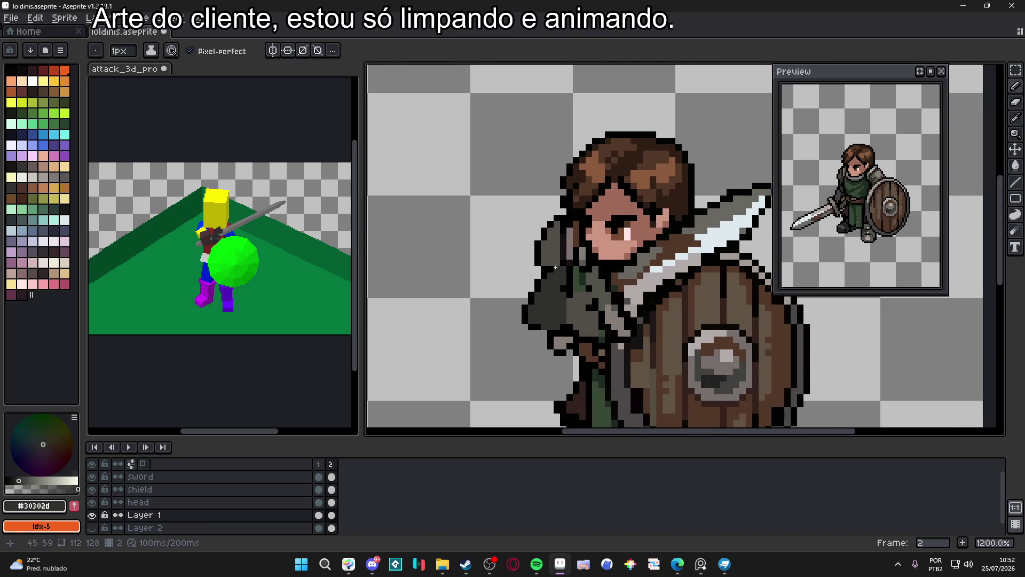
scroll(555, 266, "down", 3)
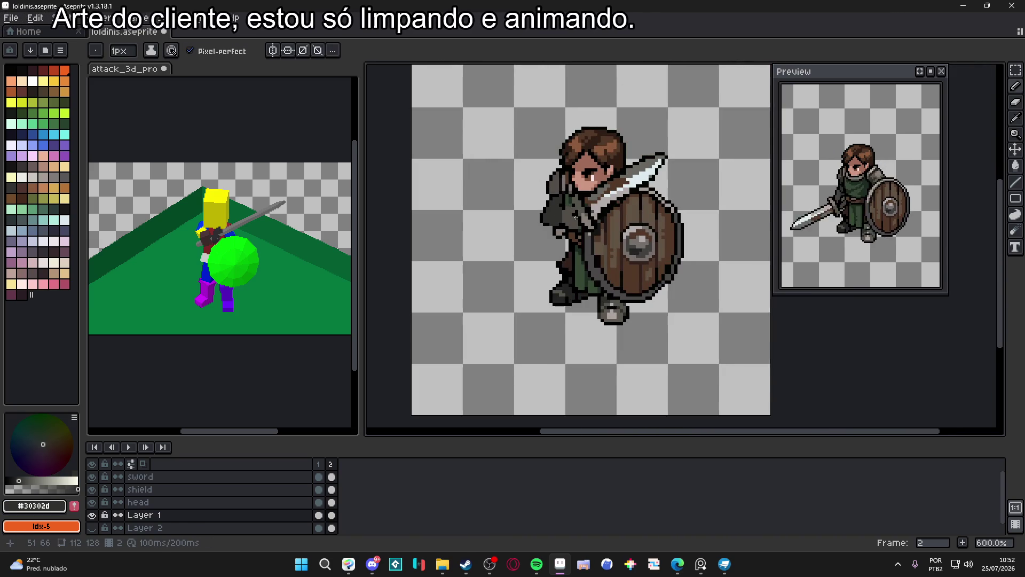
scroll(590, 176, "up", 4)
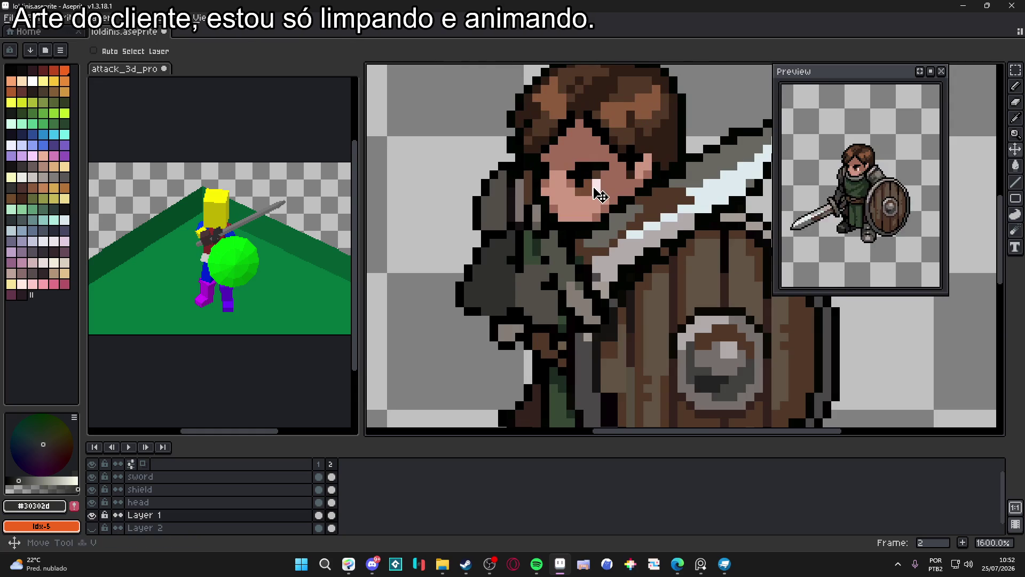
Step: On the head layer, paint skin tone over the grey pixels on the forehead
left_click(572, 160, "ctrl")
key("m")
mouse_move(576, 160)
left_mouse_down()
mouse_move(614, 205)
mouse_move(638, 206)
left_mouse_up()
left_click_drag(534, 153, 550, 195)
key("ctrl+d")
key("b")
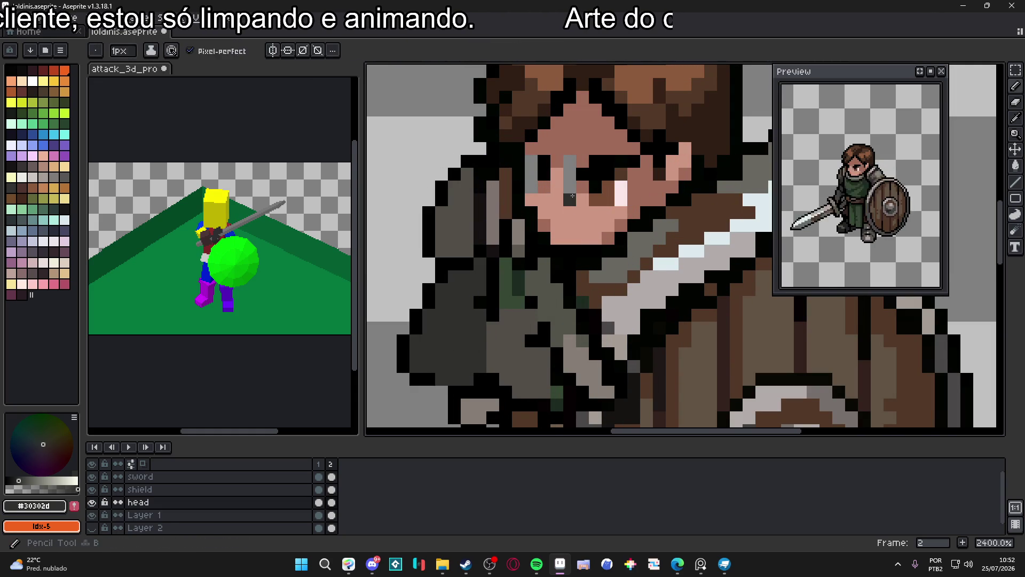
left_click(572, 202, "alt")
left_click(571, 184, "alt")
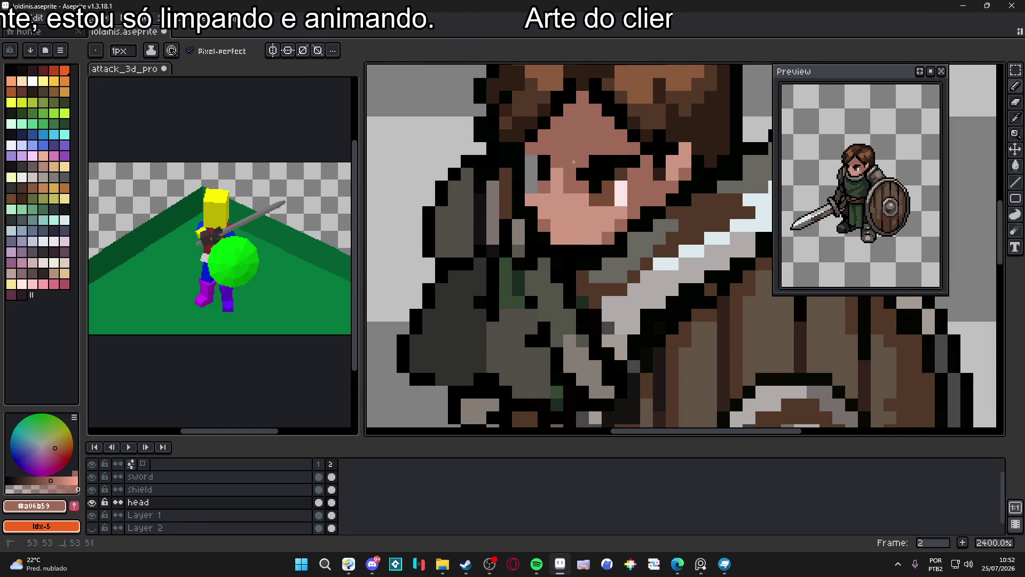
Step: On frame 1, select the forehead hairline and paint a stray grey pixel black
left_click(536, 158, "alt")
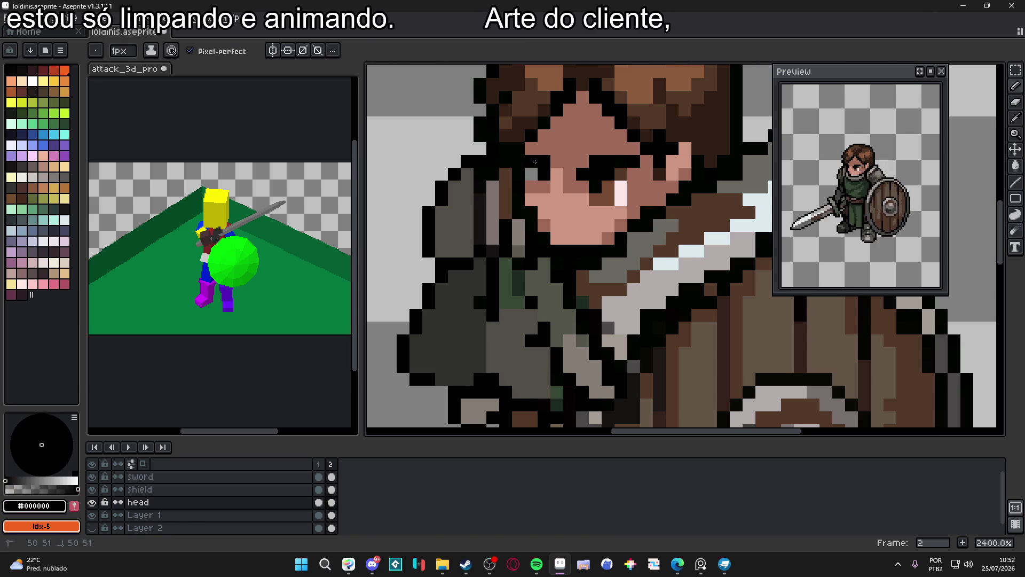
key("Left")
key("m")
left_click_drag(548, 136, 596, 170)
key("Right")
key("v")
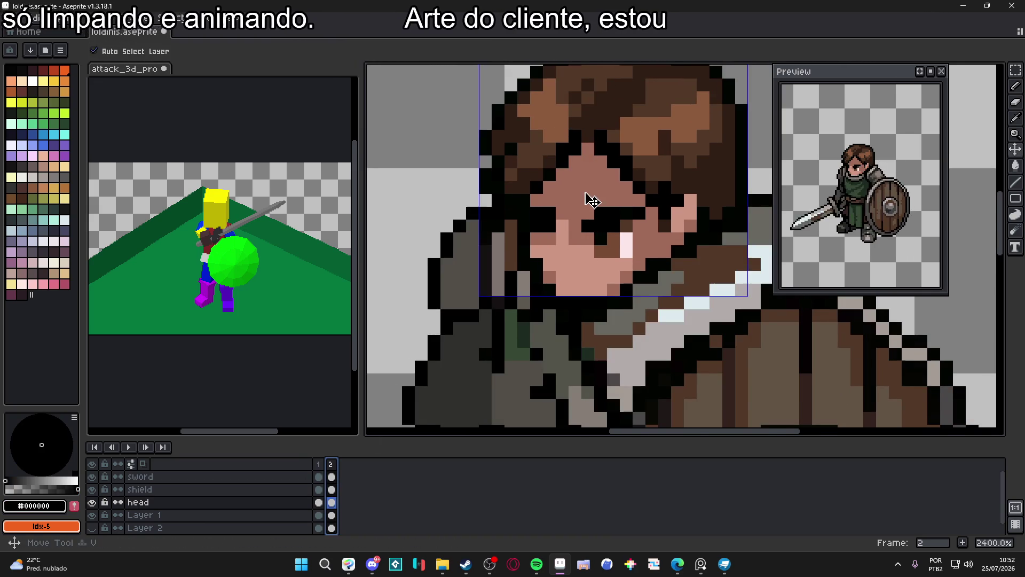
key("ctrl+z")
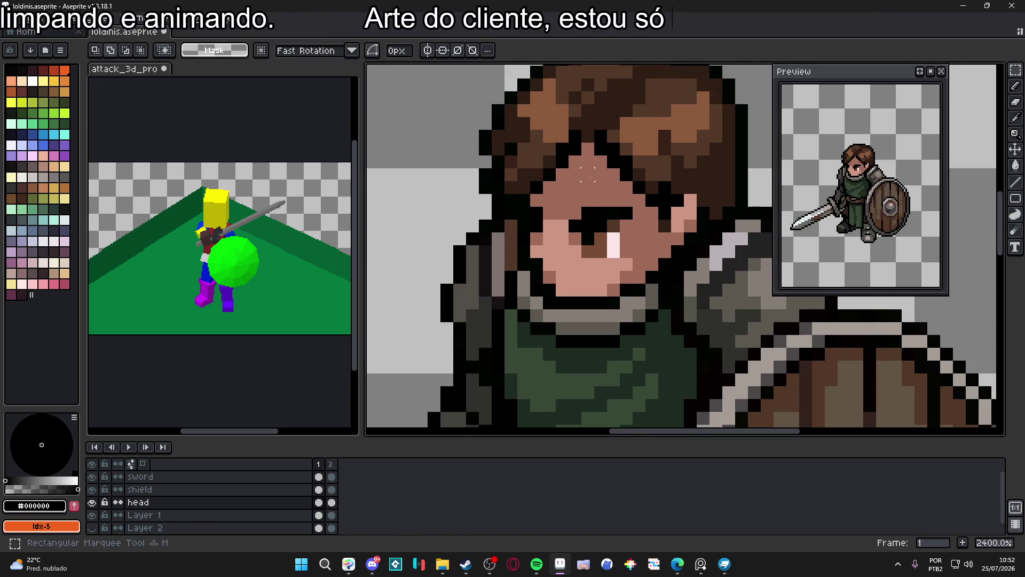
mouse_move(530, 128)
left_mouse_down()
mouse_move(634, 213)
mouse_move(661, 209)
mouse_move(632, 182)
left_mouse_up()
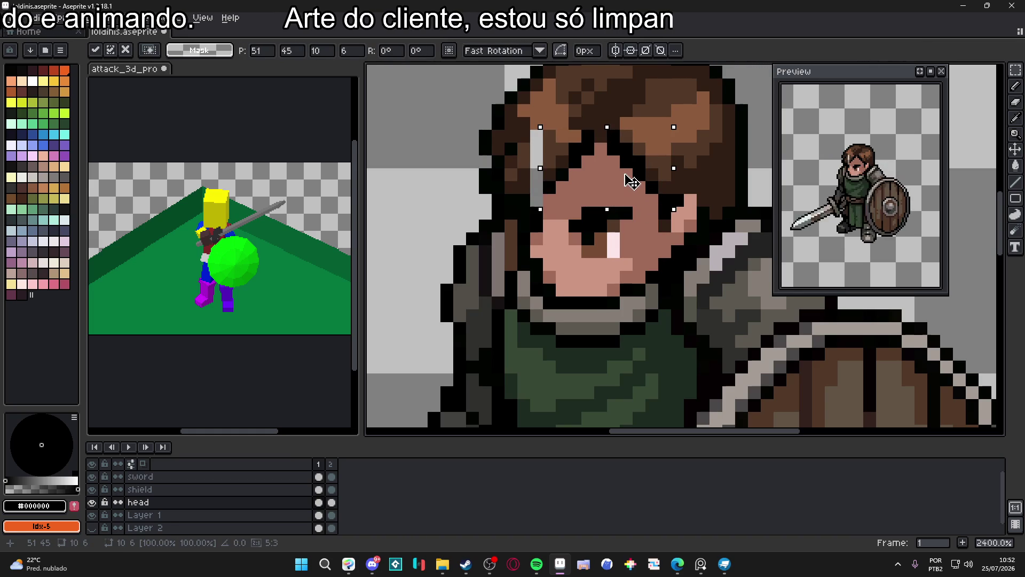
key("b")
left_click(533, 202)
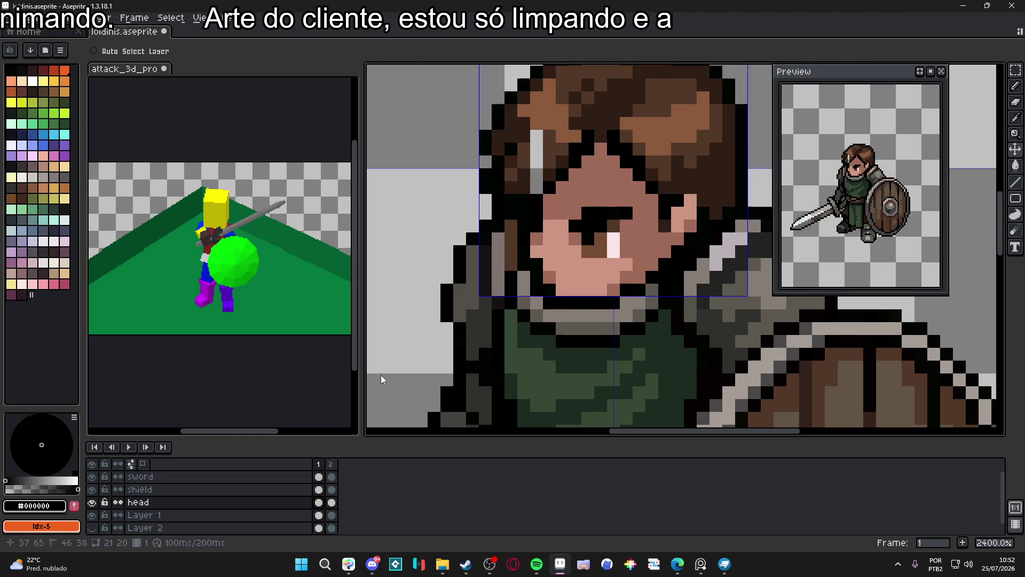
Step: Paste frame 1's hairline over the forehead on frame 2 and deselect
key("v")
key("ctrl+shift+d")
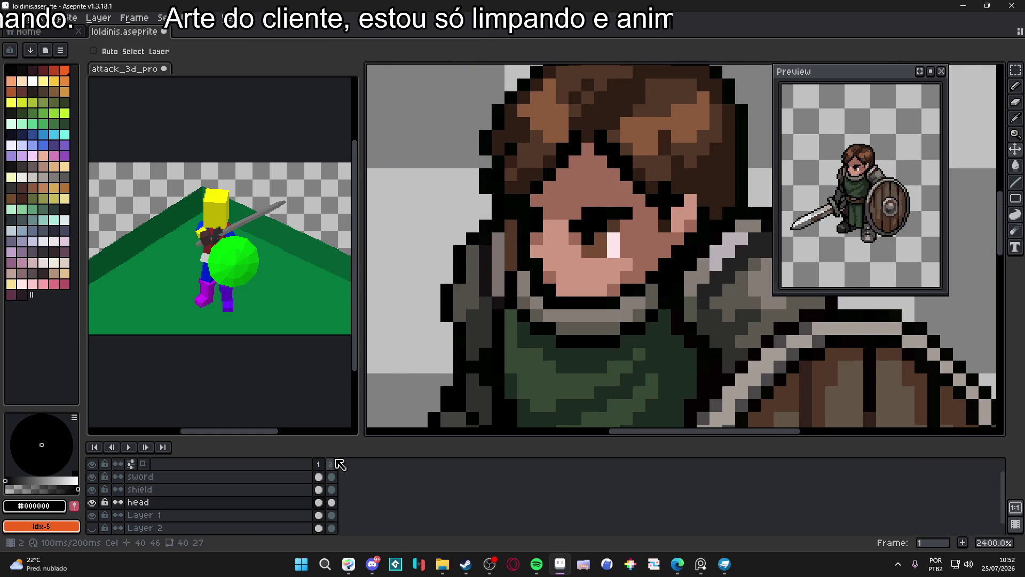
left_click(331, 463)
key("b")
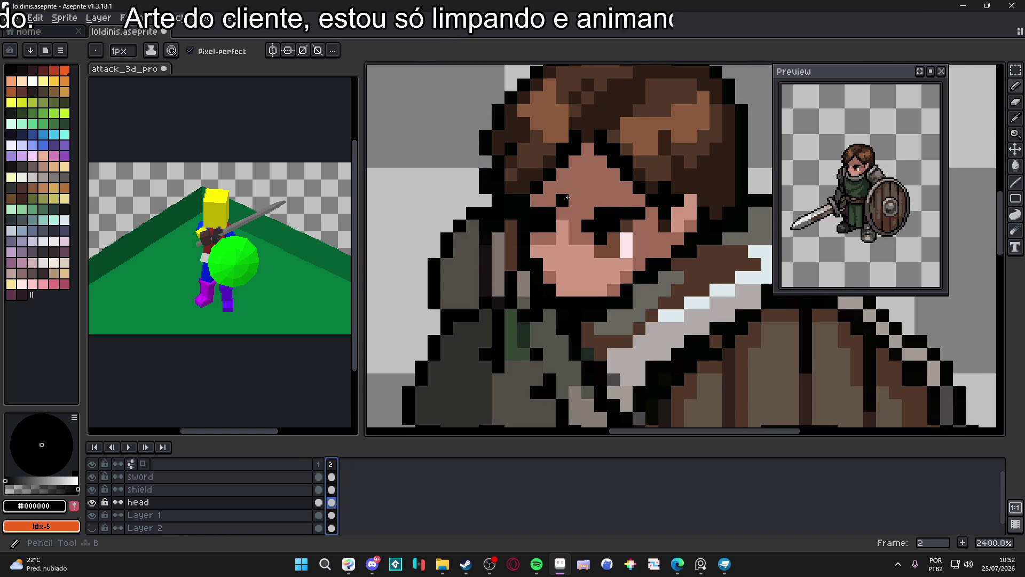
key("m")
mouse_move(522, 134)
left_mouse_down()
mouse_move(622, 200)
mouse_move(660, 199)
left_mouse_up()
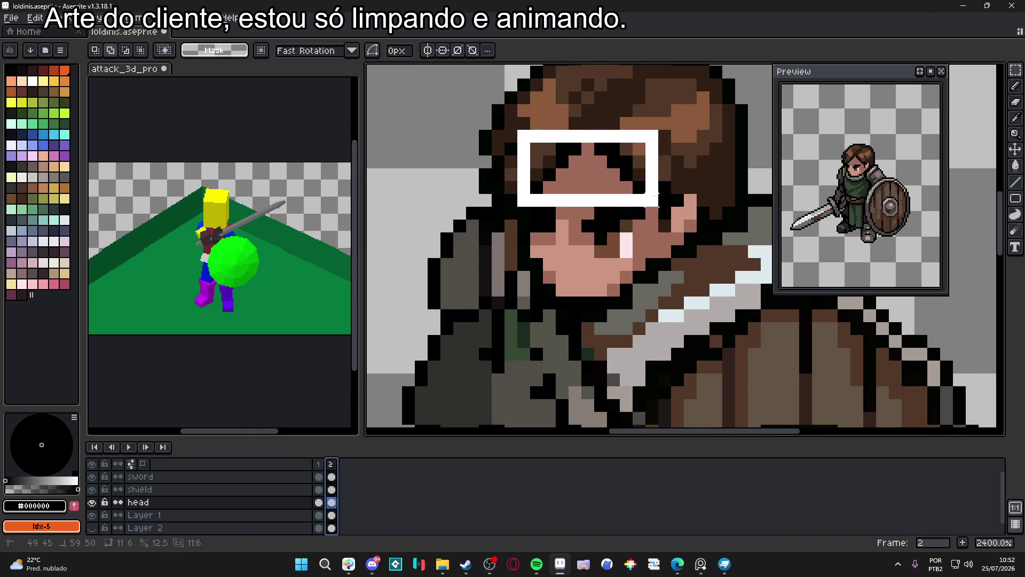
left_click(644, 187)
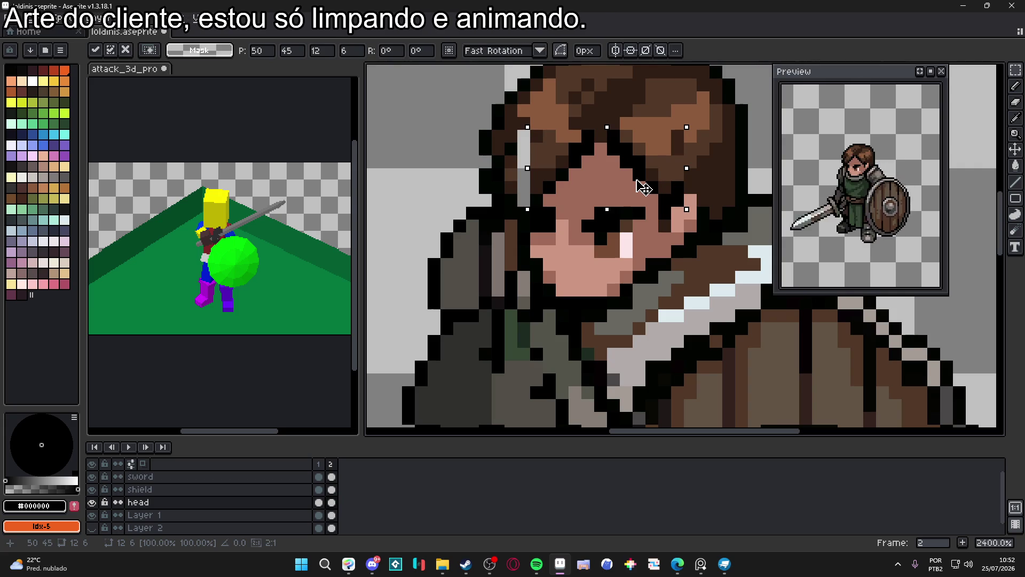
key("ctrl+d")
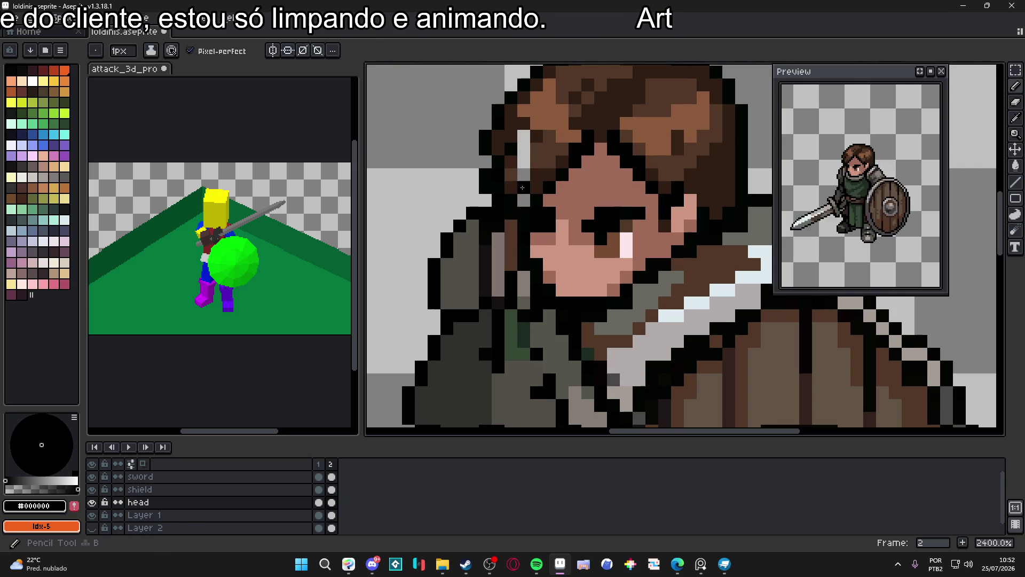
Step: Darken two light pixels in the hair with dark brown
key("b")
left_click(536, 187, "alt")
left_click(524, 188)
left_click(523, 149)
Step: Darken the light pixel higher in the hair and sample the hair, skin and eye browns
left_click(511, 149, "alt")
left_click(523, 136)
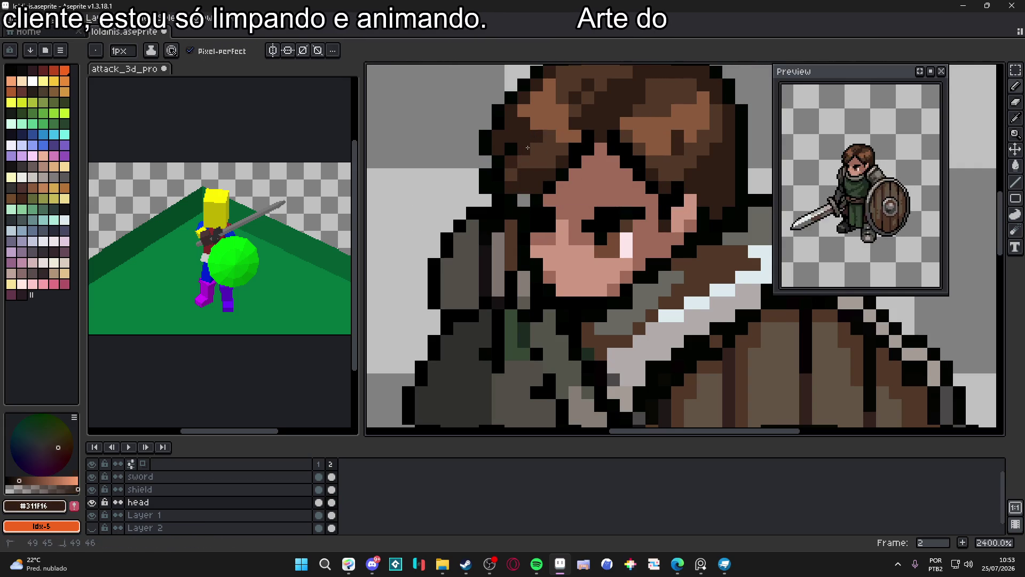
scroll(678, 150, "down", 1)
scroll(677, 151, "up", 1)
left_click(675, 150, "alt")
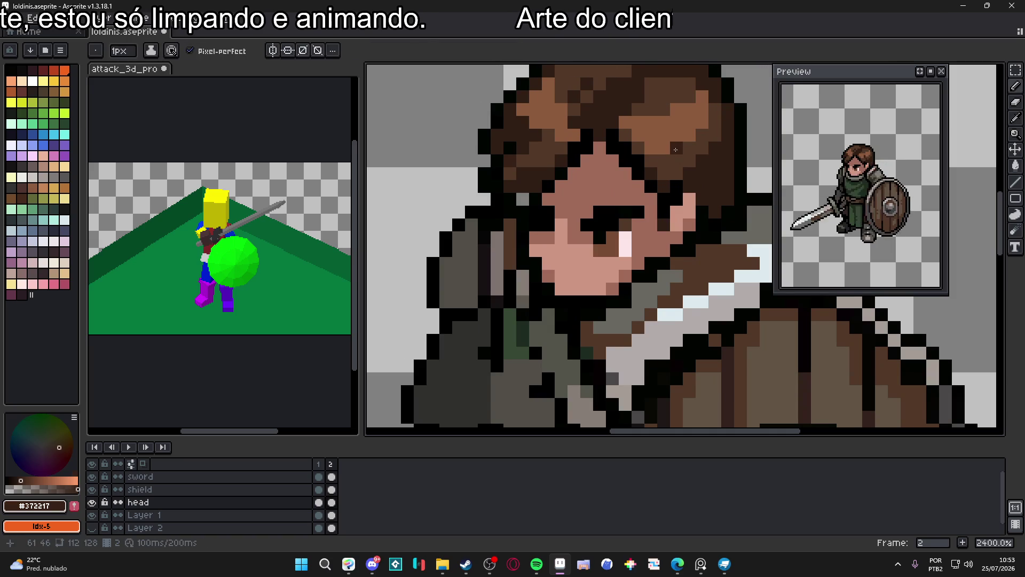
left_click(675, 171, "alt")
scroll(674, 171, "down", 1)
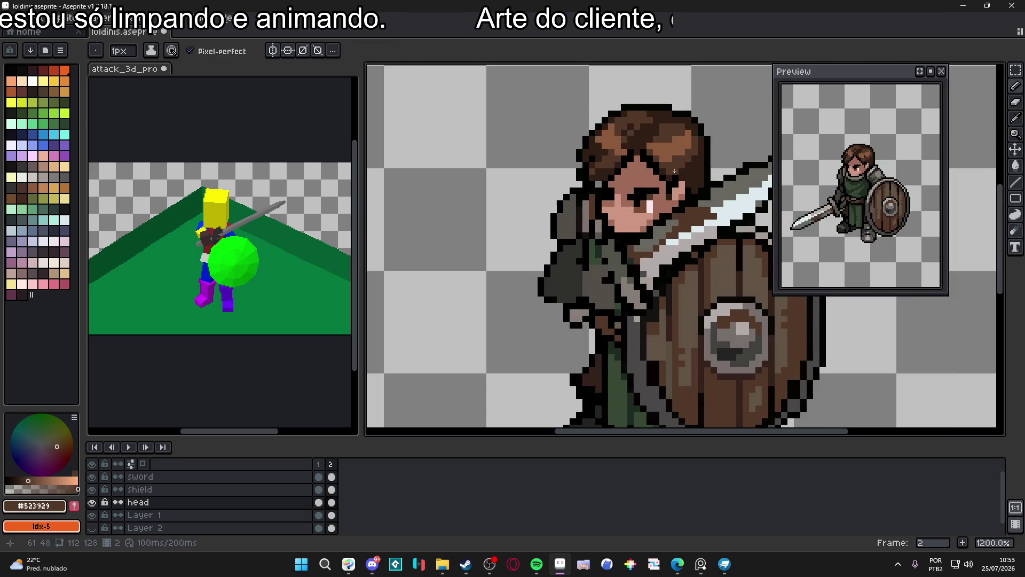
scroll(627, 196, "up", 1)
left_click(630, 198, "alt")
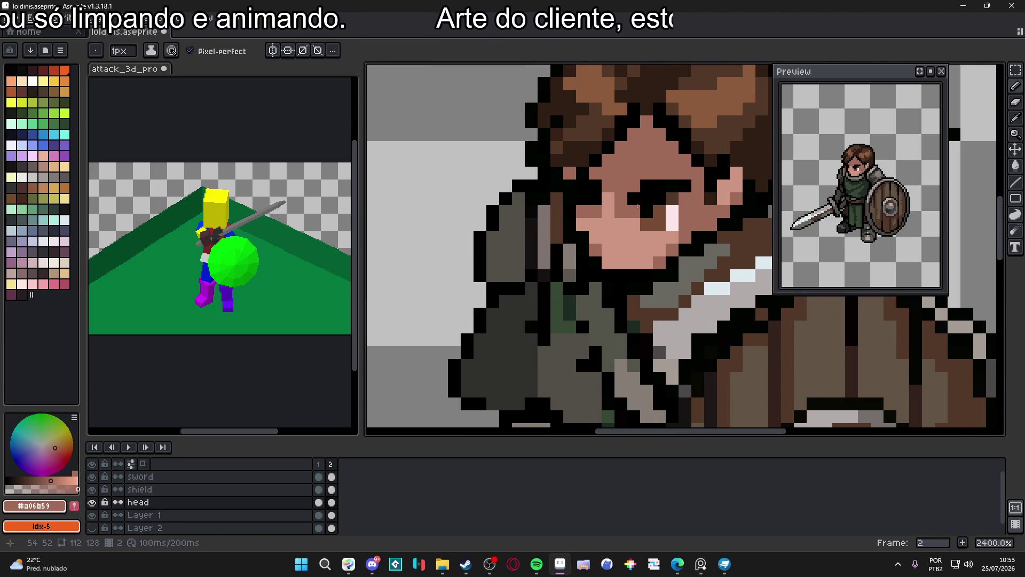
left_click(583, 213, "alt")
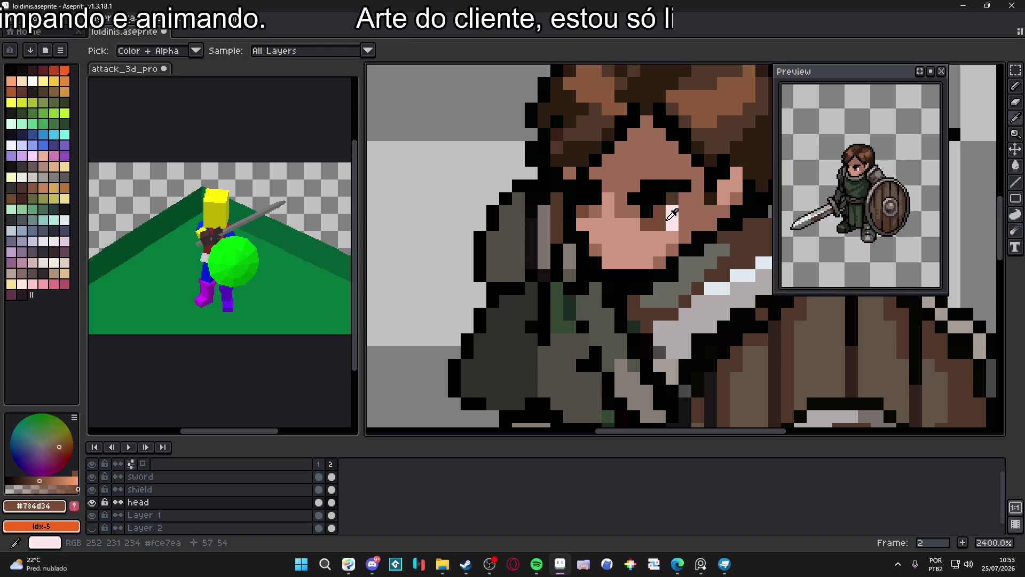
Step: Add pink highlight pixels and black outline pixels around the left eye
left_click(672, 215, "alt")
left_click(596, 211)
left_click(596, 224)
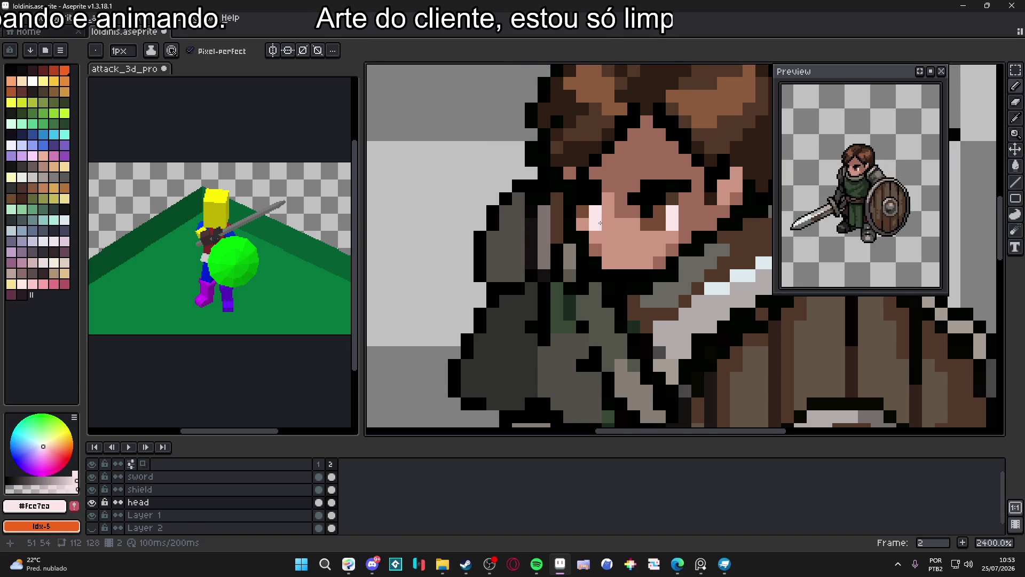
left_click(636, 214, "alt")
left_click(568, 216)
left_click(580, 216)
Step: Pick the dark brown hair colour and compare frame 2's pose against frame 1
scroll(613, 224, "down", 5)
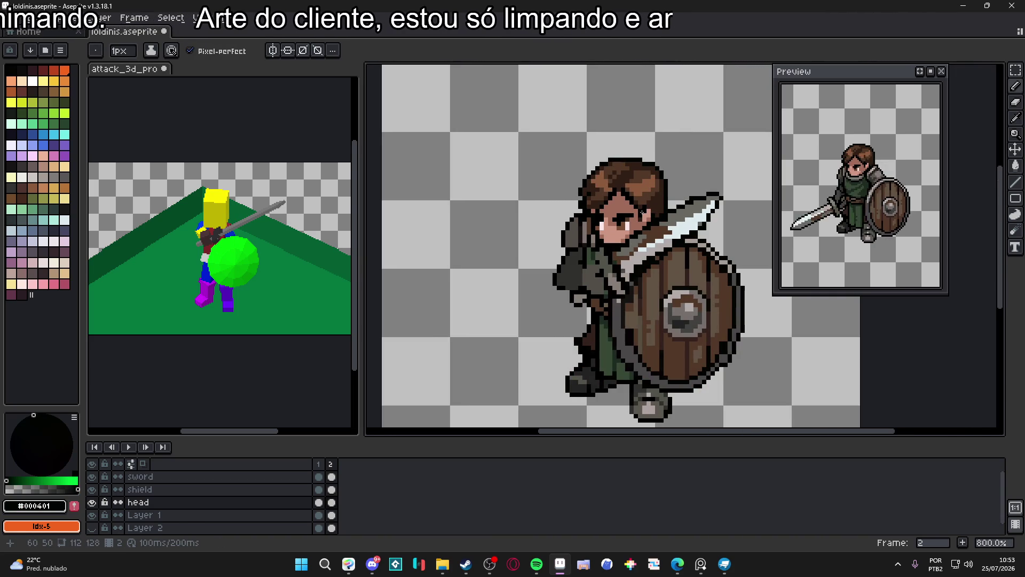
scroll(658, 214, "up", 5)
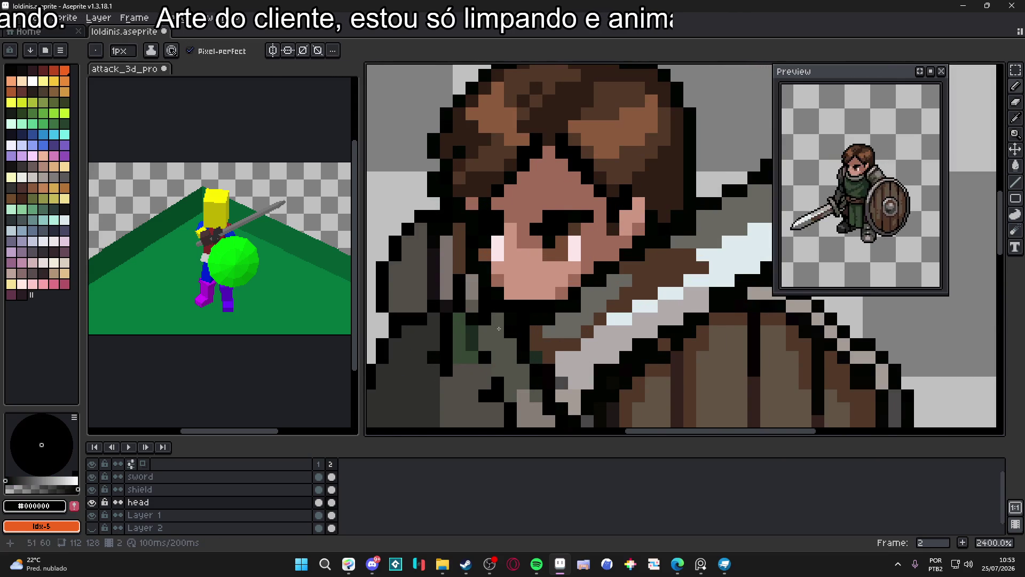
left_click(643, 178, "alt")
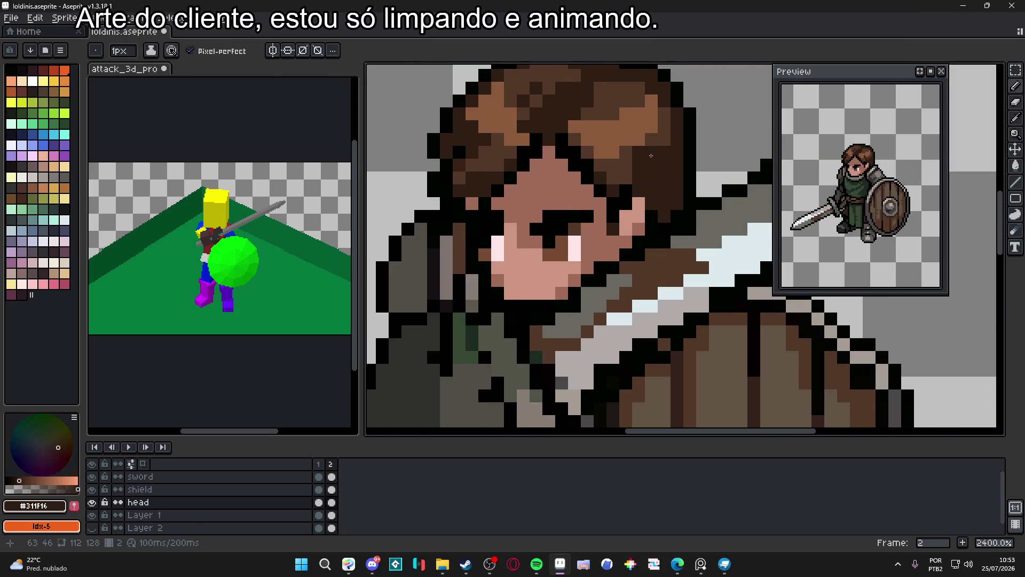
scroll(693, 250, "down", 3)
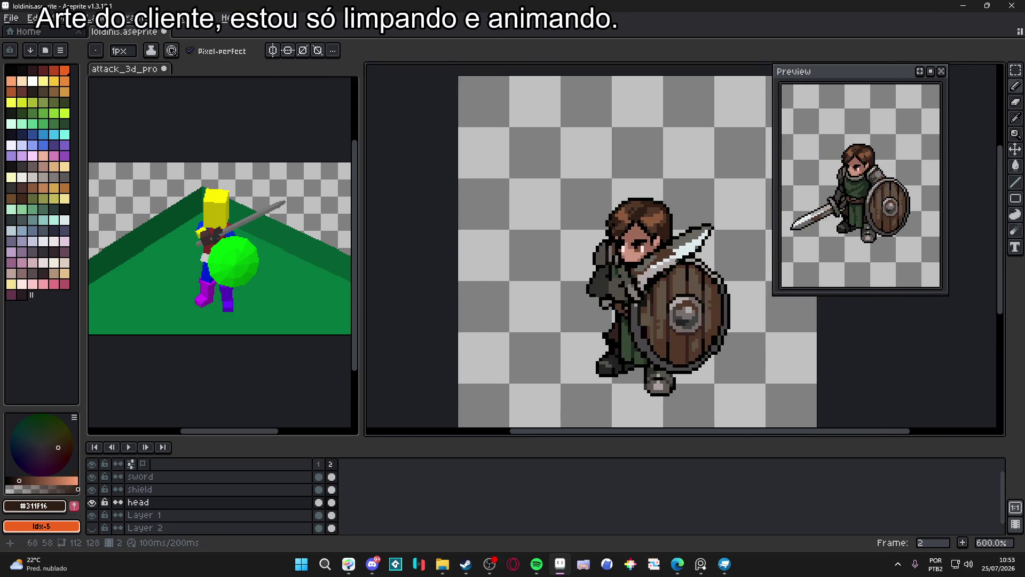
scroll(476, 217, "down", 2)
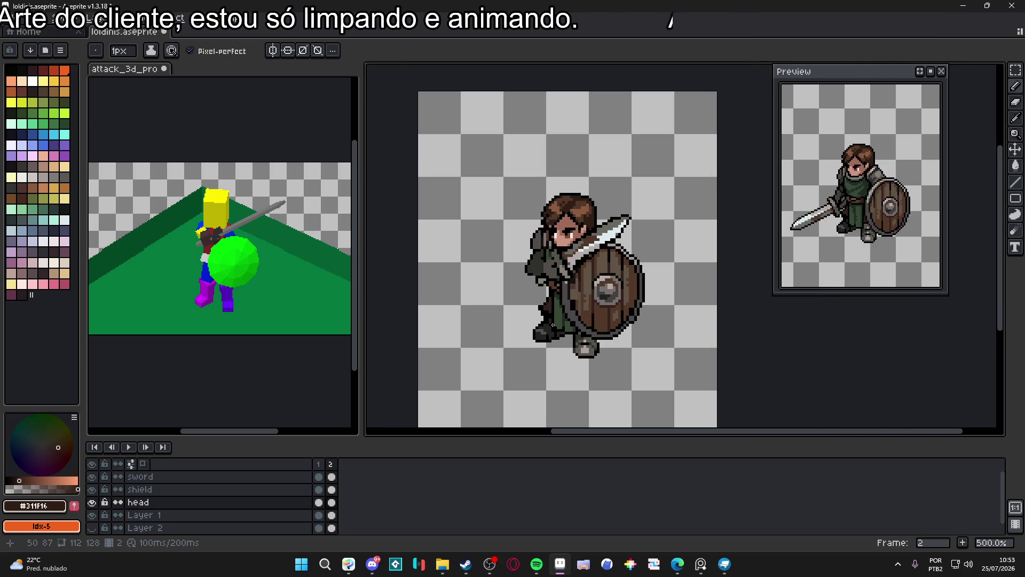
left_click(319, 463)
left_click(331, 464)
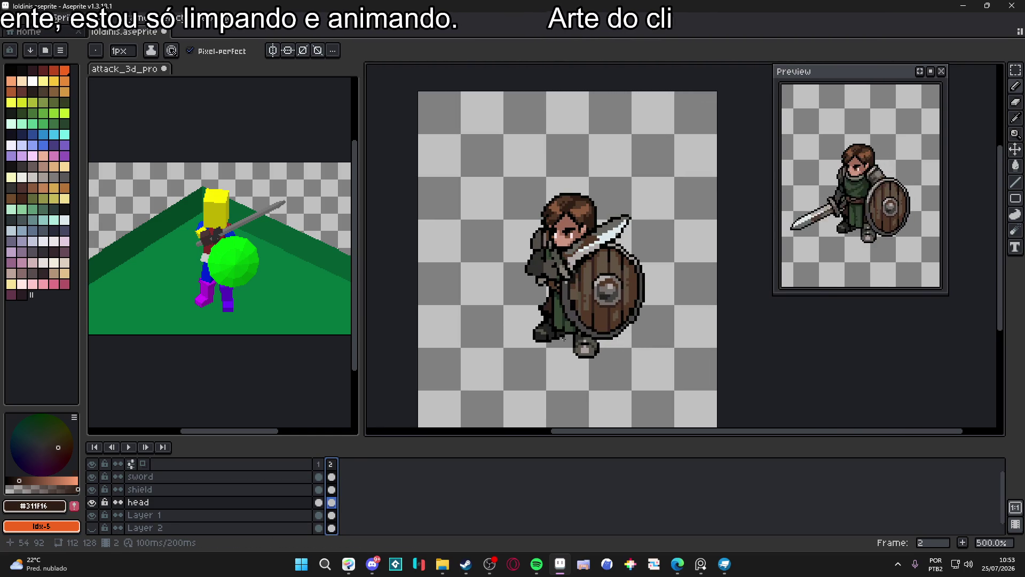
scroll(557, 337, "up", 5)
Step: On Layer 1 at frame 2, move the dark left boot one pixel right and down
left_click(508, 337, "ctrl")
key("Left")
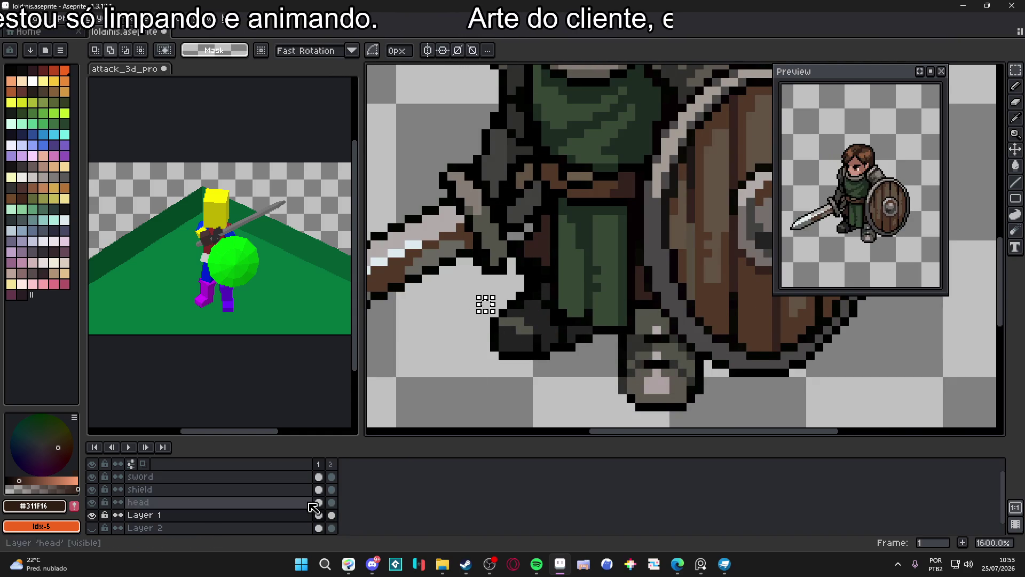
left_click(331, 464)
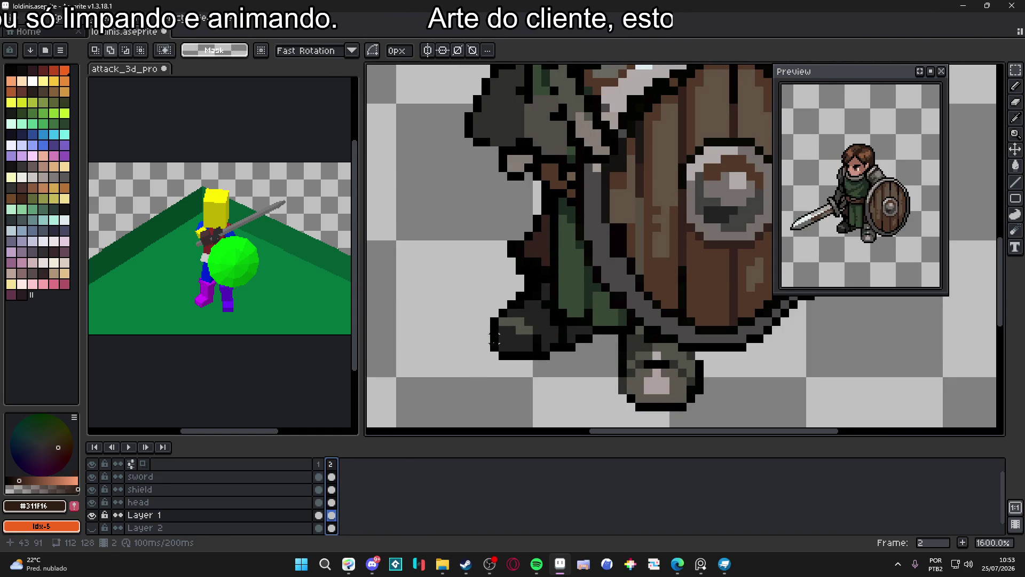
mouse_move(483, 300)
left_mouse_down()
mouse_move(507, 386)
mouse_move(518, 388)
mouse_move(534, 352)
mouse_move(516, 327)
left_mouse_up()
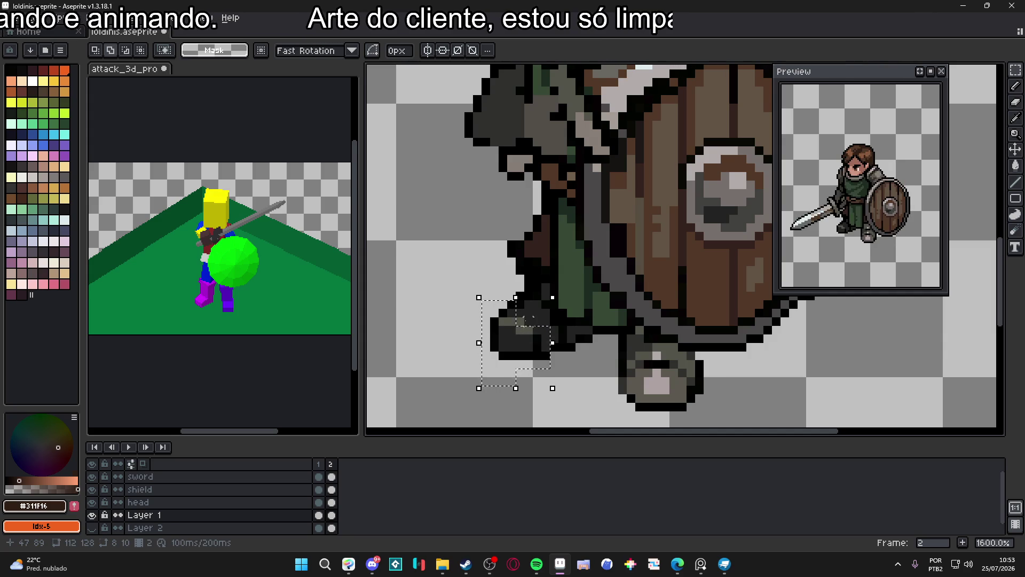
left_click_drag(503, 348, 514, 360)
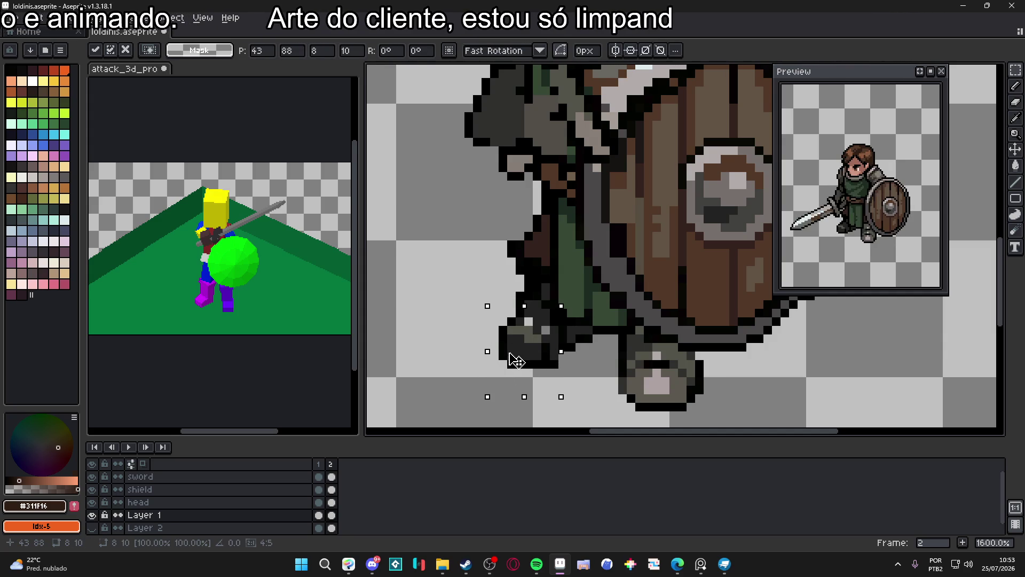
key("ctrl+d")
key("b")
Step: Sample the dark grey #242323, near-black and pure black boot colours
left_click(527, 324, "alt")
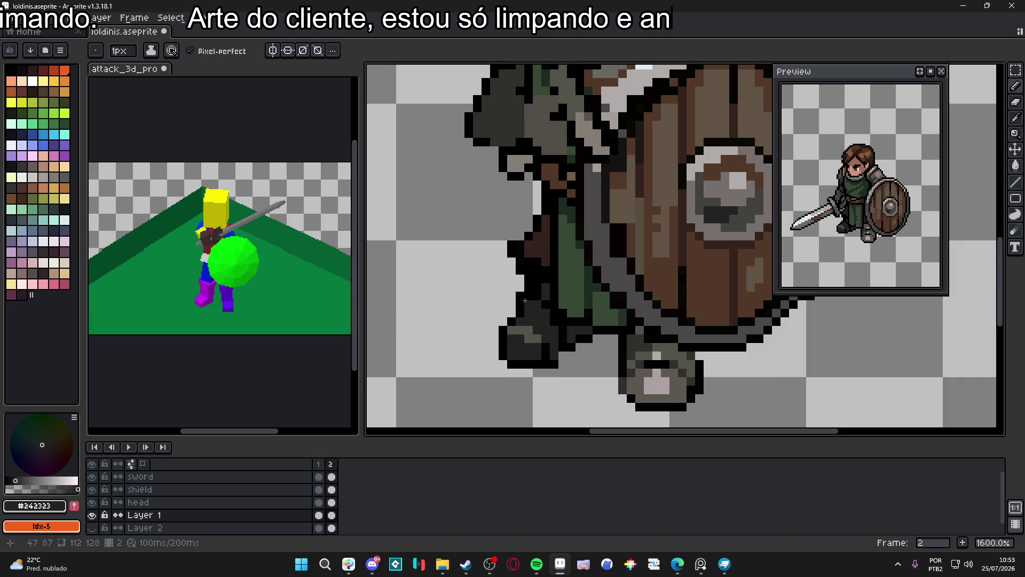
left_click(526, 301, "alt")
scroll(582, 349, "down", 3)
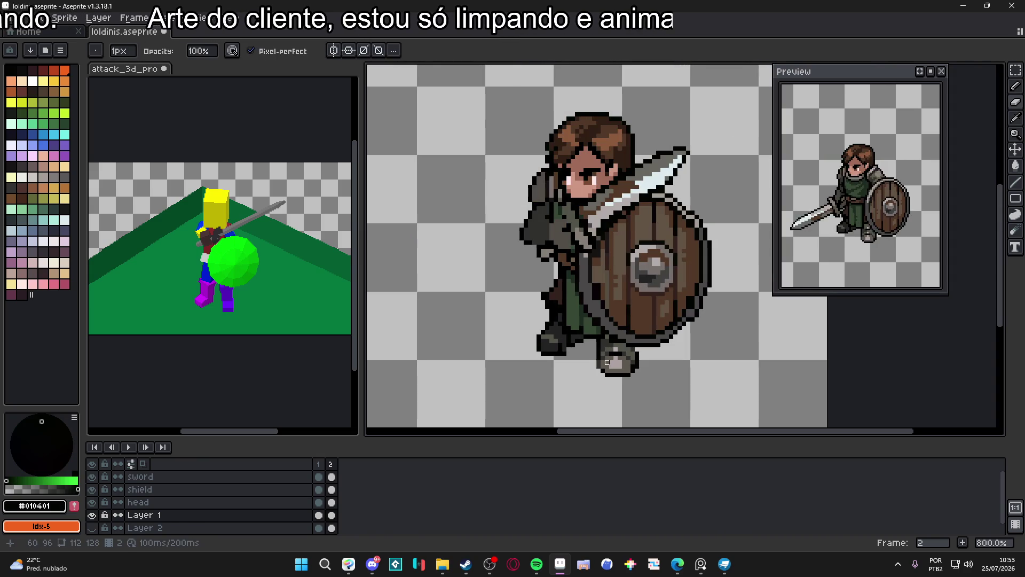
scroll(607, 366, "up", 2)
left_click(568, 339, "alt")
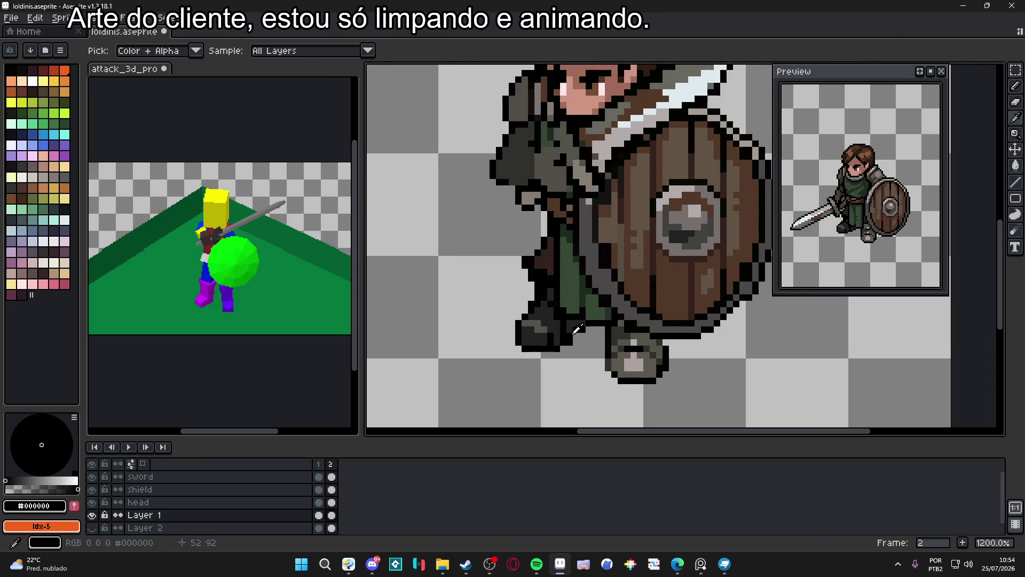
left_click(586, 339, "alt")
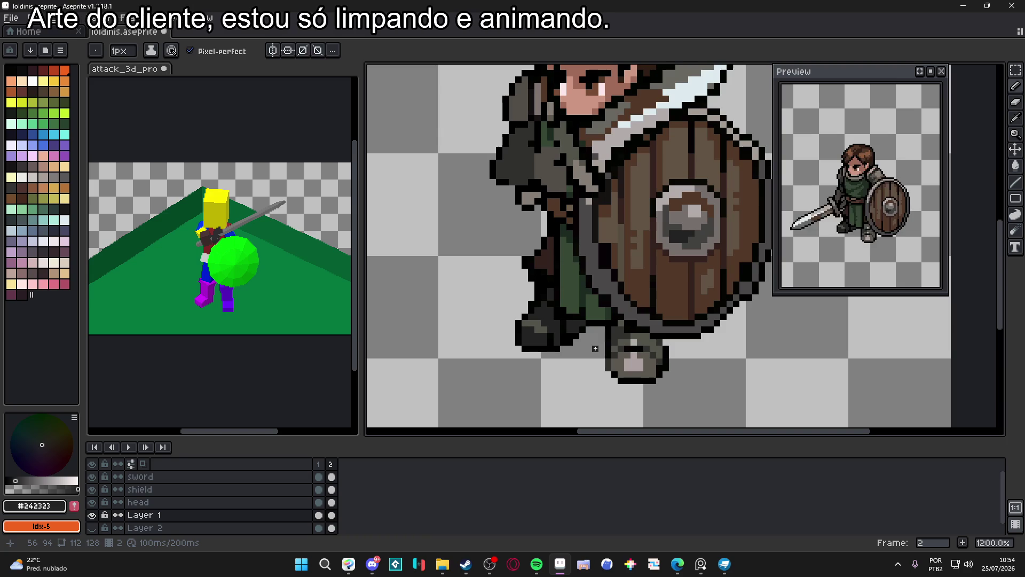
Step: Select the foot below the shield on frame 2, comparing it with frame 1
key("v")
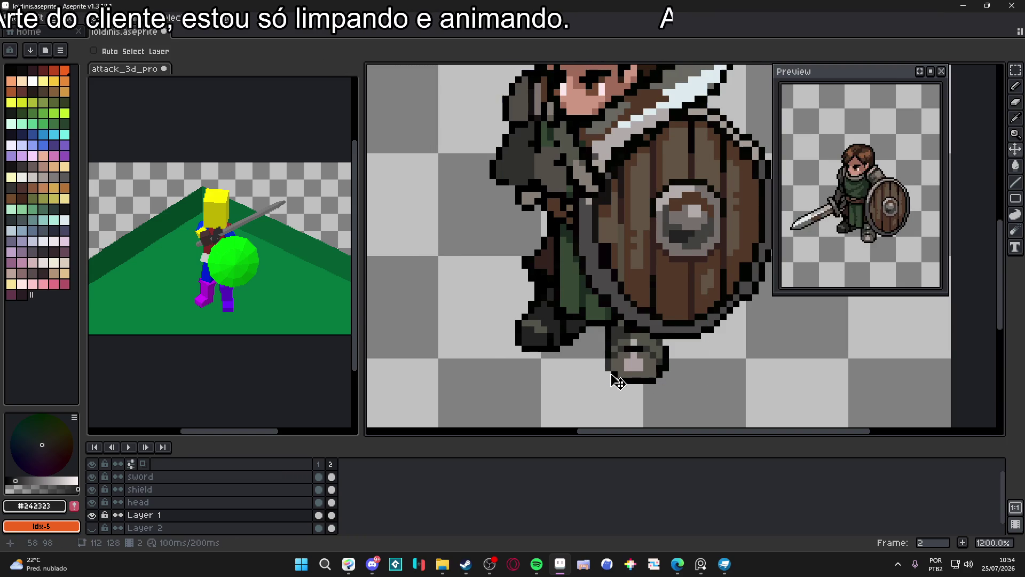
key("Left")
key("m")
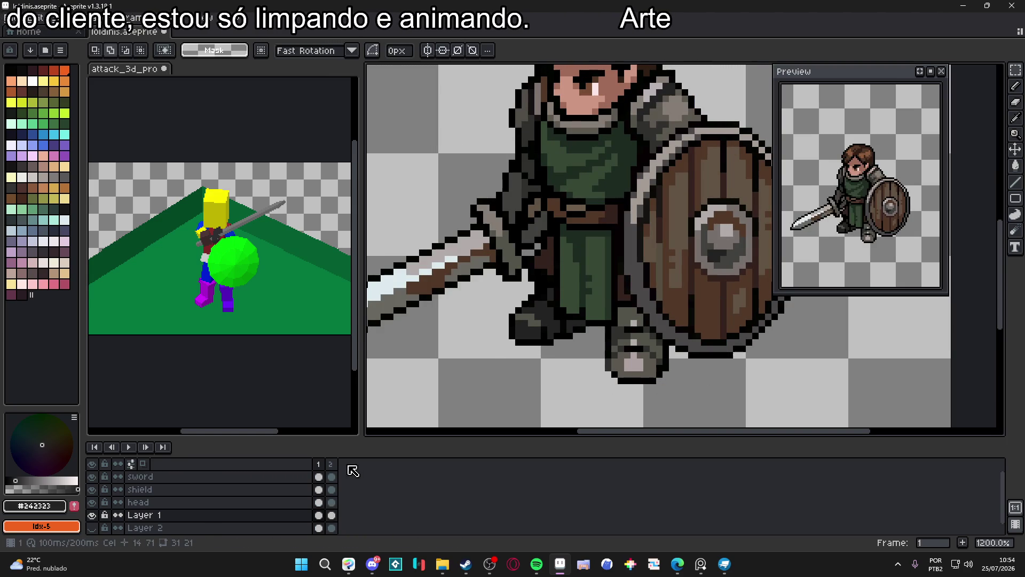
key("Right")
left_click_drag(603, 392, 690, 344)
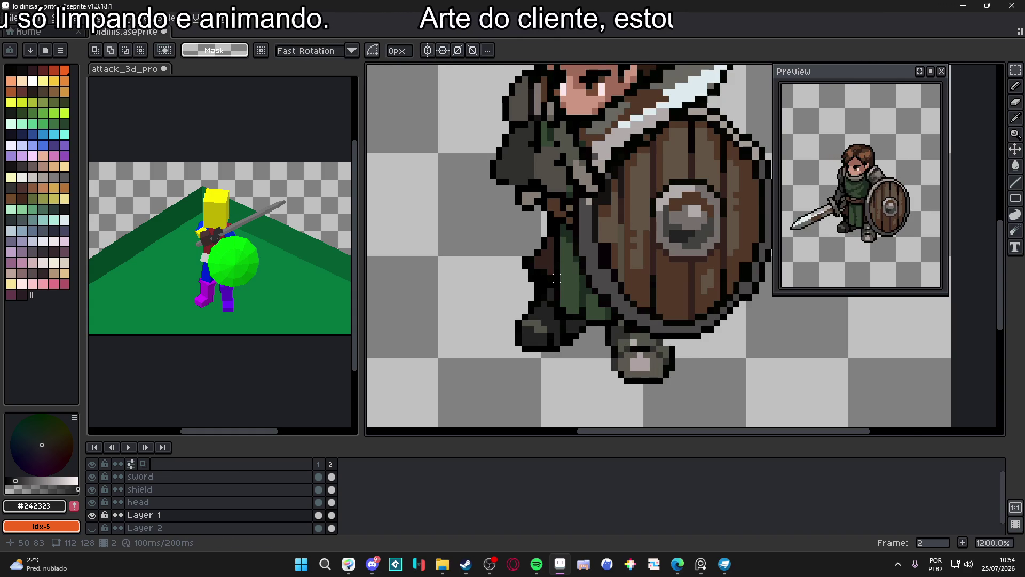
scroll(569, 286, "down", 3)
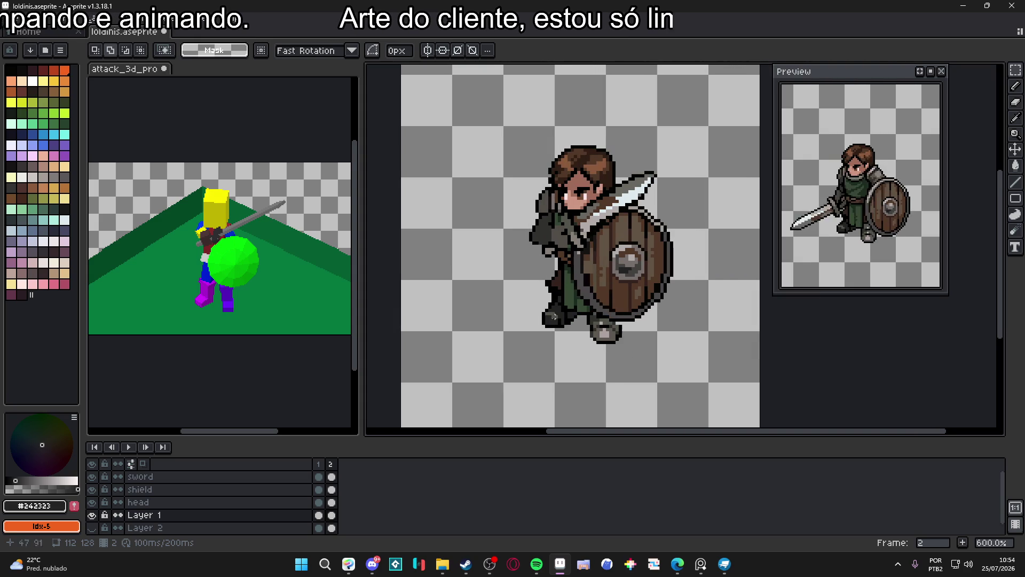
left_click(319, 464)
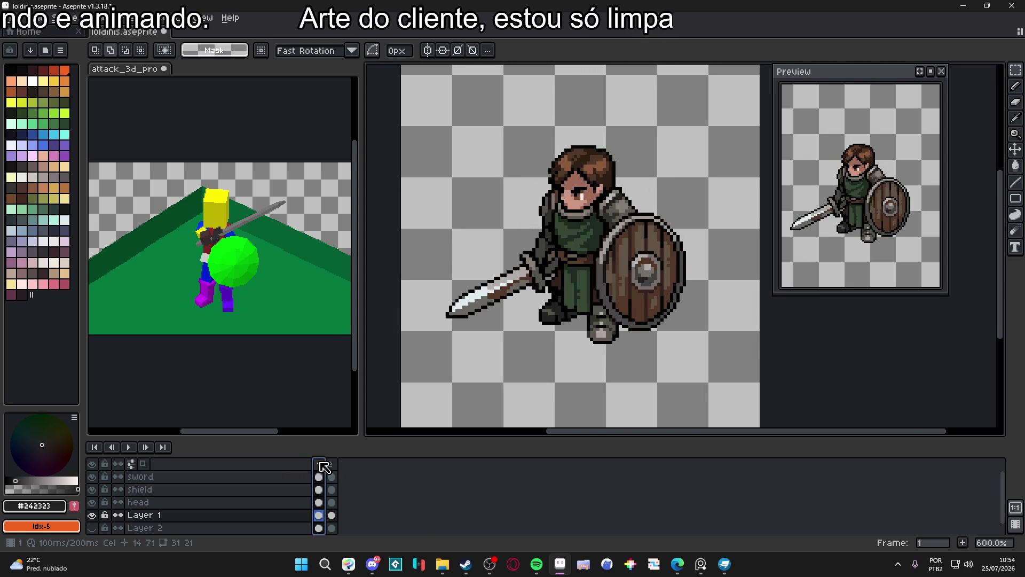
Step: Add a third frame and marquee the raised sword blade plus the area left of the face
left_click(331, 464)
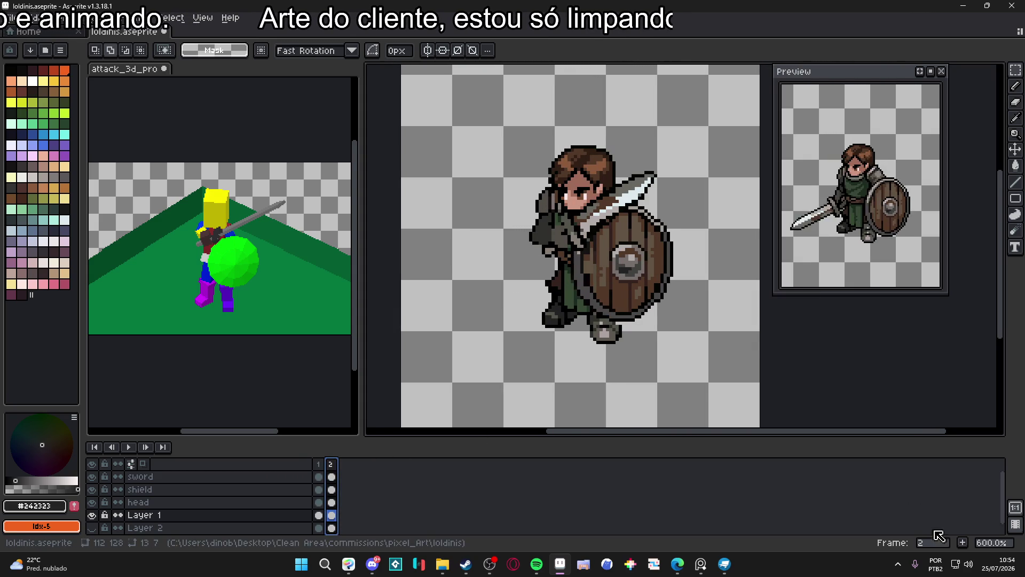
left_click(966, 544)
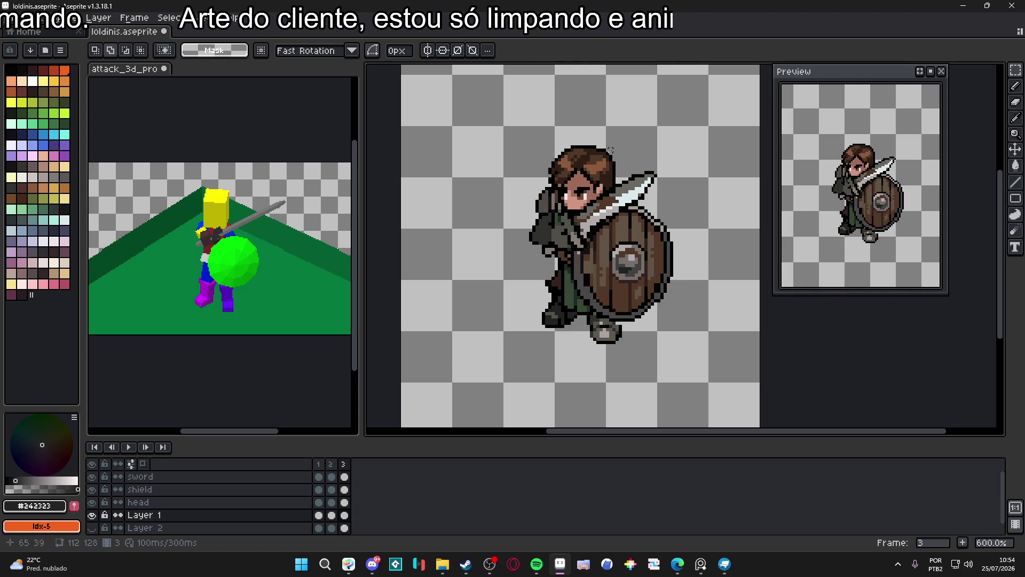
scroll(627, 172, "up", 3)
left_click(674, 201, "ctrl")
key("ctrl+a")
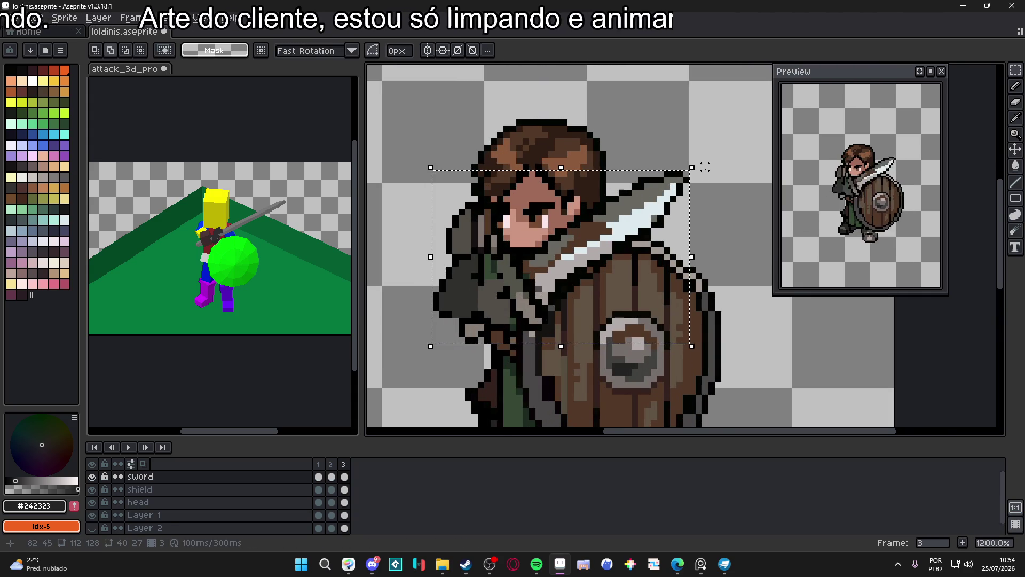
left_click_drag(688, 172, 539, 307)
scroll(485, 242, "up", 3)
left_click_drag(523, 246, 561, 304, "shift")
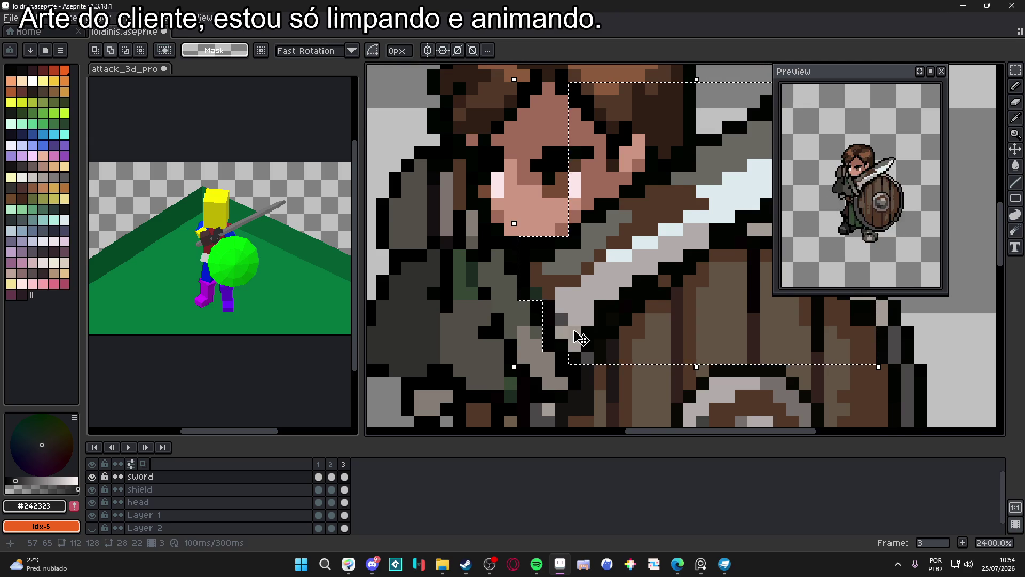